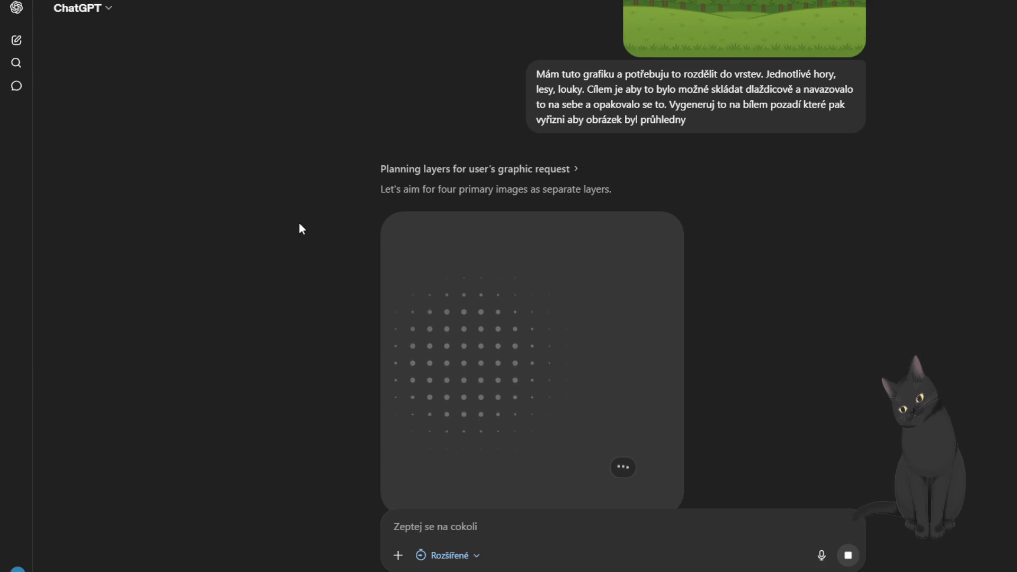
Scroll down the ChatGPT conversation while the layer images generate, starting with the grass strip
scroll(302, 228, down, 1)
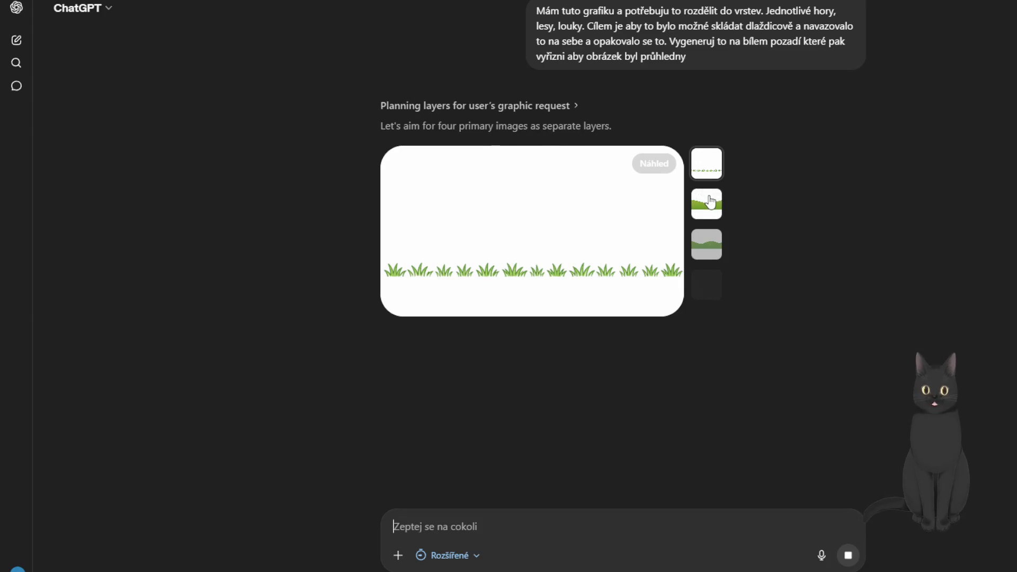
Flip through the second, third and fourth layer thumbnails and inspect the forest layer full size
click(711, 203)
click(708, 245)
click(715, 286)
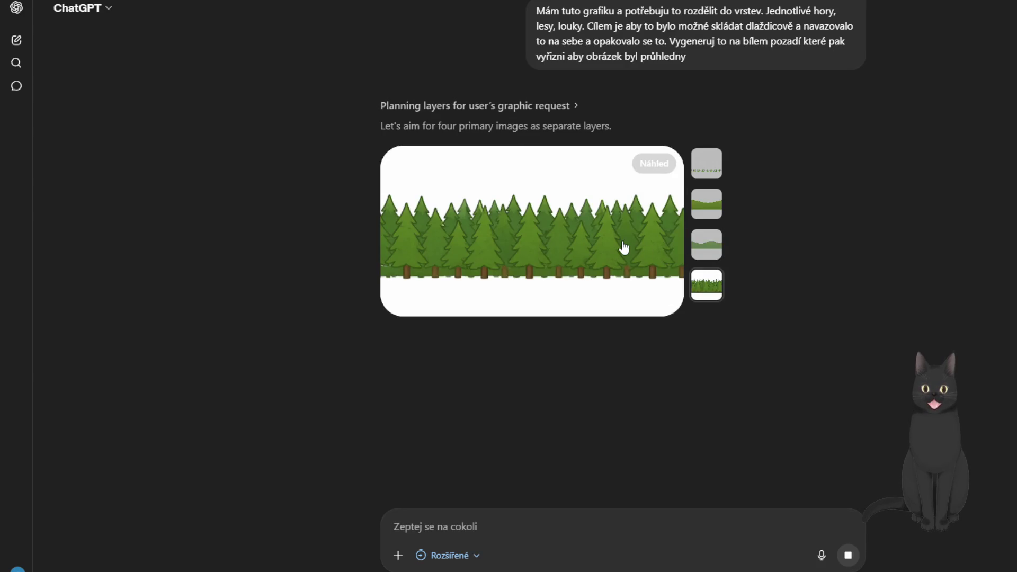
click(624, 247)
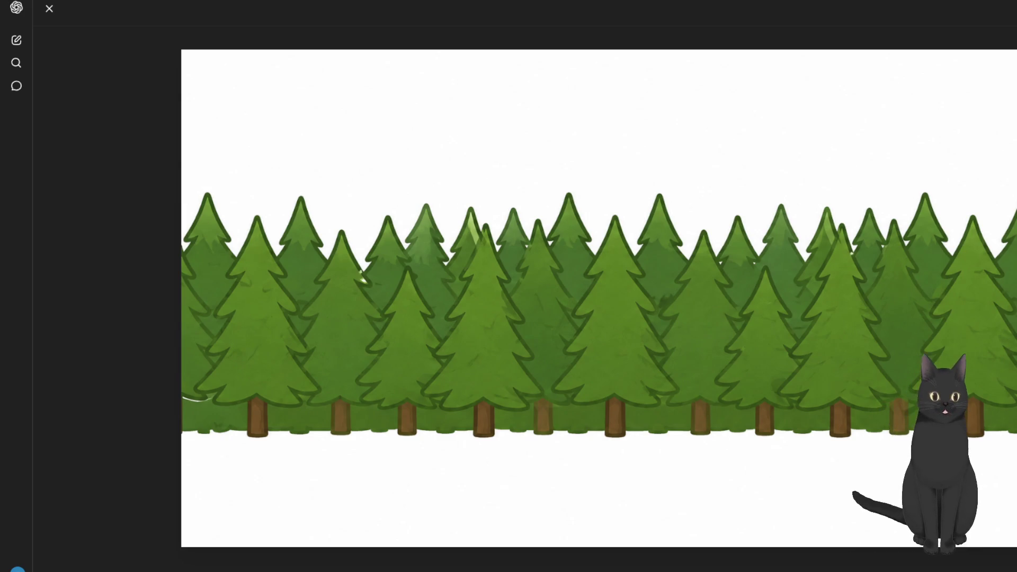
click(50, 9)
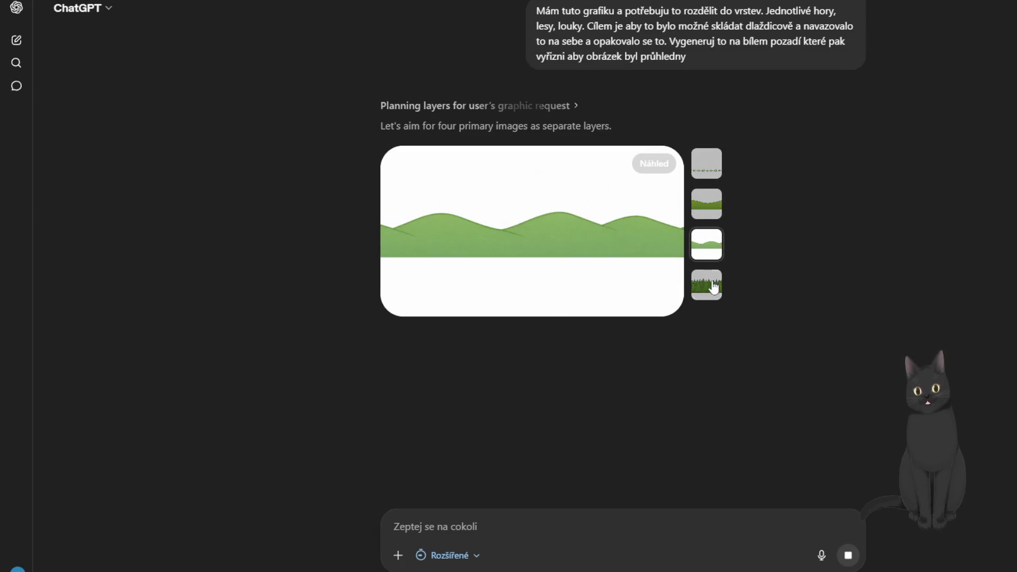
Return to the grass layer, inspect the hills layer full size, then close the unsaved trees image
click(715, 165)
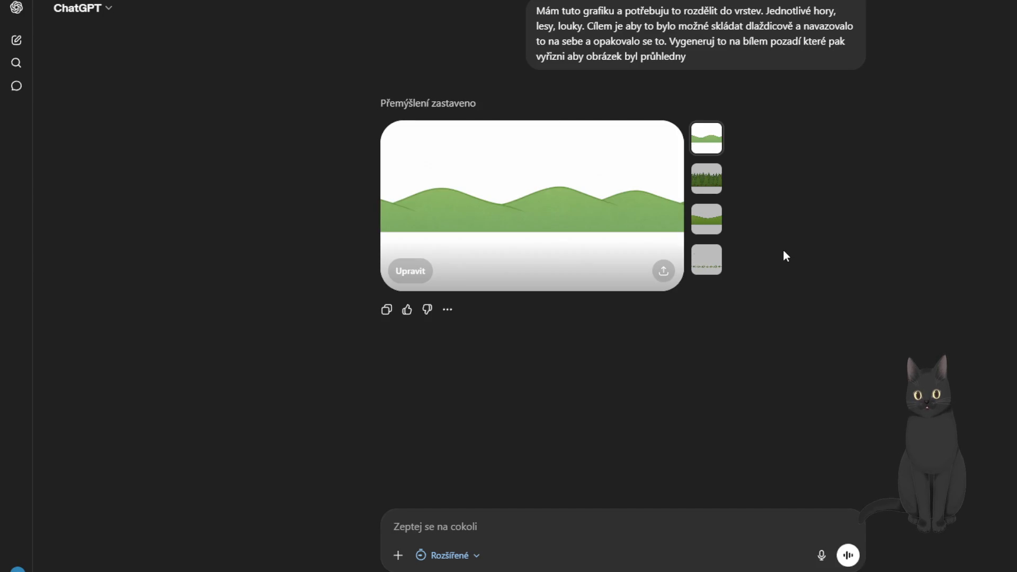
click(509, 229)
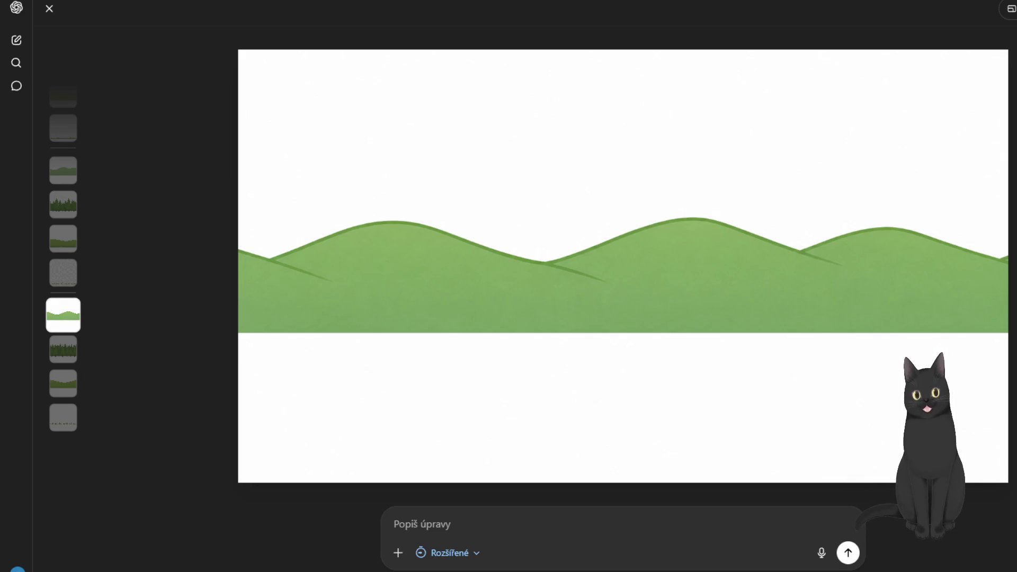
click(50, 8)
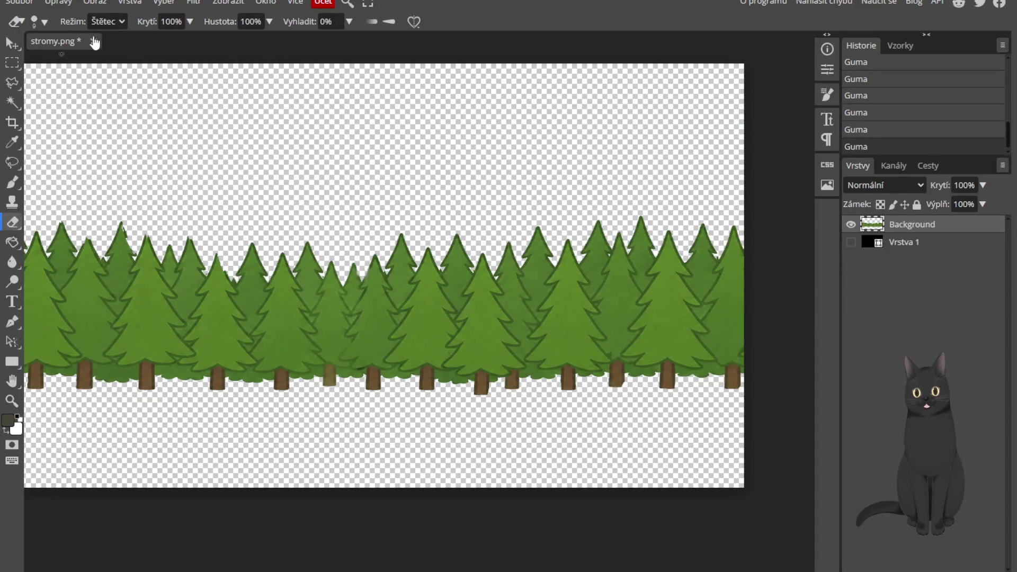
click(94, 43)
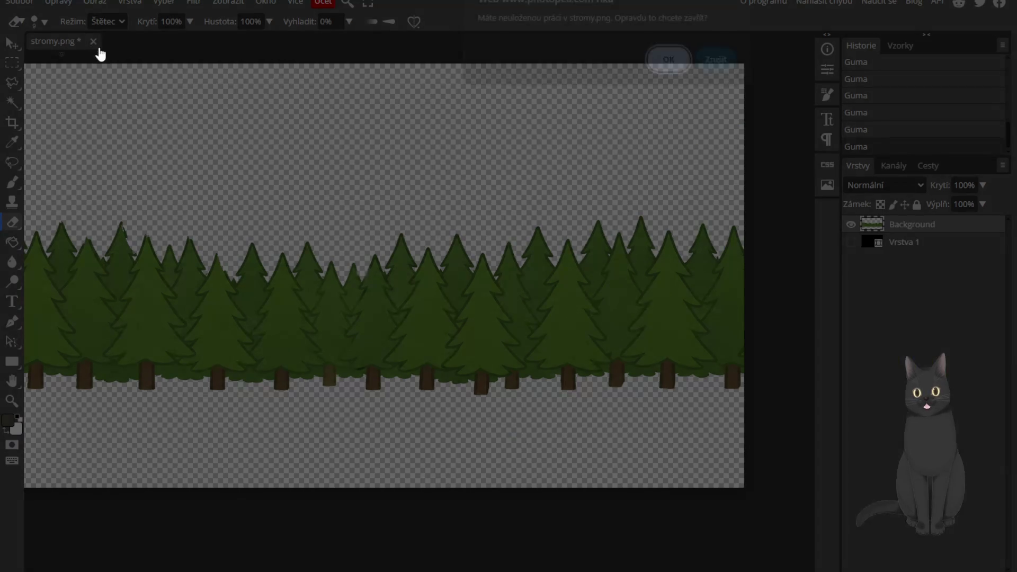
Close stromy.png without saving and open the downloaded hills PNG in Photopea
click(667, 68)
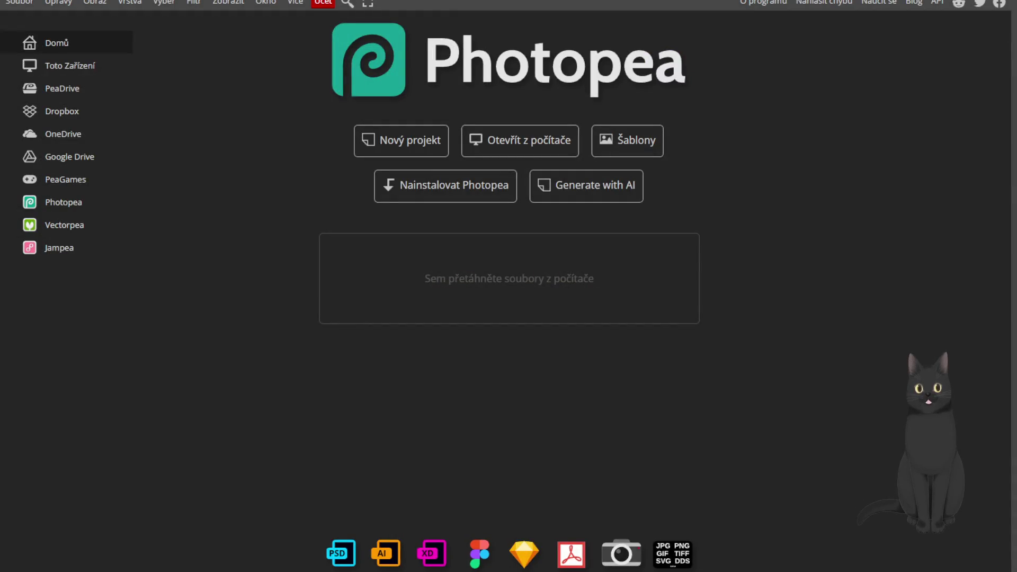
drag(652, 279, 651, 279)
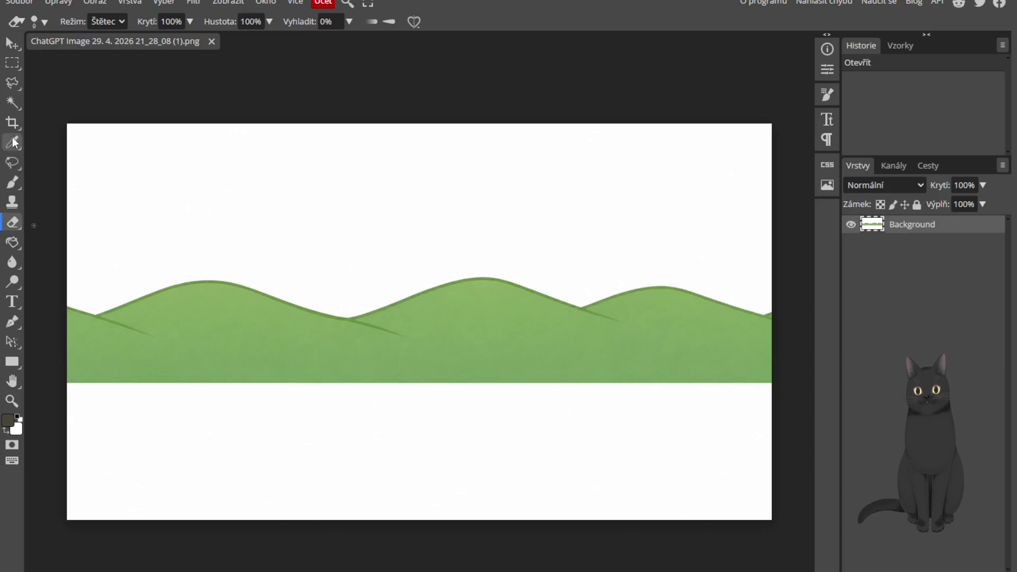
click(16, 105)
Erase the white sky and lower white band around the hills to transparency with the Magic Wand
click(195, 320)
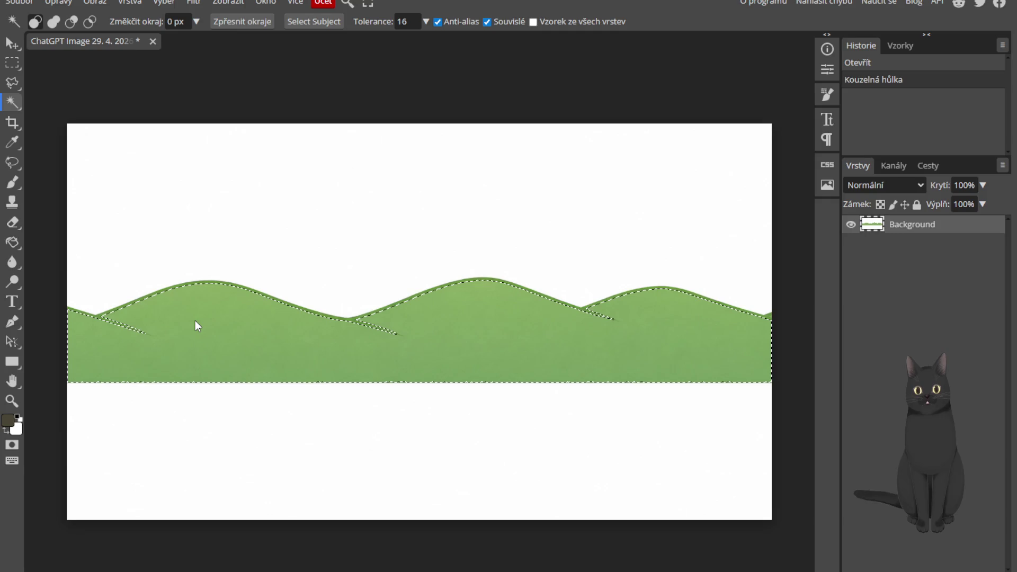
click(284, 239)
key(Delete)
click(338, 426)
key(Delete)
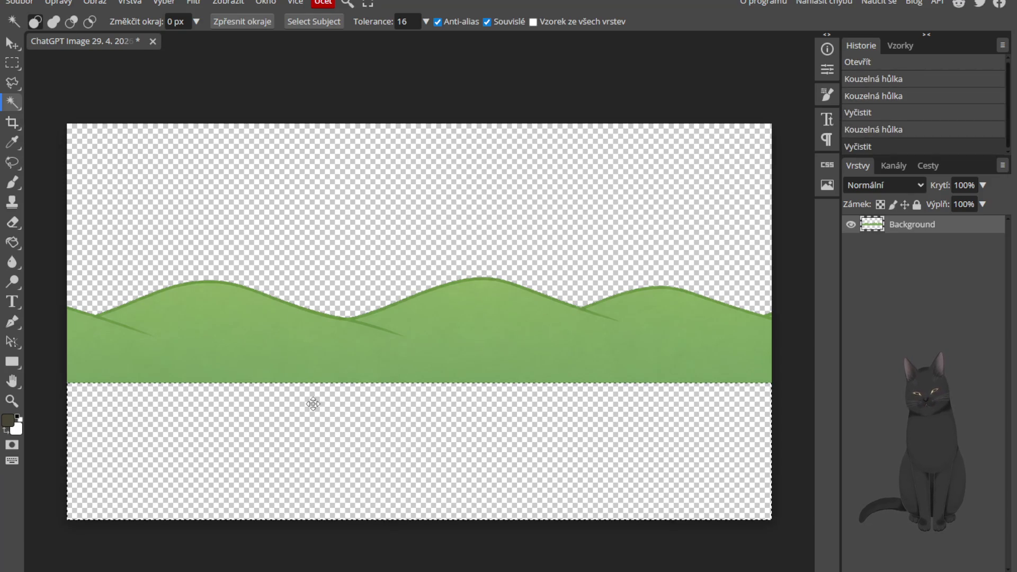
click(19, 3)
Export the transparent hills image as a PNG named kopce1
mouse_move(71, 190)
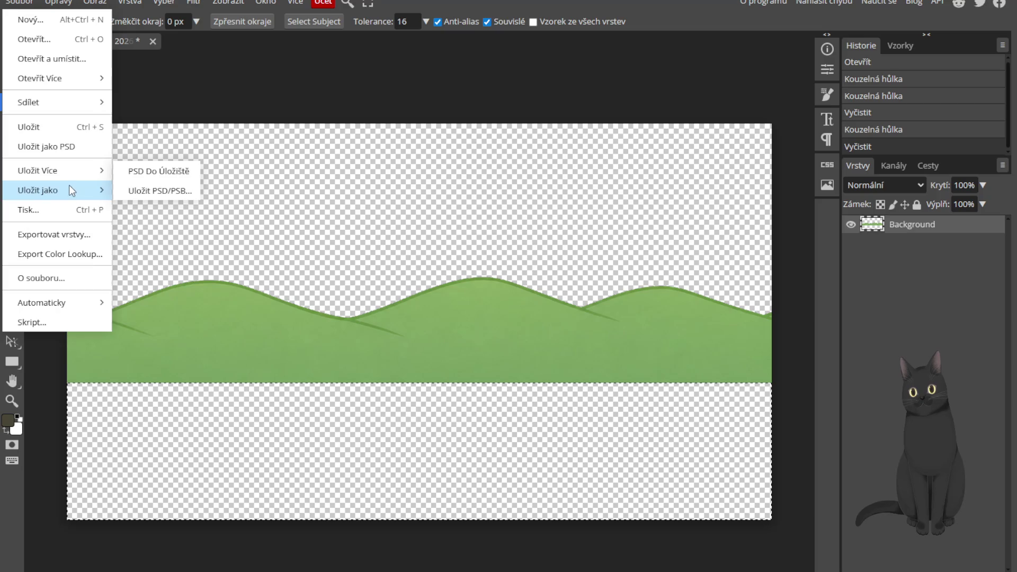
click(139, 190)
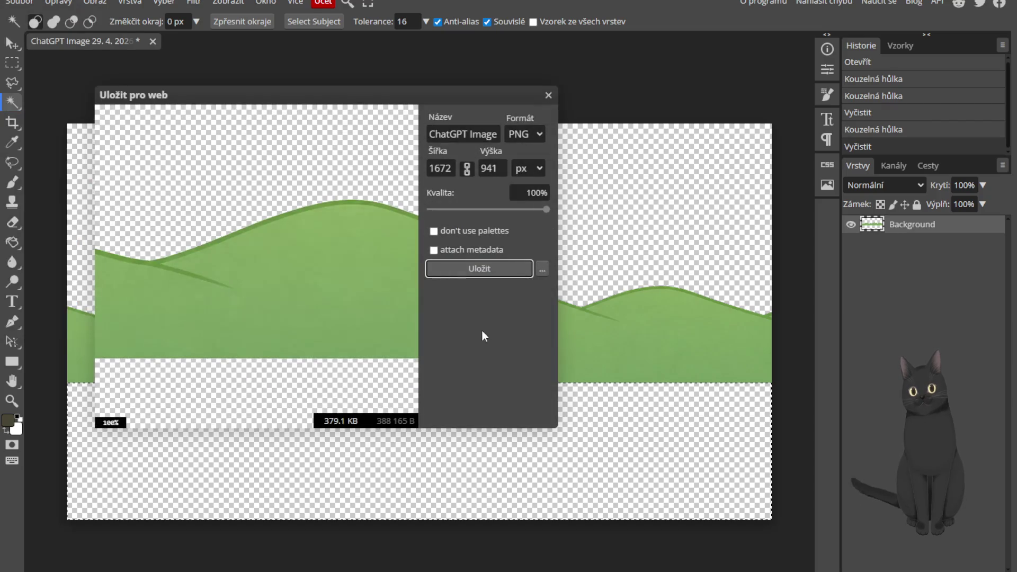
triple_click(470, 132)
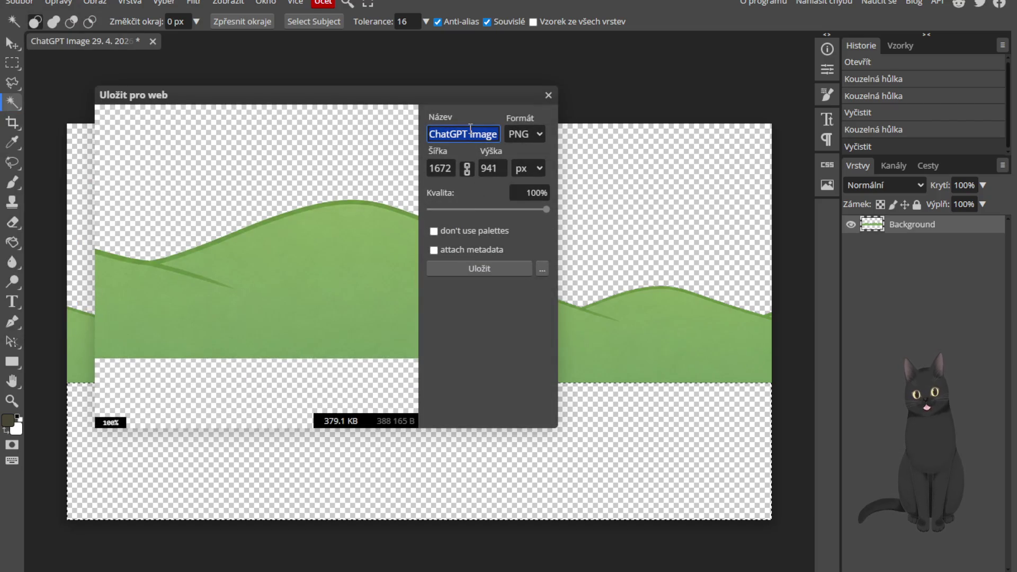
text(kopce1)
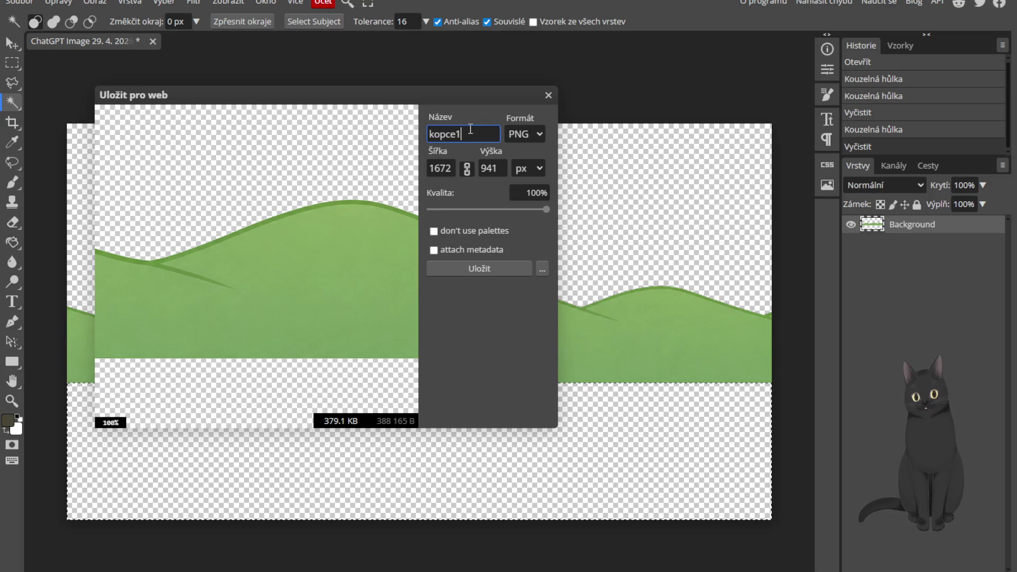
click(495, 271)
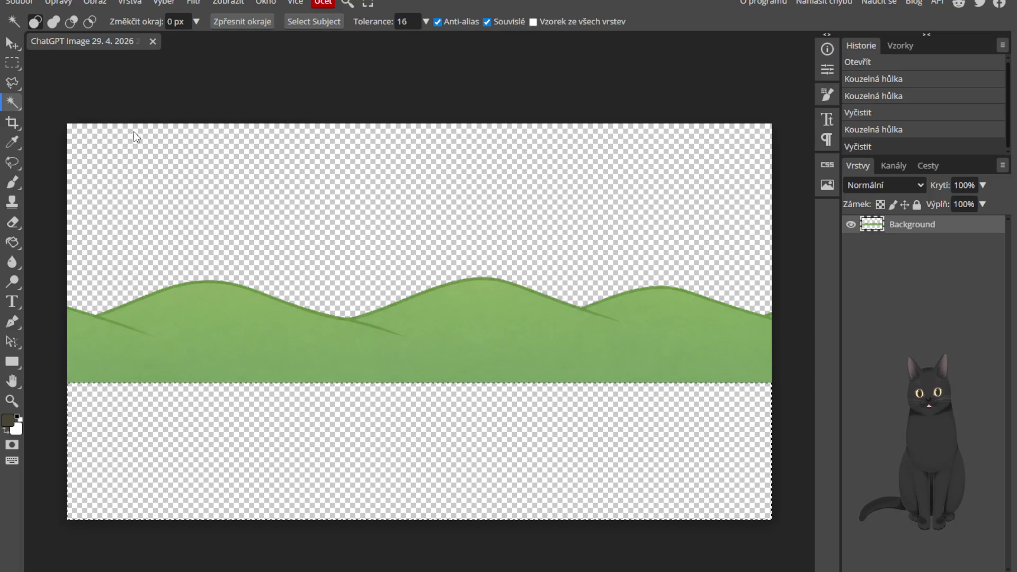
Close the saved kopce1 document and start a new project
click(153, 41)
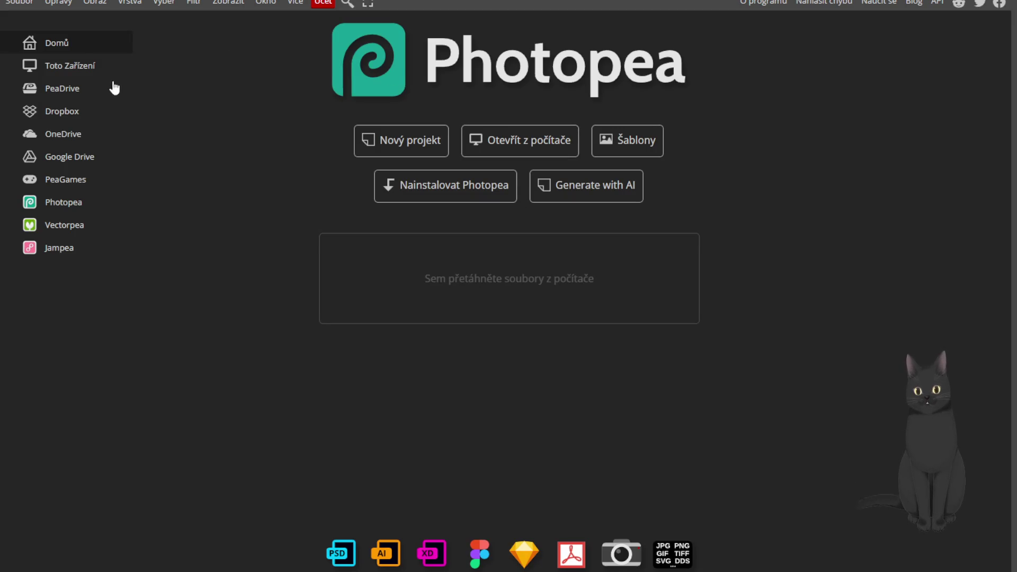
click(21, 4)
click(50, 26)
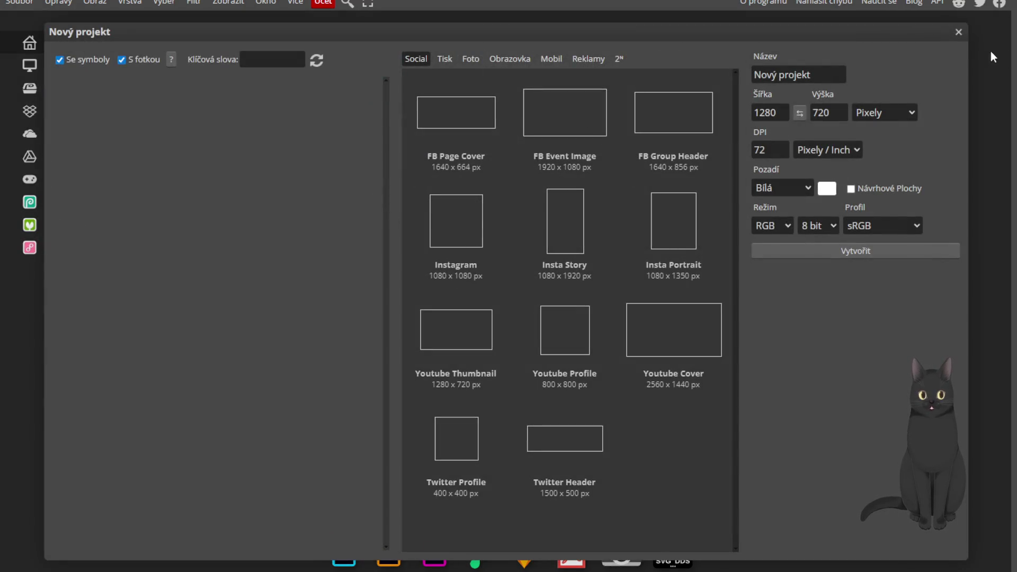
Dismiss the new project dialog, reopen kopce1.png, and duplicate its hills layer
click(958, 33)
drag(1009, 35, 593, 270)
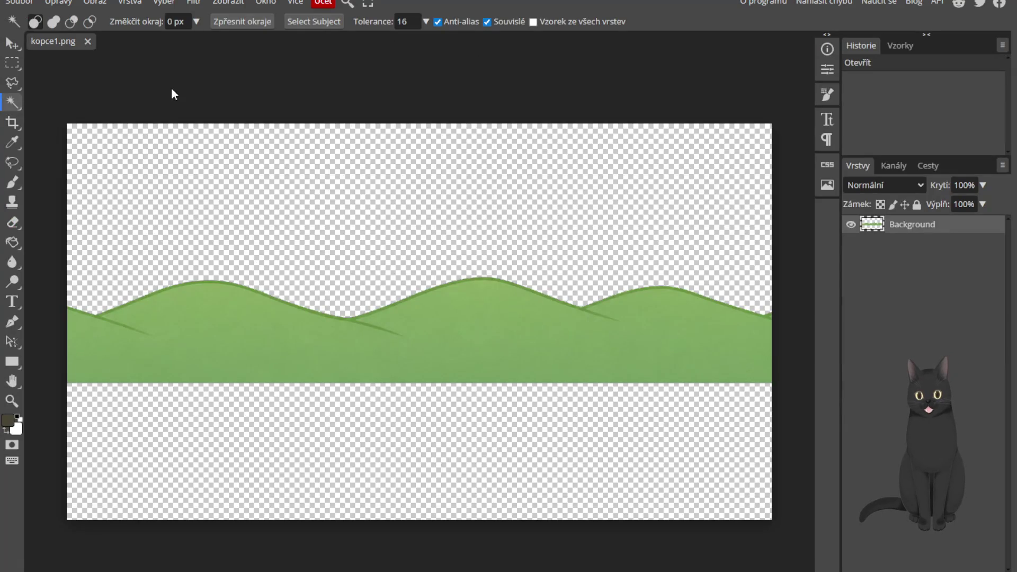
scroll(216, 201, down, 3)
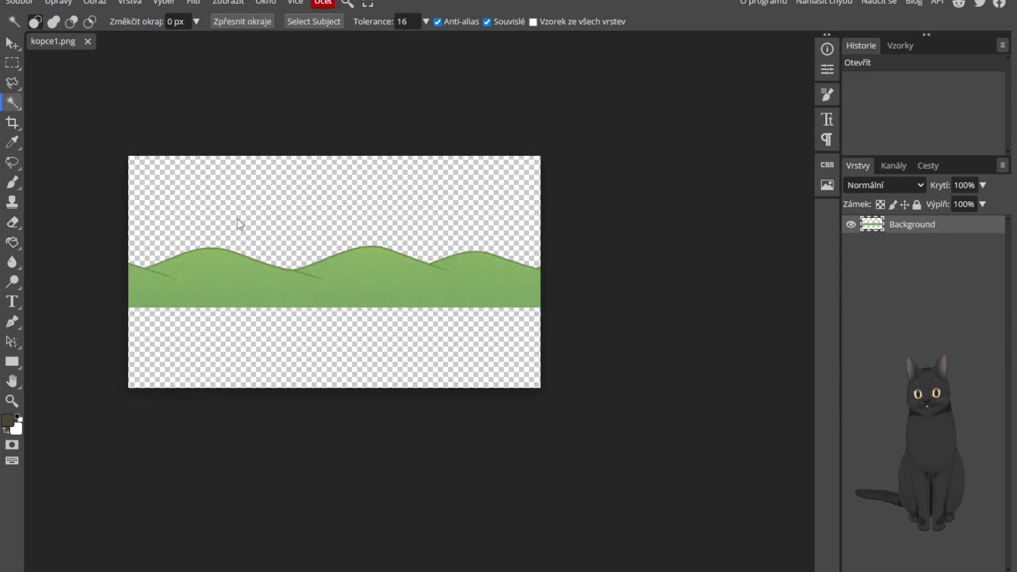
scroll(376, 215, up, 2)
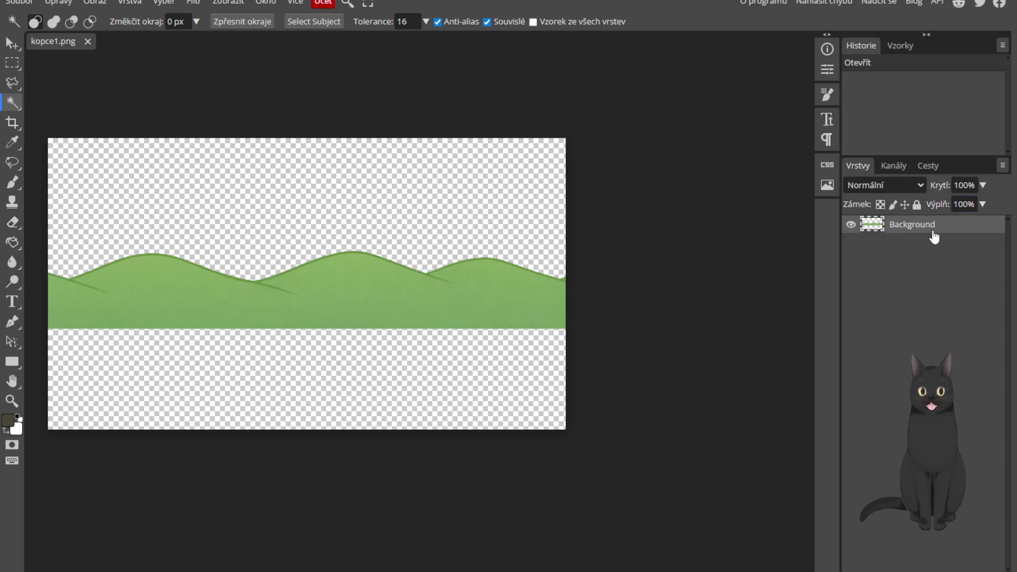
key(ctrl+j)
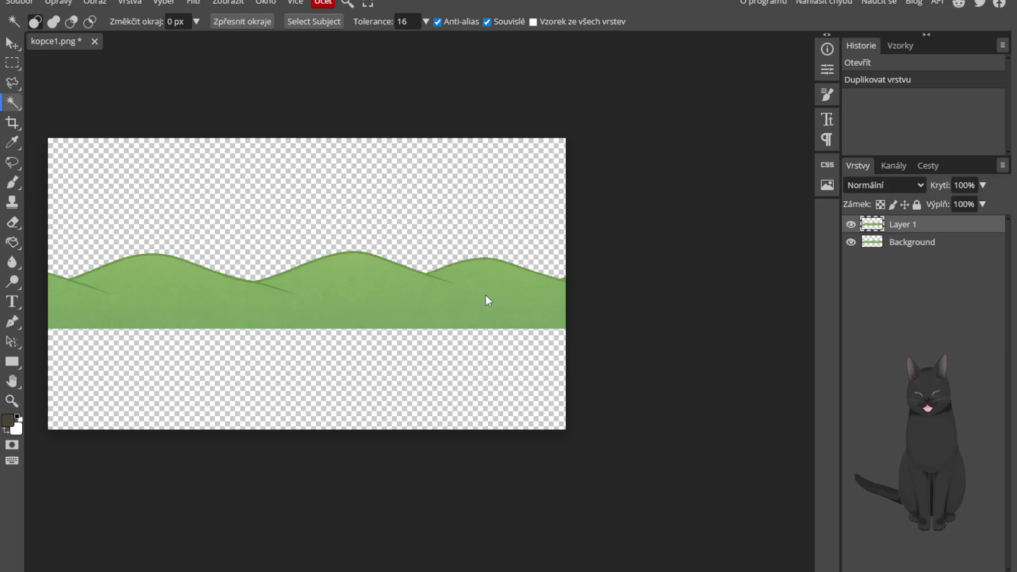
Shift the duplicated hills to the right and widen the canvas to 3000 px
key(ctrl+alt+t)
mouse_move(377, 304)
mouse_down()
mouse_move(689, 298)
mouse_move(506, 292)
mouse_up()
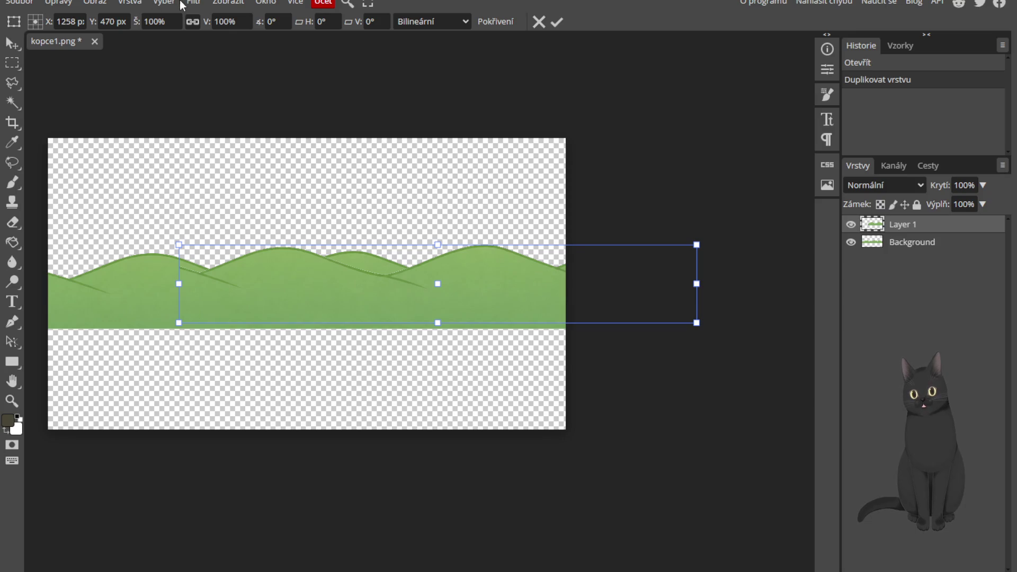
click(164, 3)
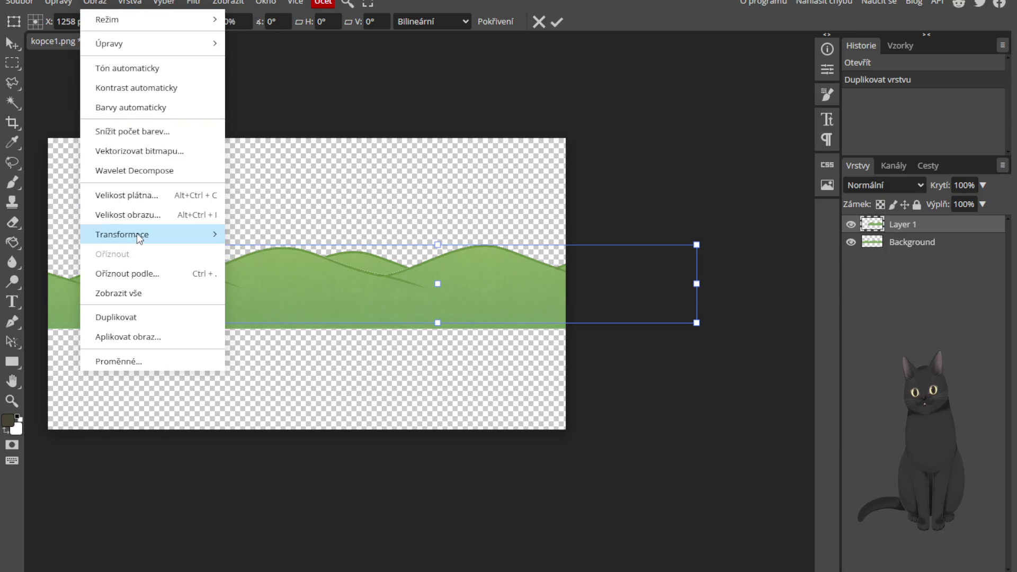
click(141, 203)
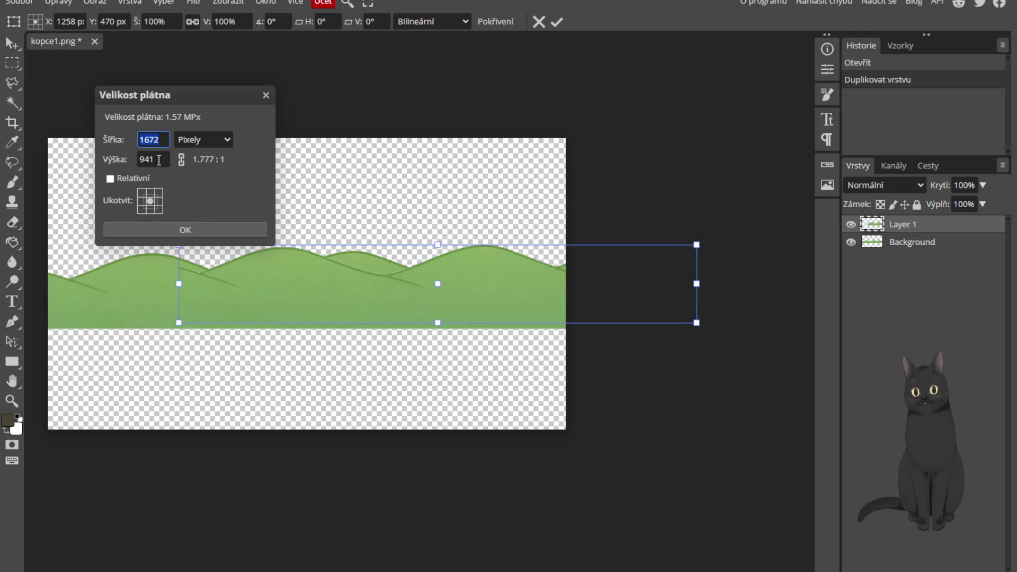
text(3000)
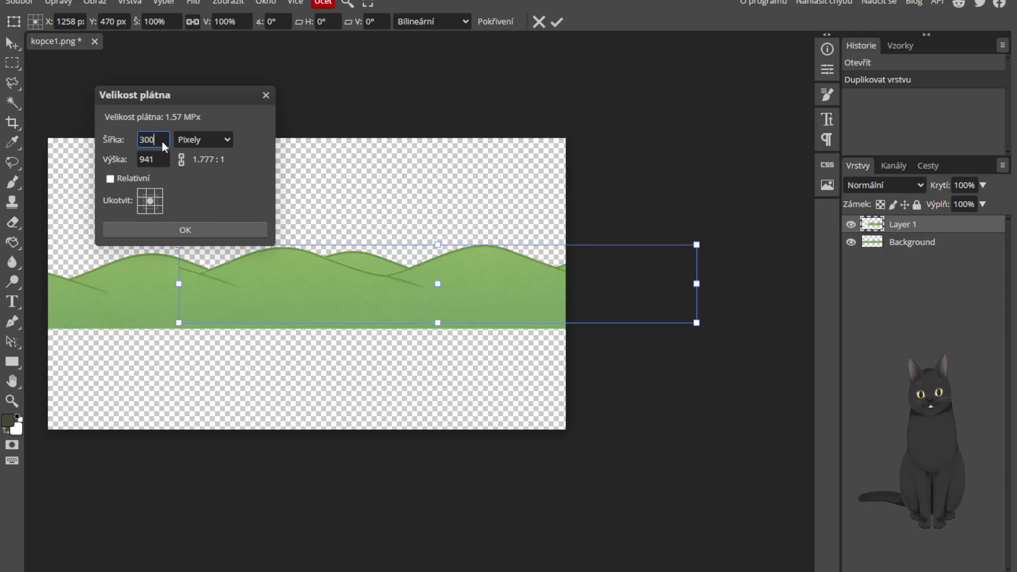
click(195, 230)
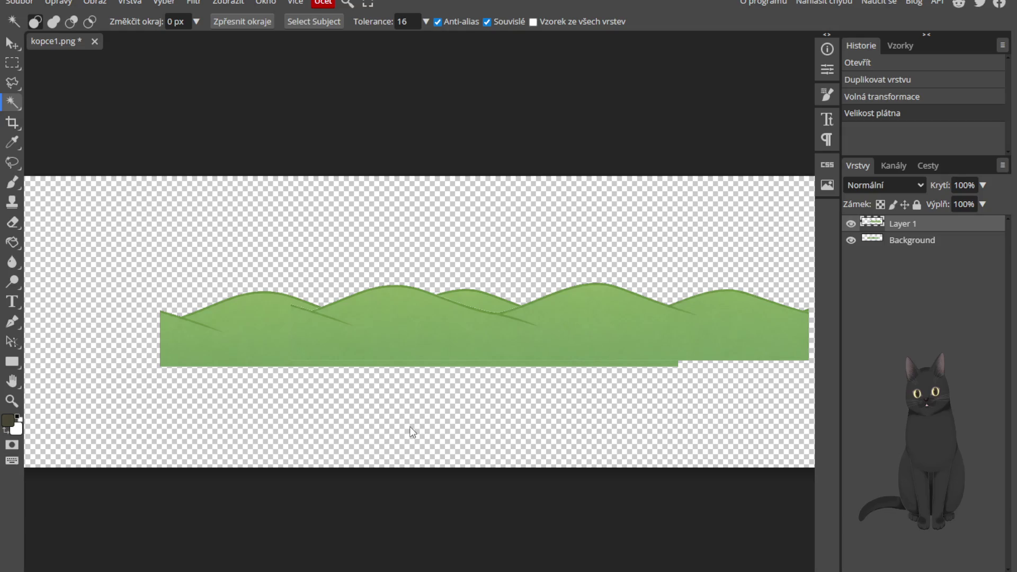
scroll(354, 432, down, 2)
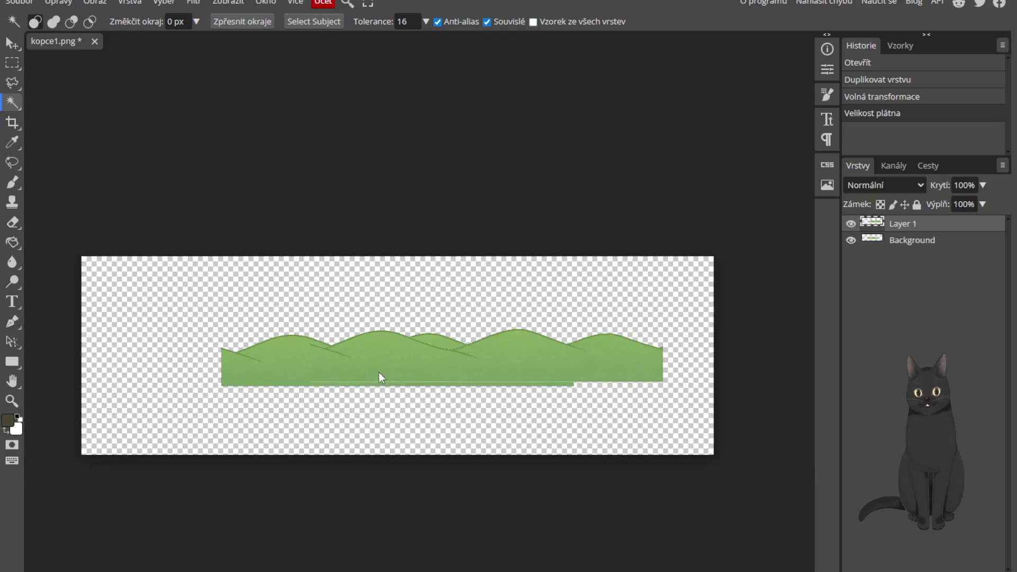
With the Move tool, drag the left hills to the far left and the right piece against them
click(507, 380)
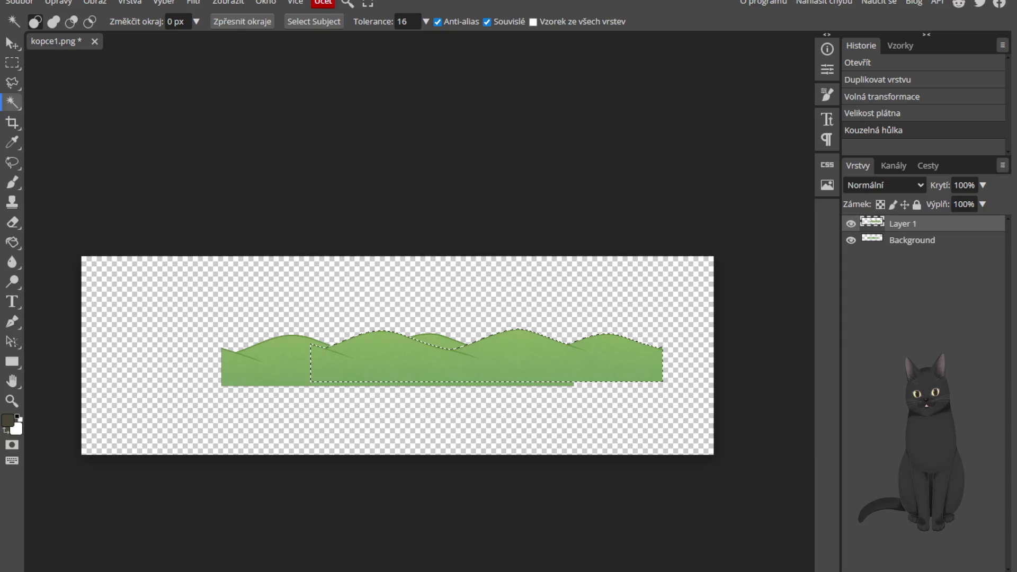
key(ctrl+z)
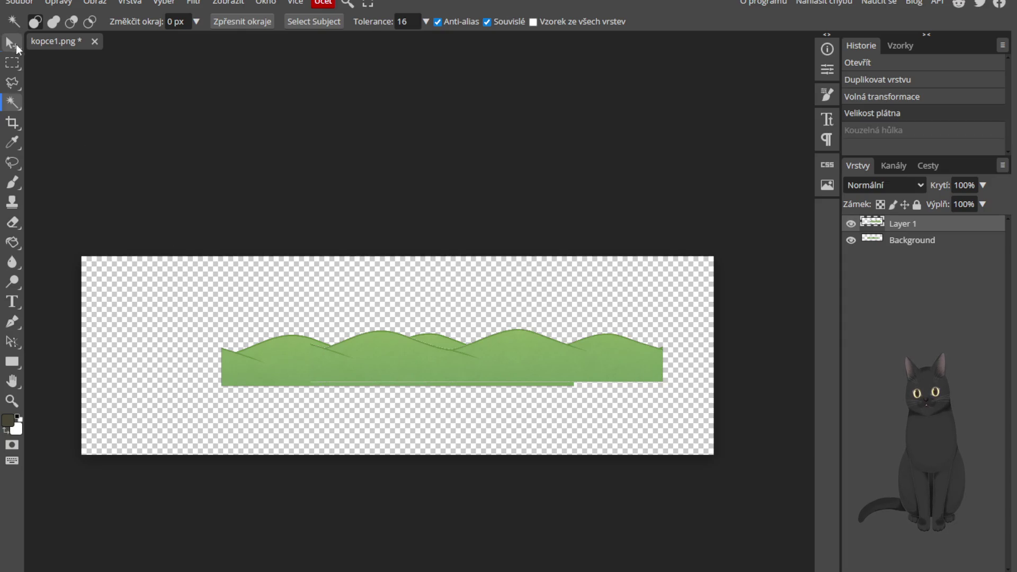
click(12, 43)
drag(366, 388, 588, 395)
drag(389, 361, 253, 360)
click(456, 383)
drag(464, 377, 459, 371)
Nudge the right hill piece to close the seam and pan across the hills to check it
scroll(464, 373, up, 5)
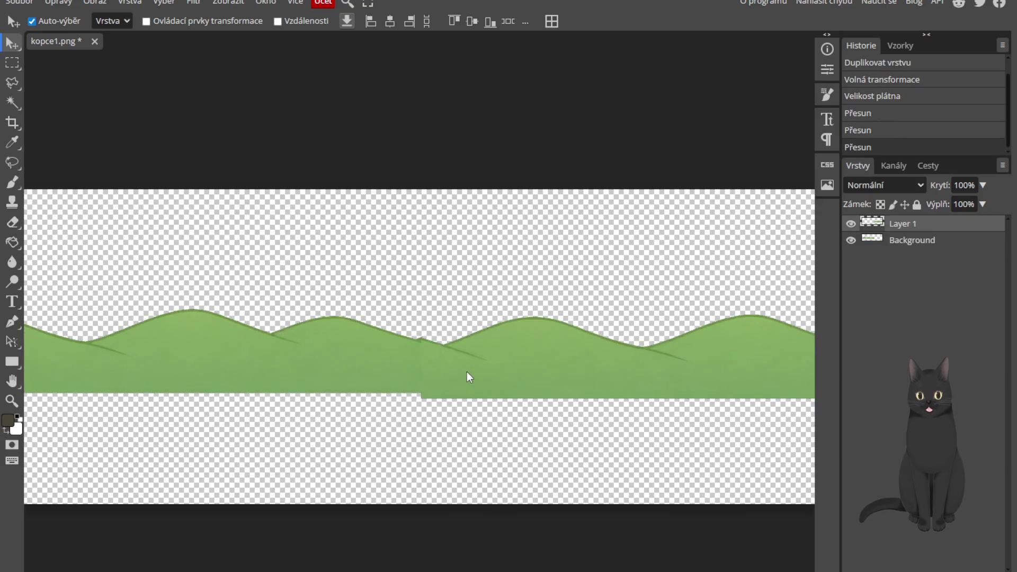
key(Right)
key(Right)
key(Right)
key(Down)
key(Down)
drag(440, 367, 435, 364)
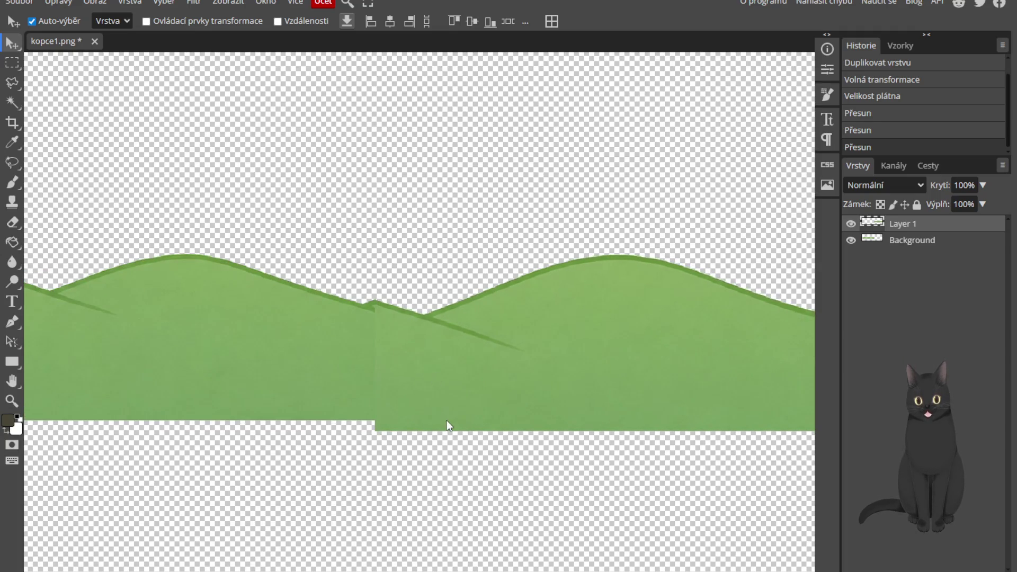
scroll(447, 422, down, 5)
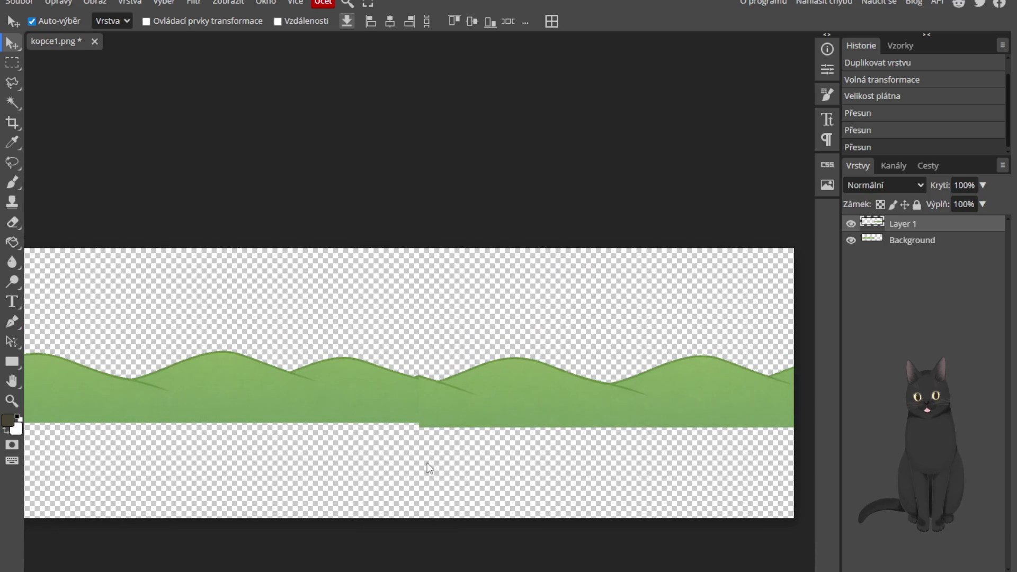
scroll(427, 463, down, 1)
drag(326, 472, 357, 451)
scroll(357, 452, up, 1)
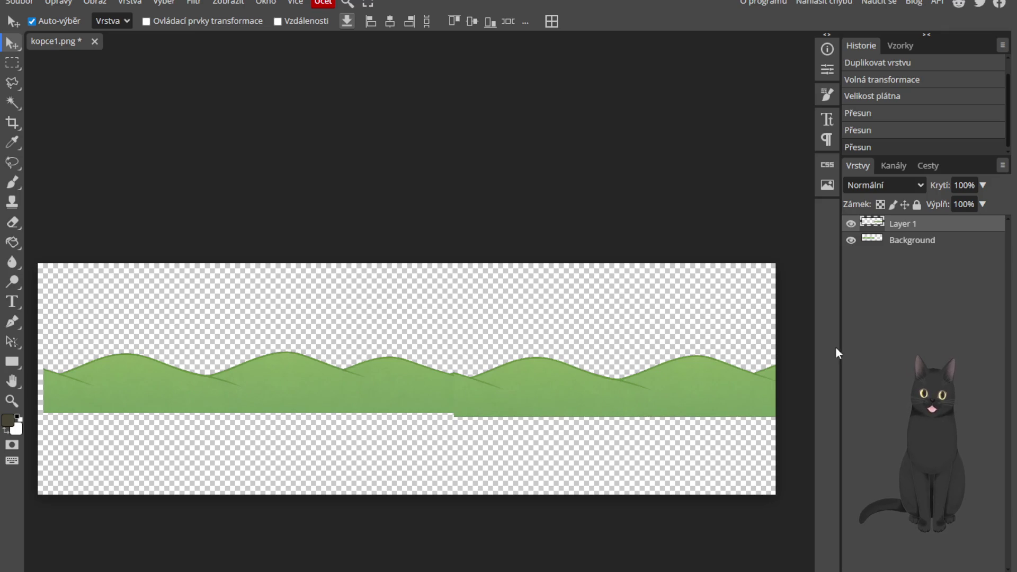
Toggle the Background hills' visibility and commit unchanged transforms on both hill layers
click(851, 241)
click(851, 240)
key(ctrl+alt+t)
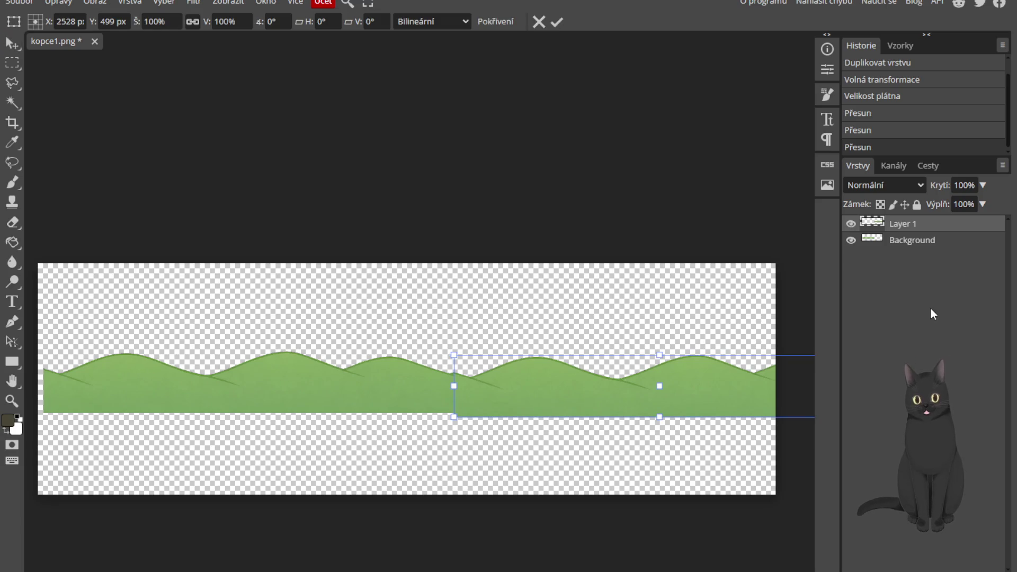
click(924, 241)
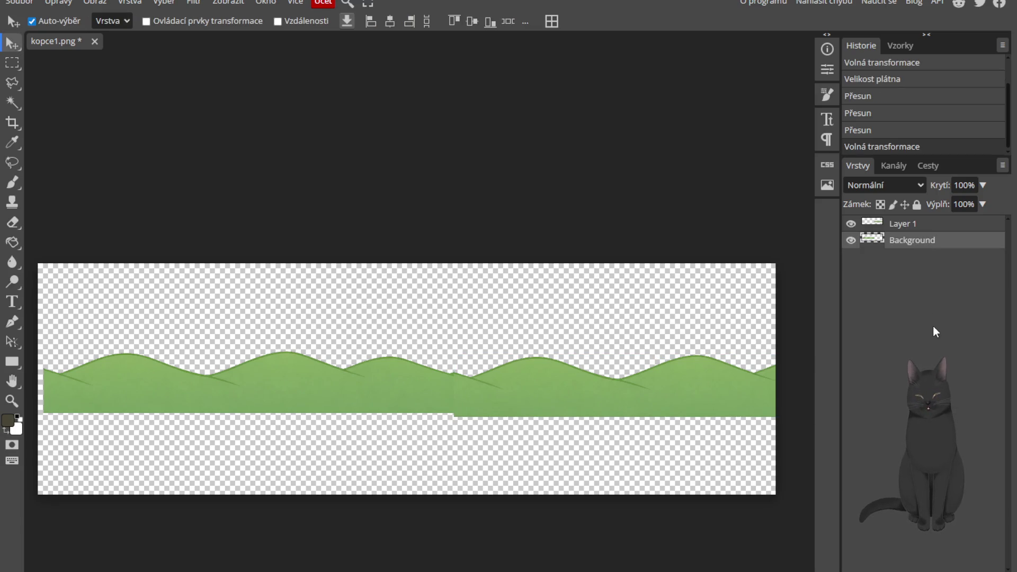
key(ctrl+alt+t)
key(Return)
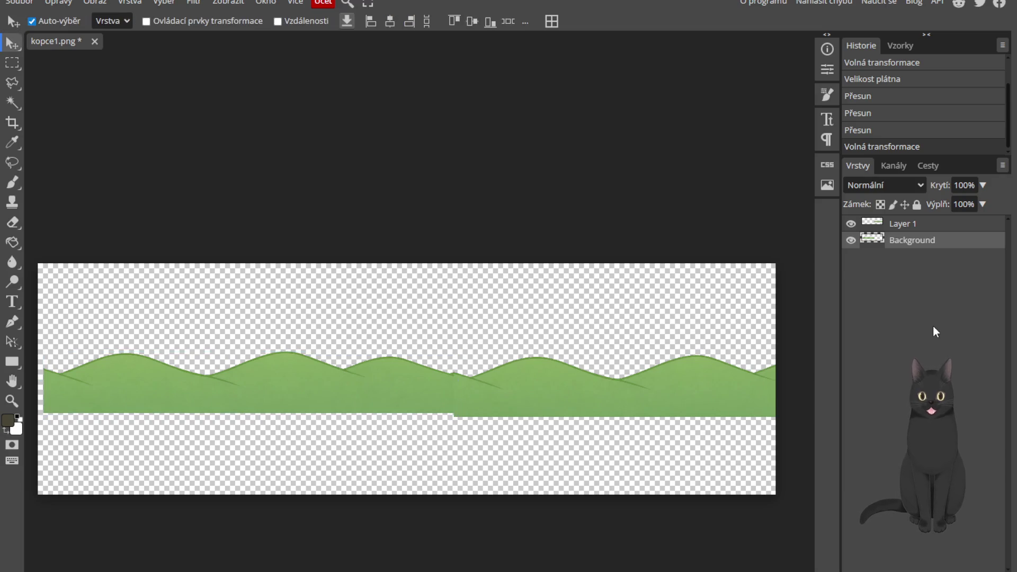
Nudge the right hill piece right and back left, zooming and panning to inspect the seam
scroll(447, 377, up, 5)
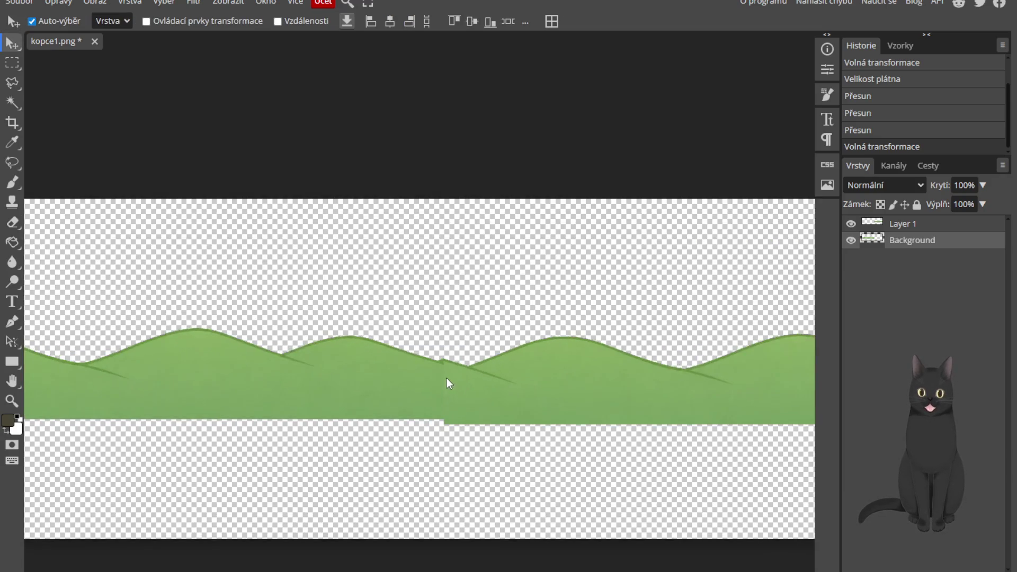
scroll(446, 377, down, 6)
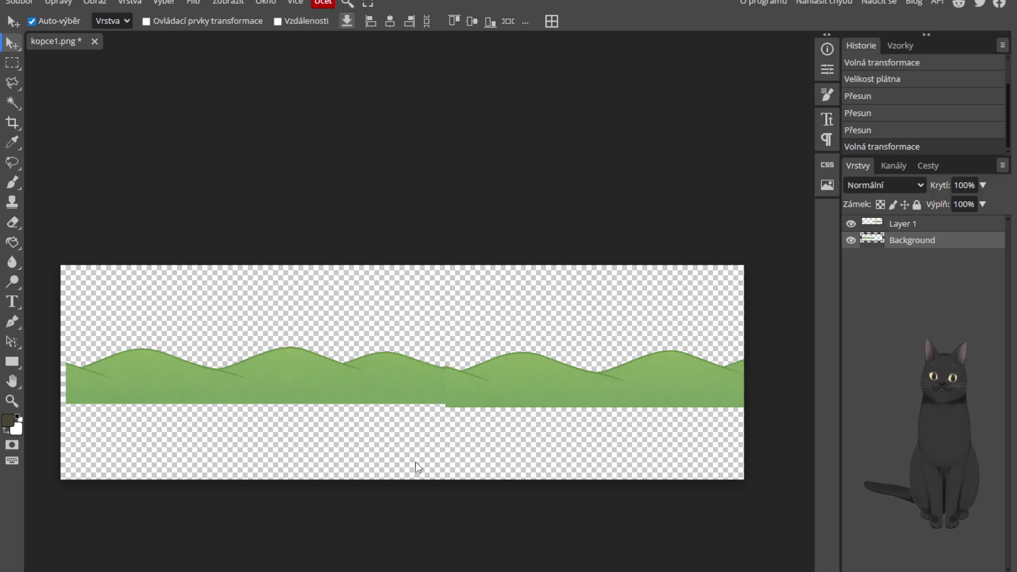
scroll(415, 404, up, 10)
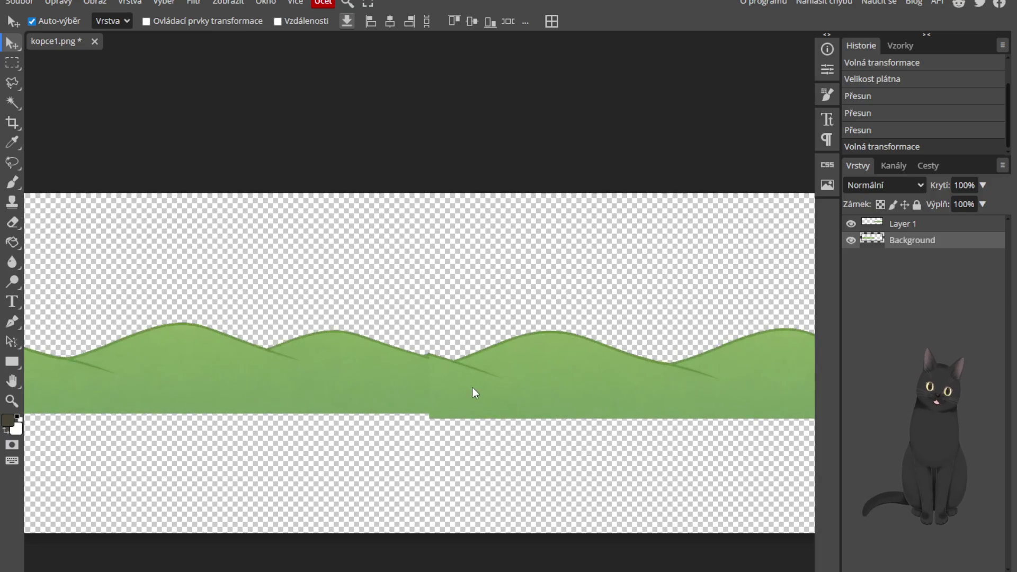
click(508, 381)
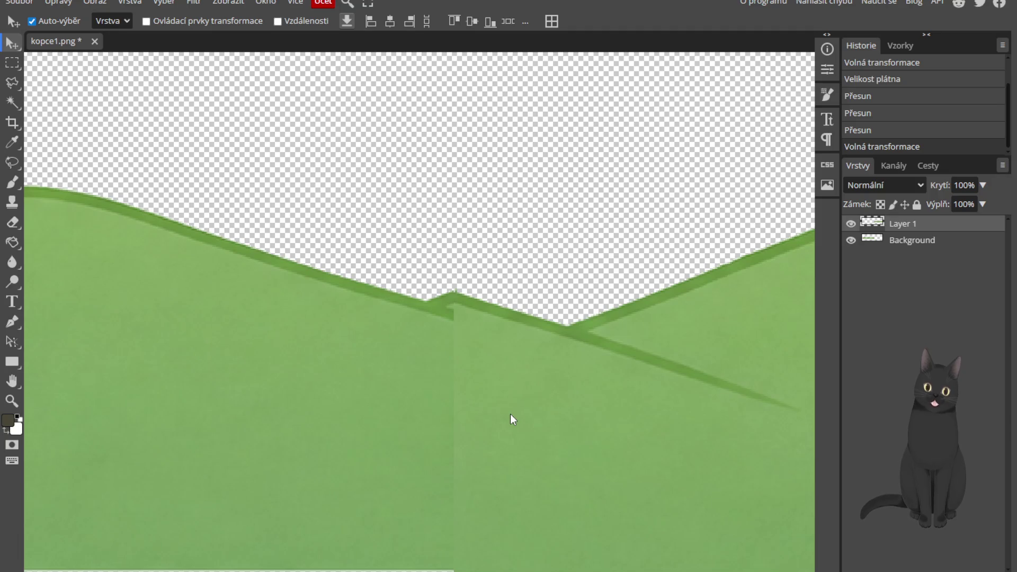
key(Right)
key(Right)
key(Left)
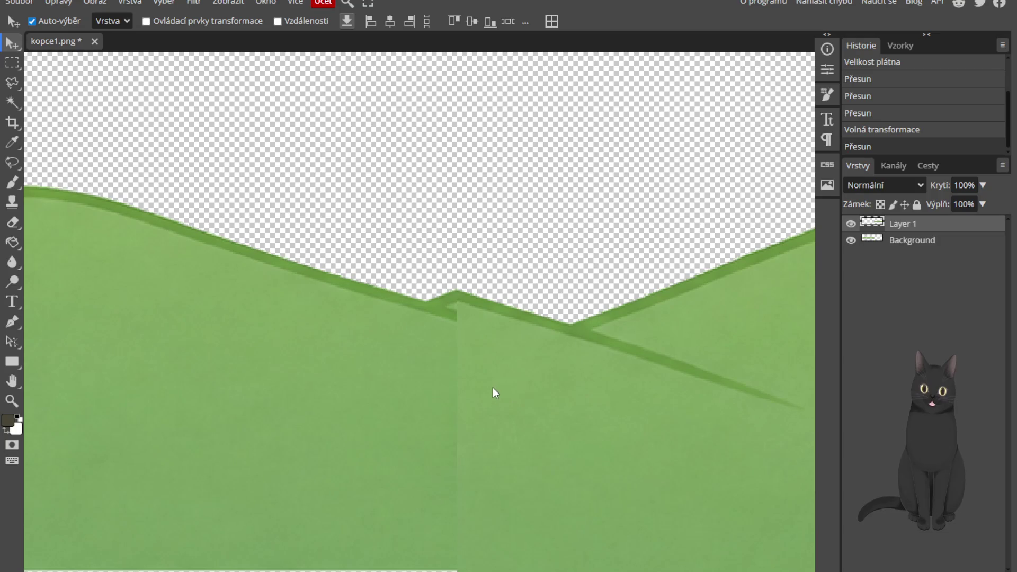
scroll(487, 338, up, 3)
scroll(470, 360, down, 4)
scroll(444, 383, down, 2)
scroll(453, 326, up, 3)
scroll(444, 421, down, 5)
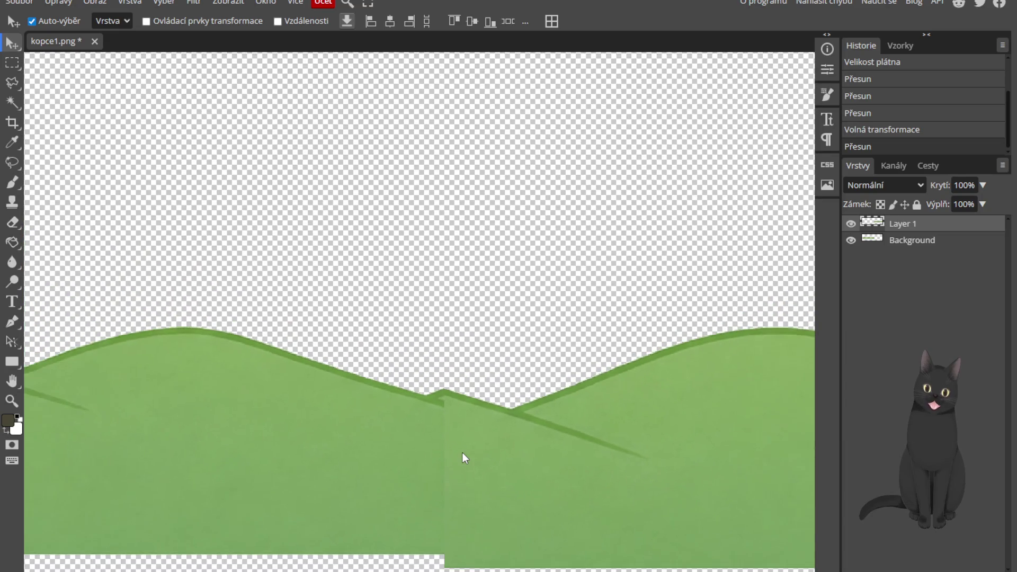
drag(463, 456, 495, 411)
scroll(488, 375, down, 5)
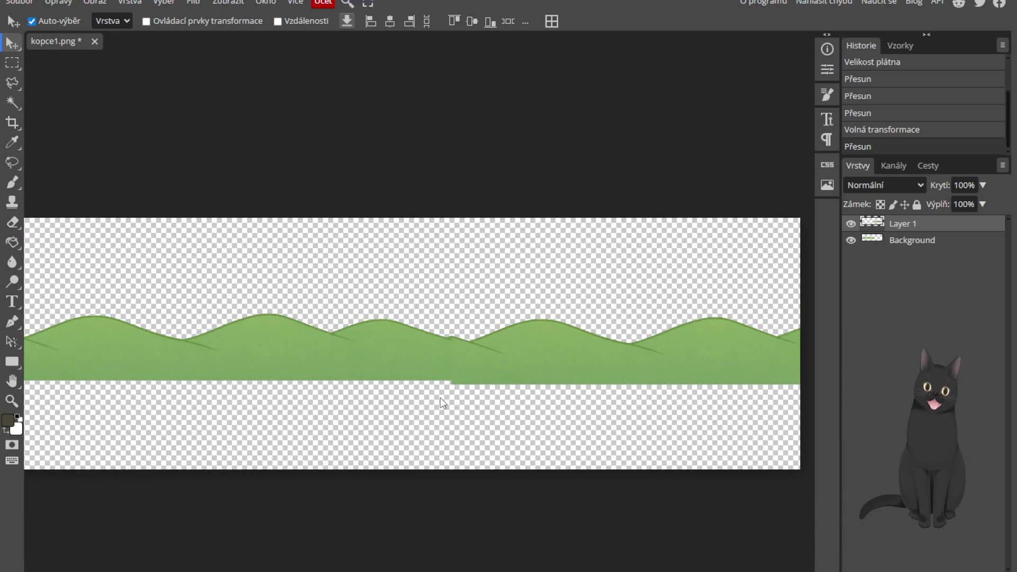
scroll(438, 420, up, 5)
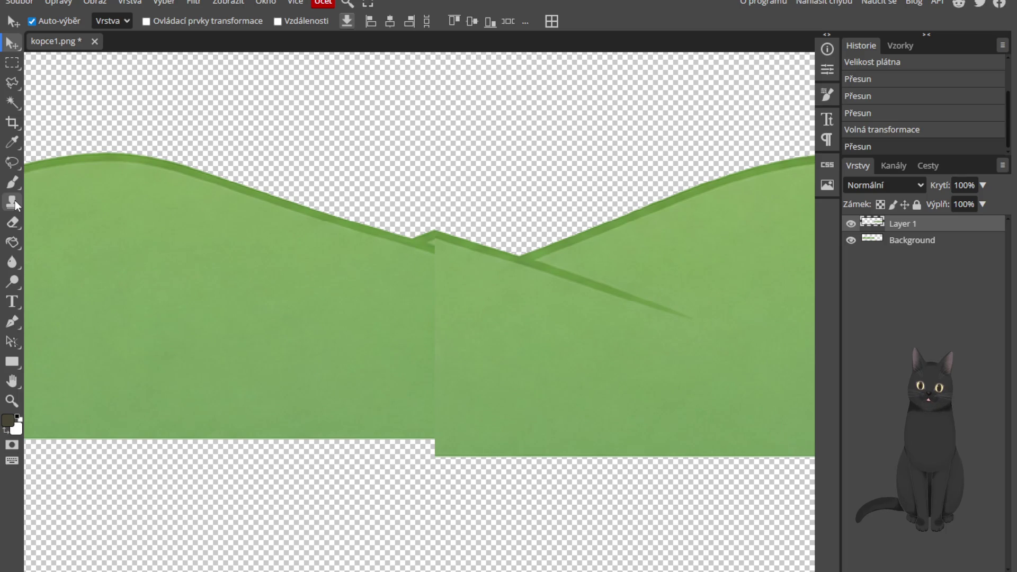
Try a slightly larger Blur brush stroke along the vertical seam, then undo it
click(15, 269)
key(bracketright)
mouse_move(435, 331)
mouse_down()
mouse_move(444, 277)
mouse_move(434, 276)
mouse_up()
key(ctrl+z)
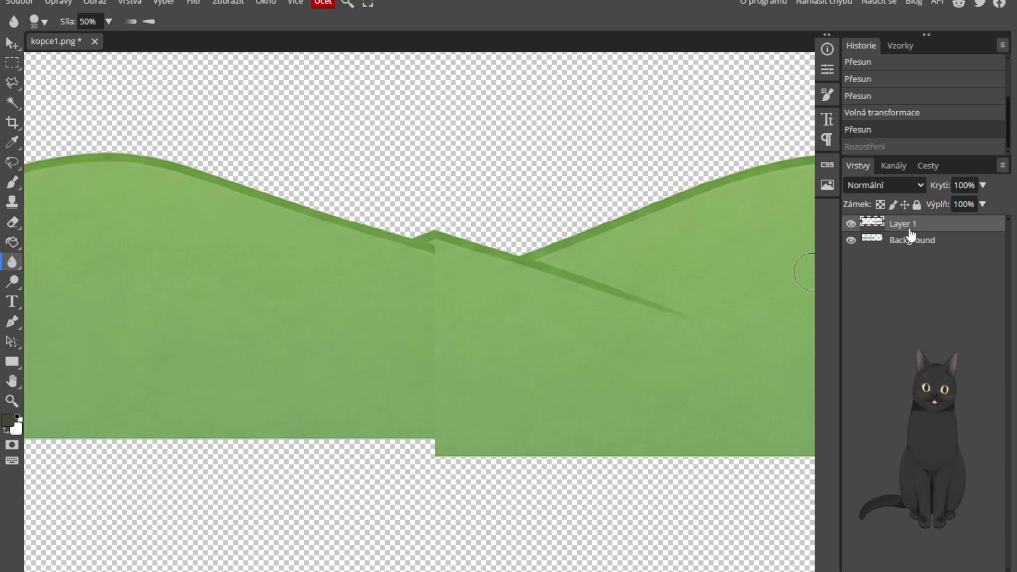
Nudge Layer 1 one step left with Free Transform and commit the move
key(alt+ctrl+t)
key(Left)
key(Left)
key(Left)
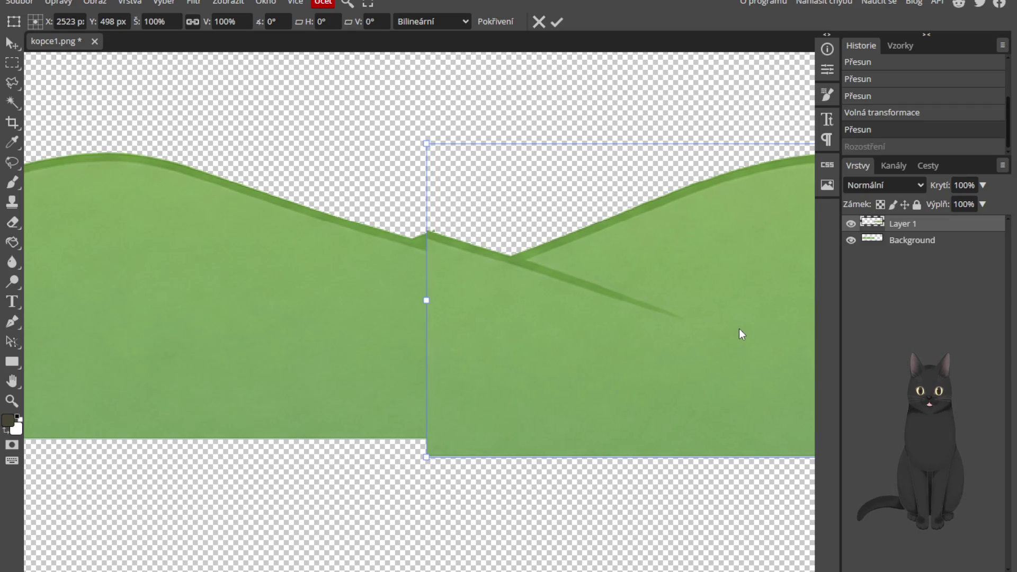
key(Escape)
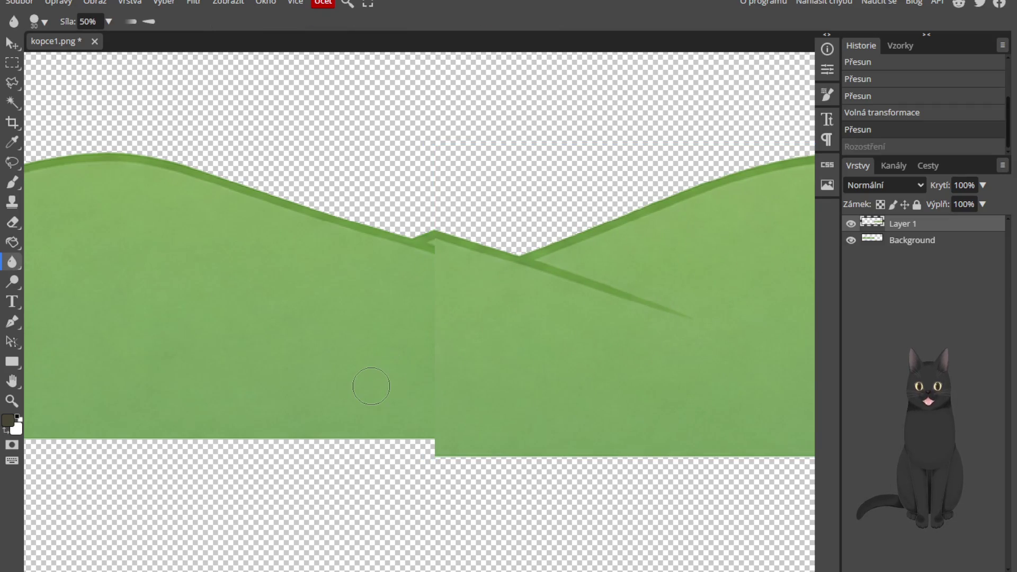
key(ctrl+z)
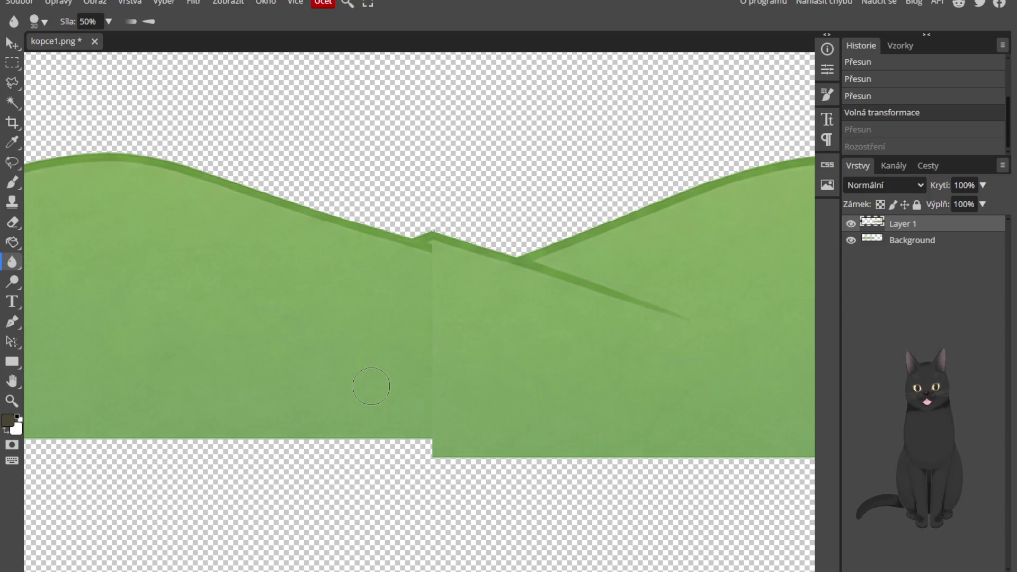
key(ctrl+alt+t)
key(Left)
key(Left)
key(Left)
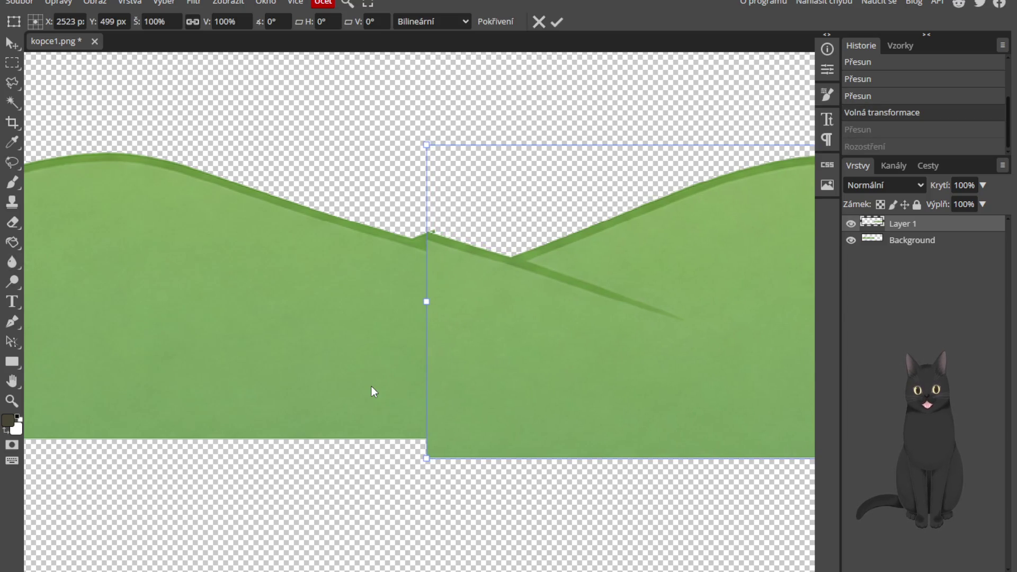
key(Escape)
key(ctrl+z)
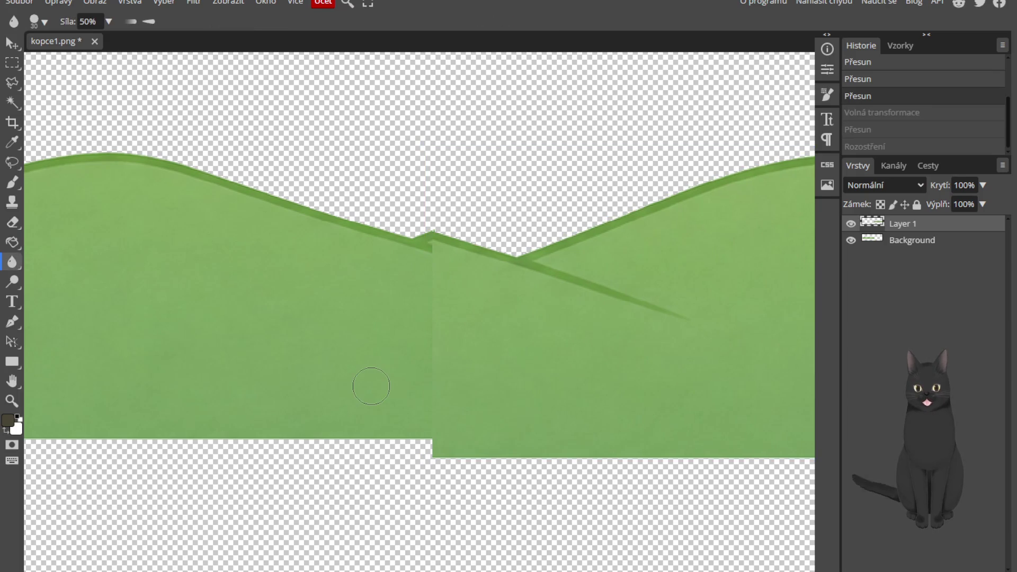
click(935, 240)
click(933, 229)
key(ctrl+alt+t)
key(Left)
key(Left)
key(Left)
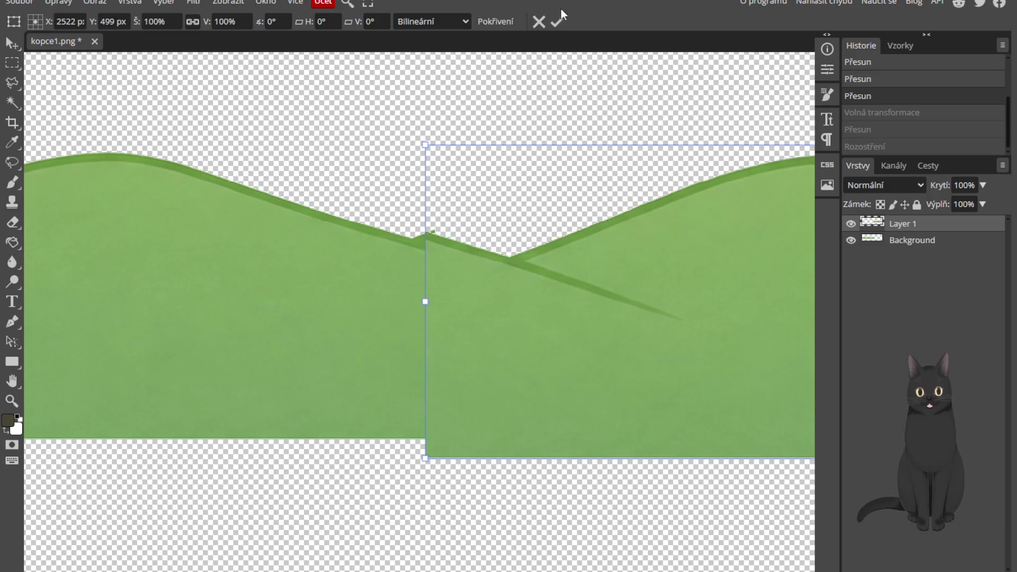
click(557, 22)
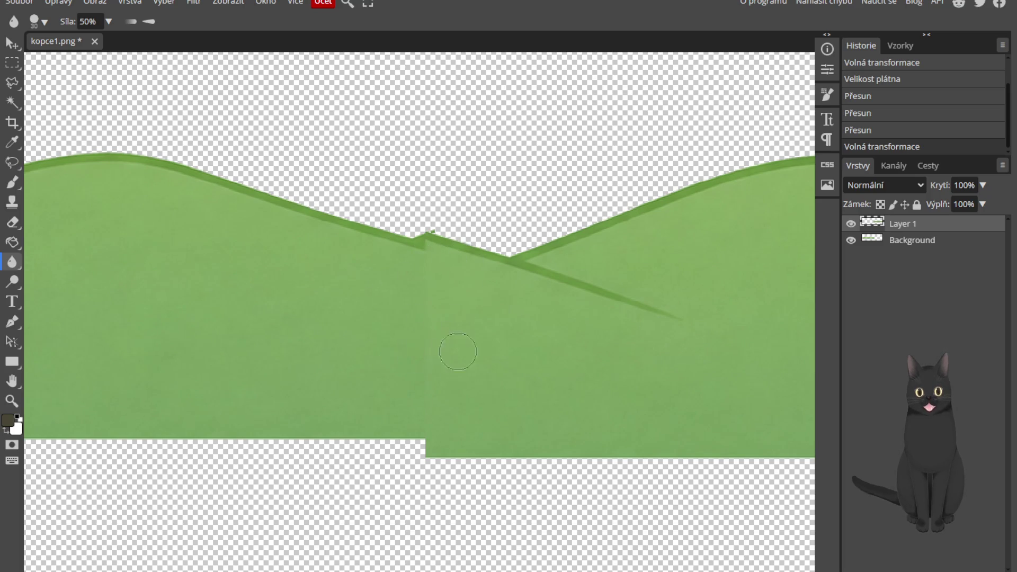
Blur the seam, softening the notch at its top and the step at its bottom
click(445, 420)
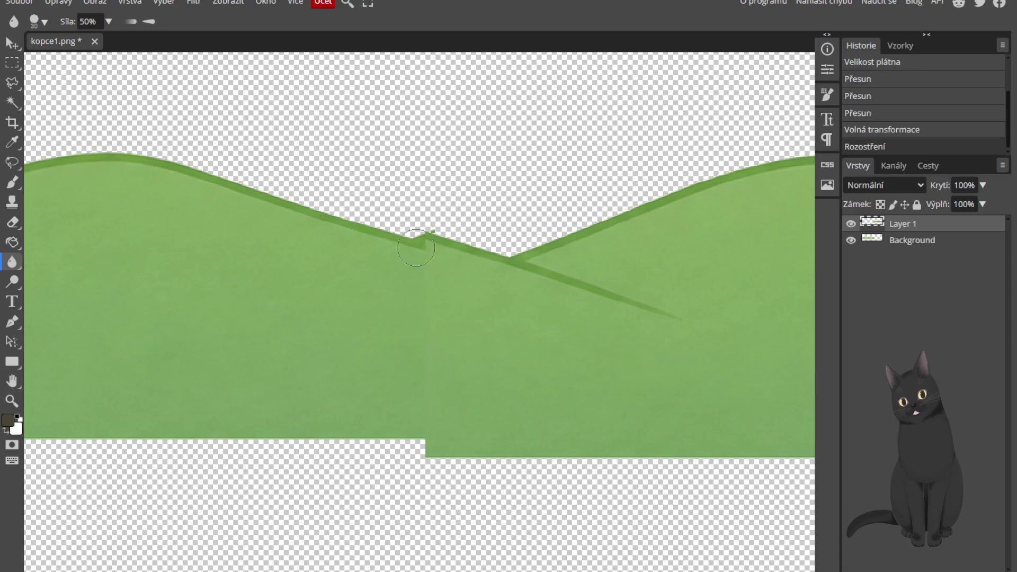
mouse_move(422, 231)
mouse_down()
mouse_move(443, 228)
mouse_move(480, 259)
mouse_up()
drag(405, 426, 428, 453)
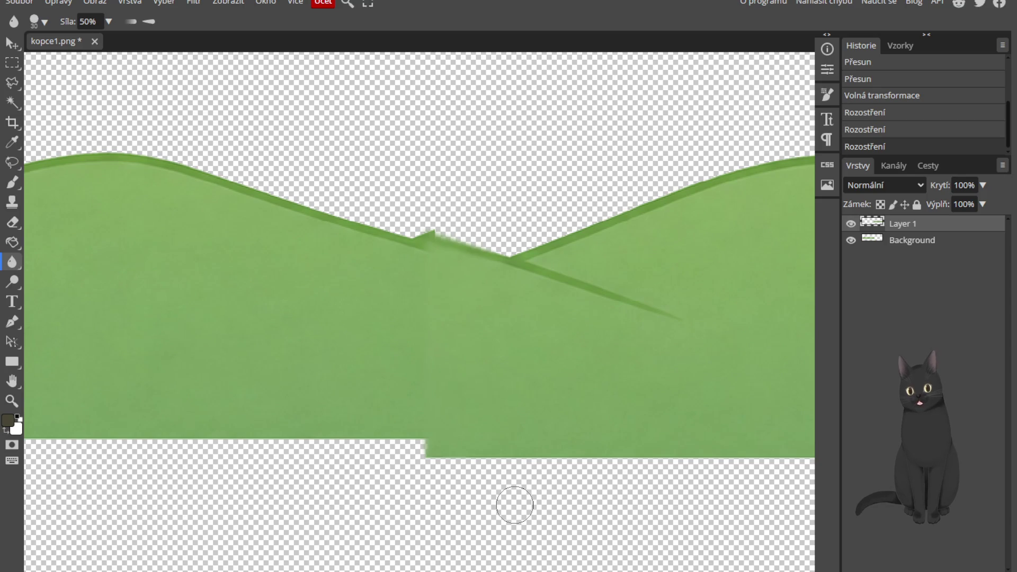
scroll(536, 377, down, 3)
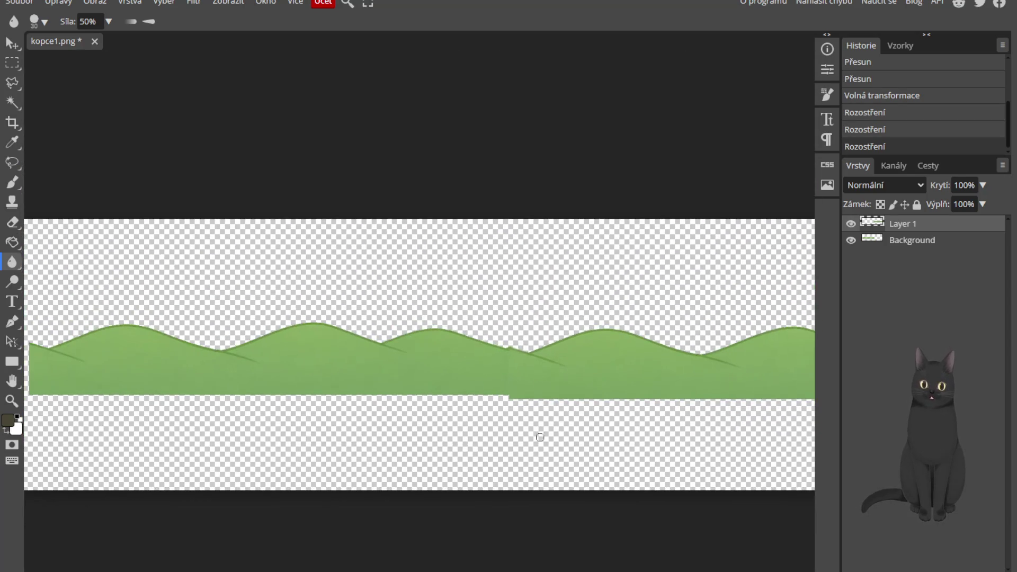
Hide Layer 1, keep the Background hills visible, then select Background and duplicate it
scroll(530, 469, down, 1)
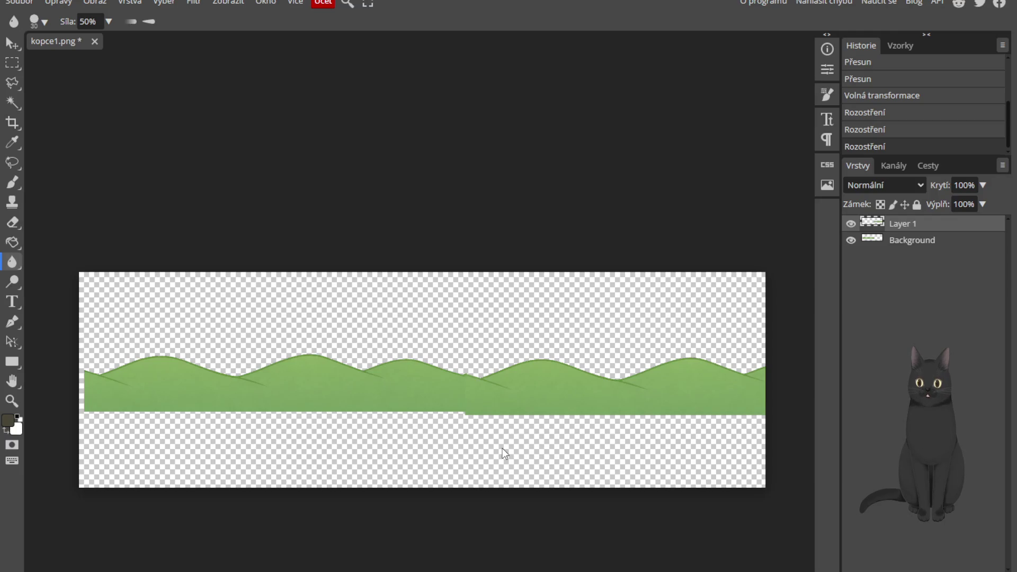
scroll(502, 449, up, 1)
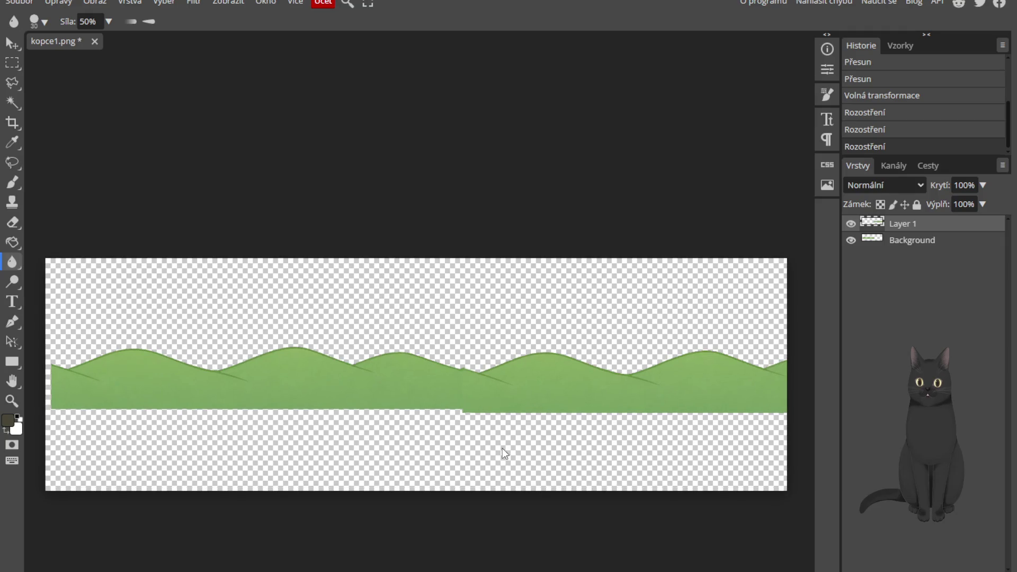
scroll(502, 448, up, 1)
scroll(503, 448, down, 1)
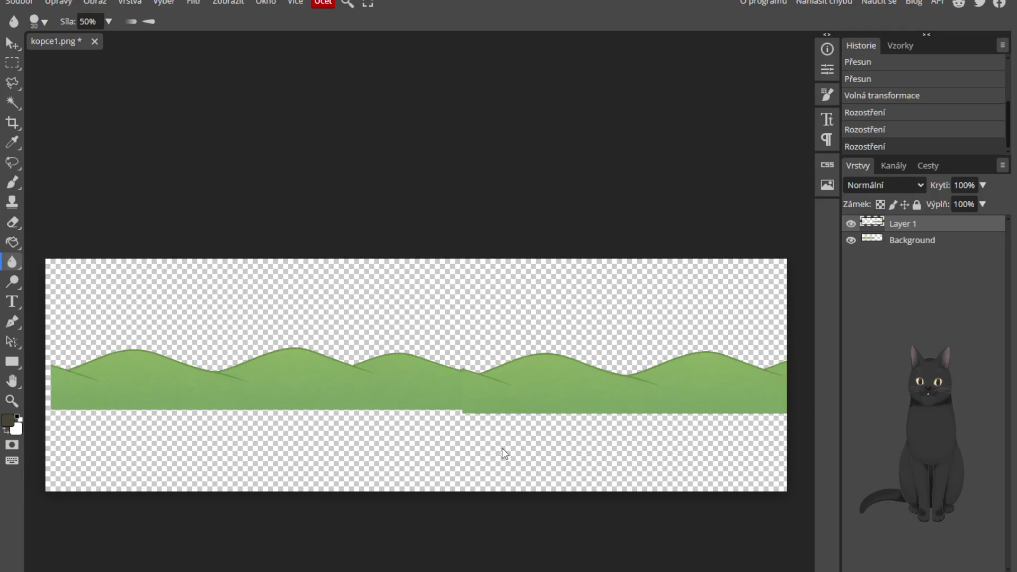
scroll(503, 448, down, 1)
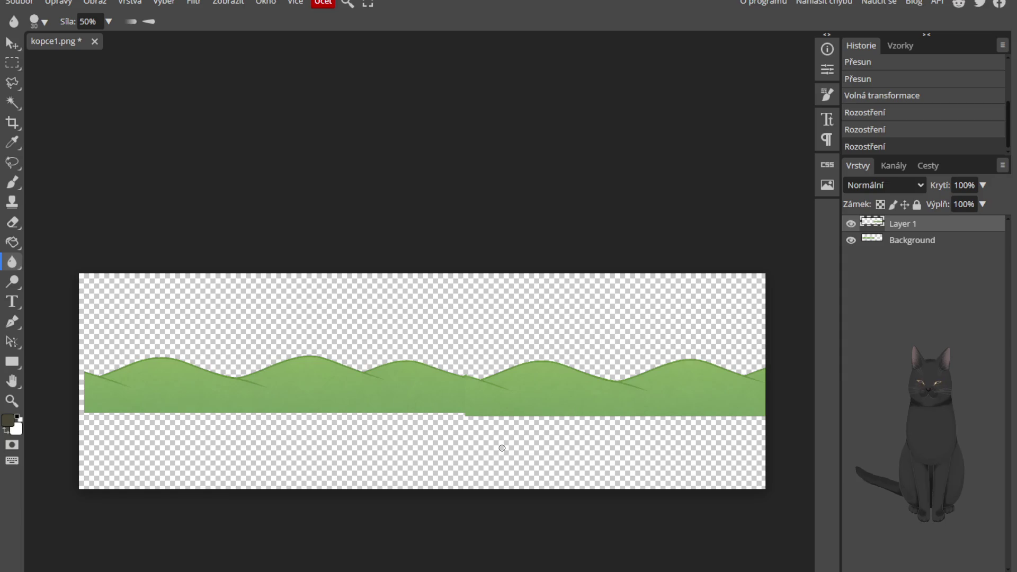
click(851, 223)
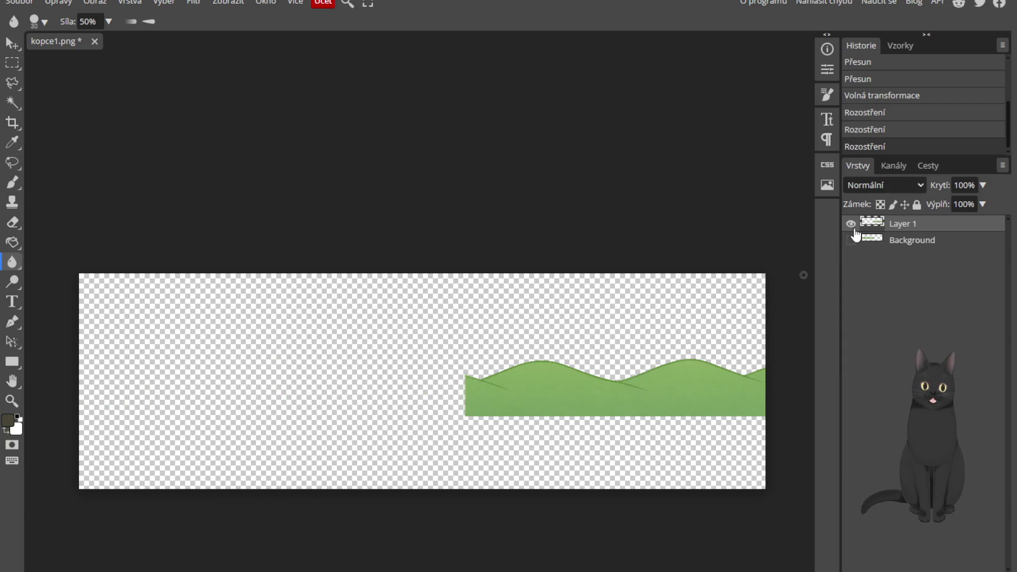
click(853, 241)
click(851, 240)
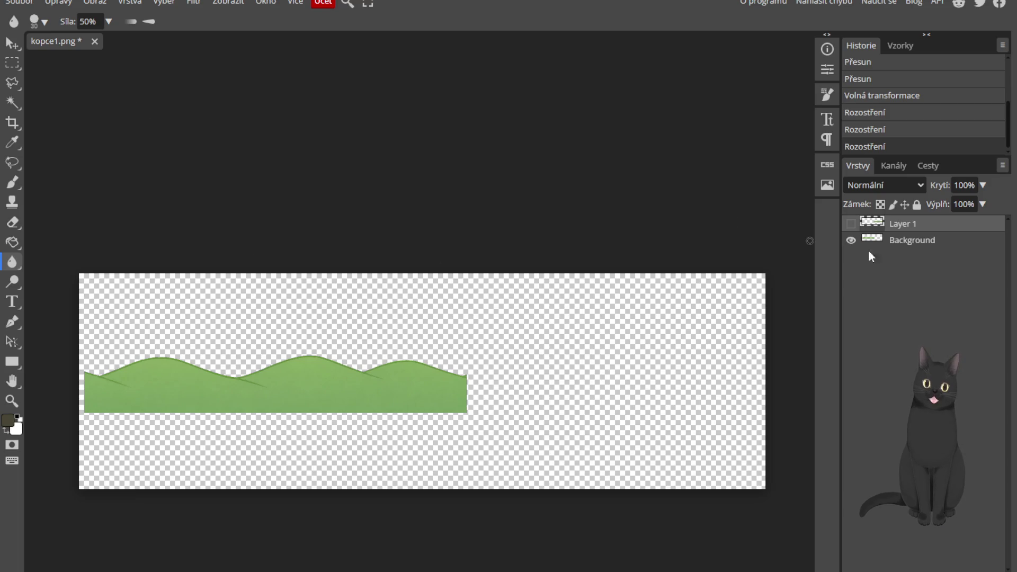
click(921, 245)
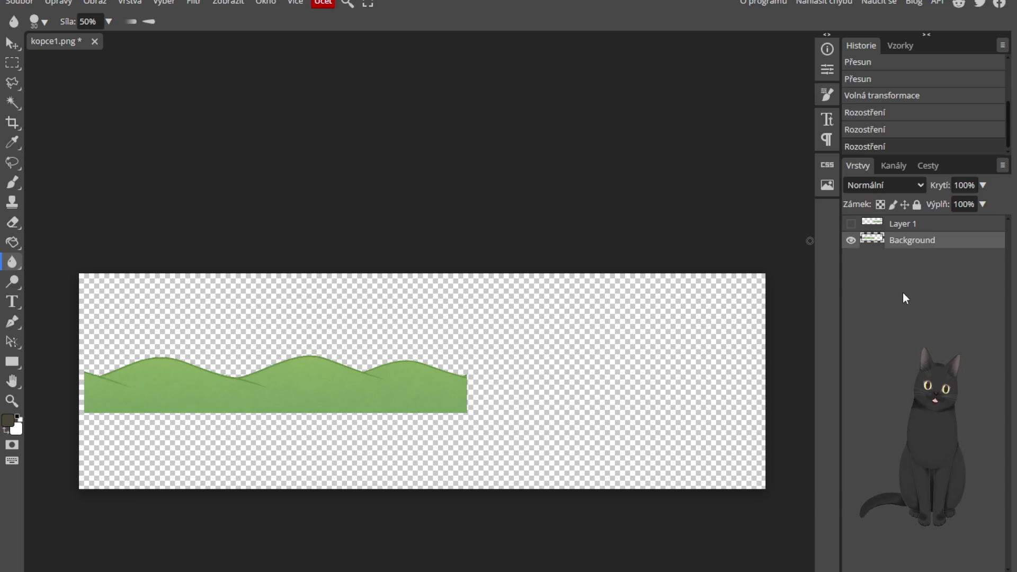
key(ctrl+j)
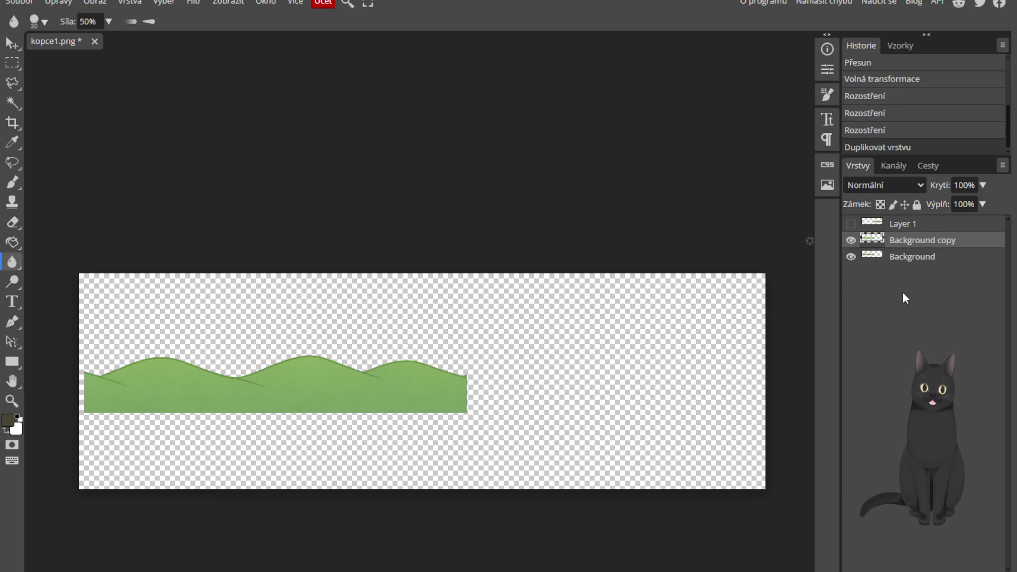
Move the Background copy onto the right half of the canvas and flip it horizontally
key(ctrl+t)
drag(466, 390, 685, 395)
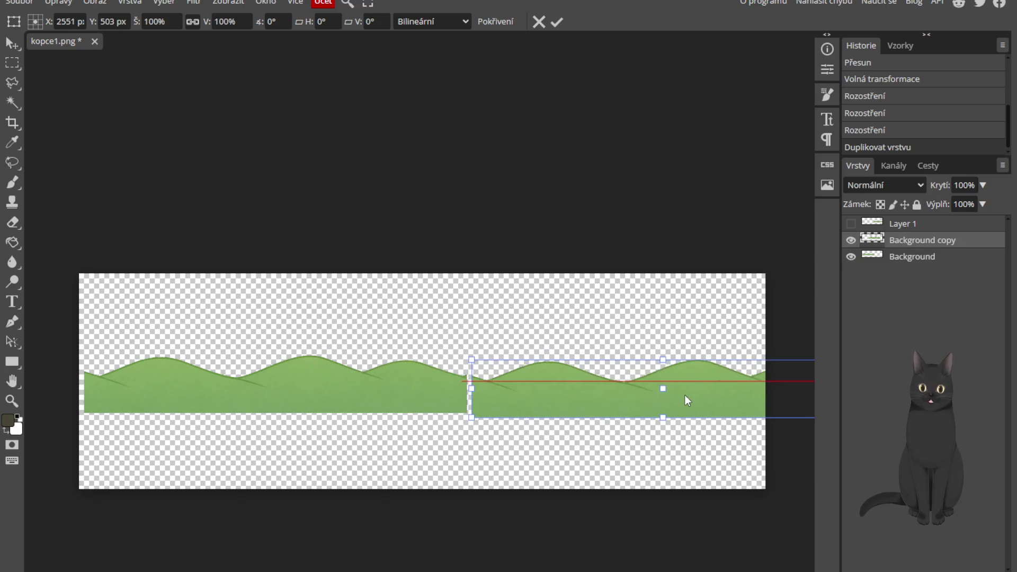
click(58, 3)
mouse_move(144, 403)
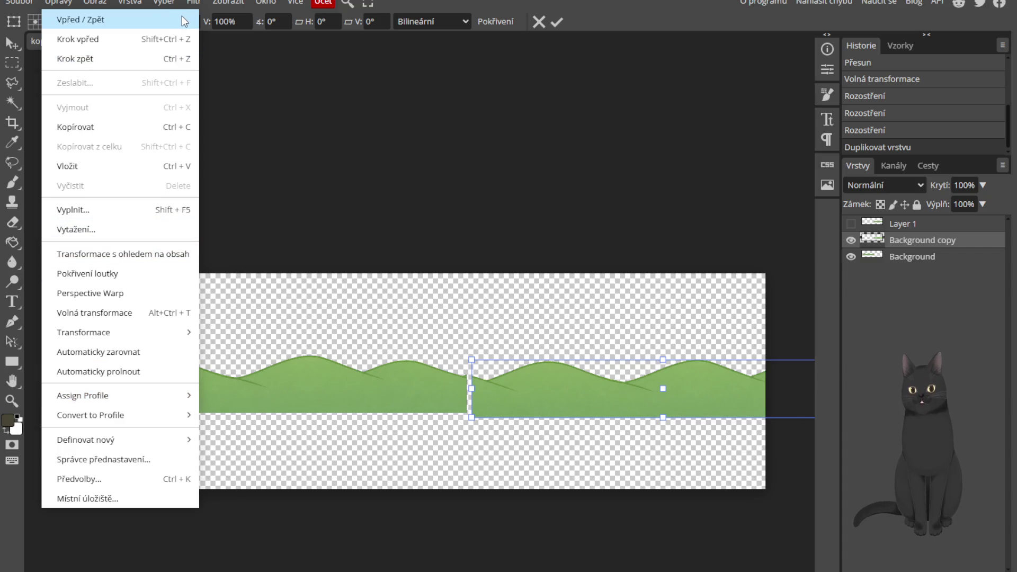
click(134, 8)
mouse_move(192, 346)
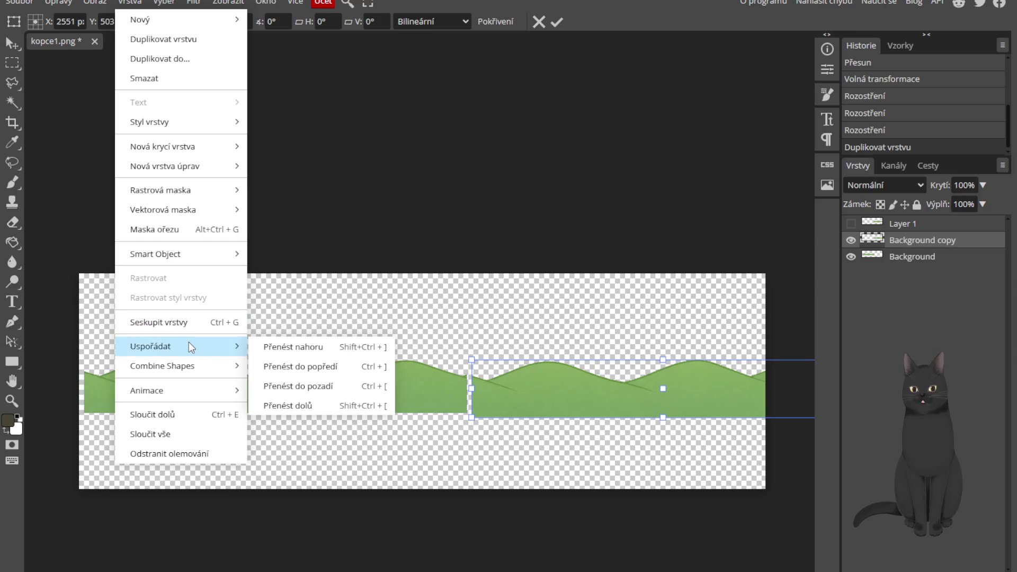
click(55, 4)
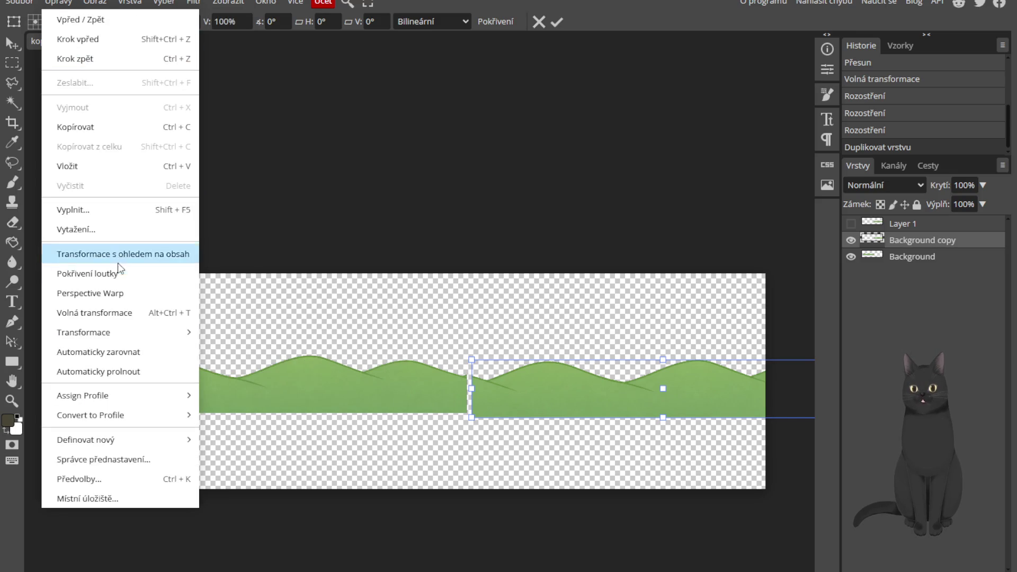
mouse_move(132, 331)
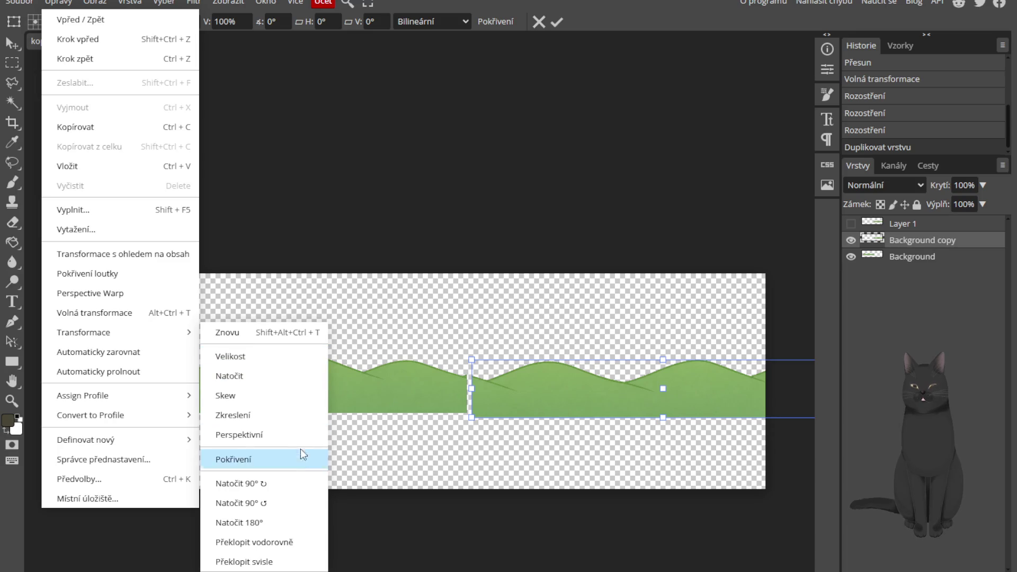
click(306, 540)
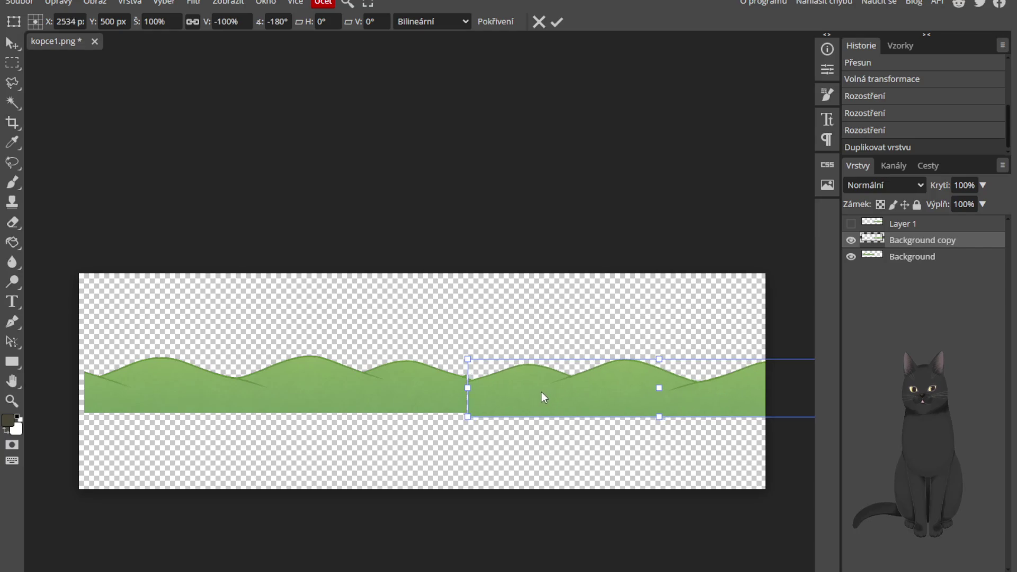
Nudge the flipped copy three steps up and one left to close the gap, then apply
scroll(512, 396, up, 5)
scroll(497, 453, down, 7)
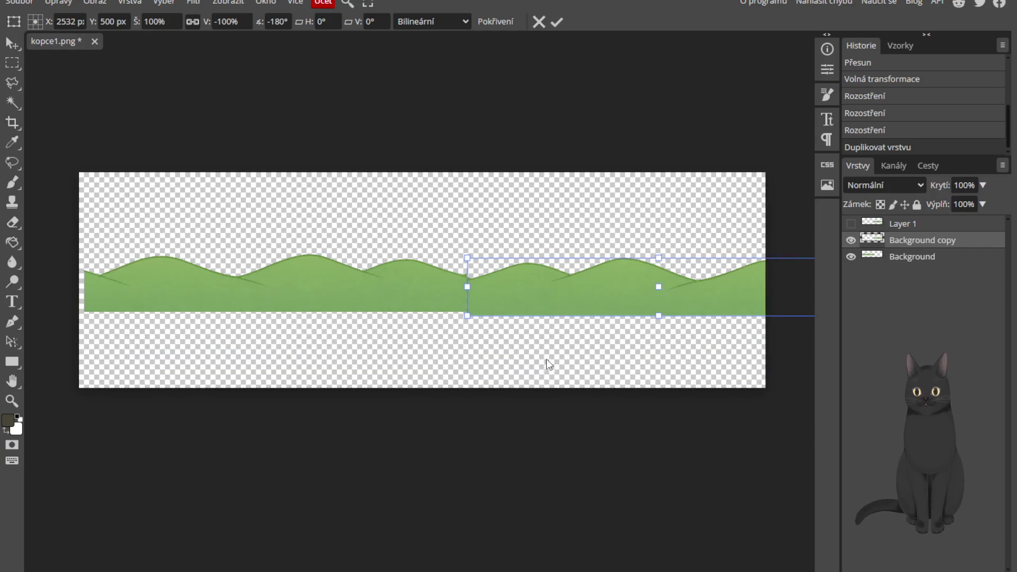
scroll(538, 334, left, 5)
scroll(539, 334, right, 5)
scroll(462, 266, up, 3)
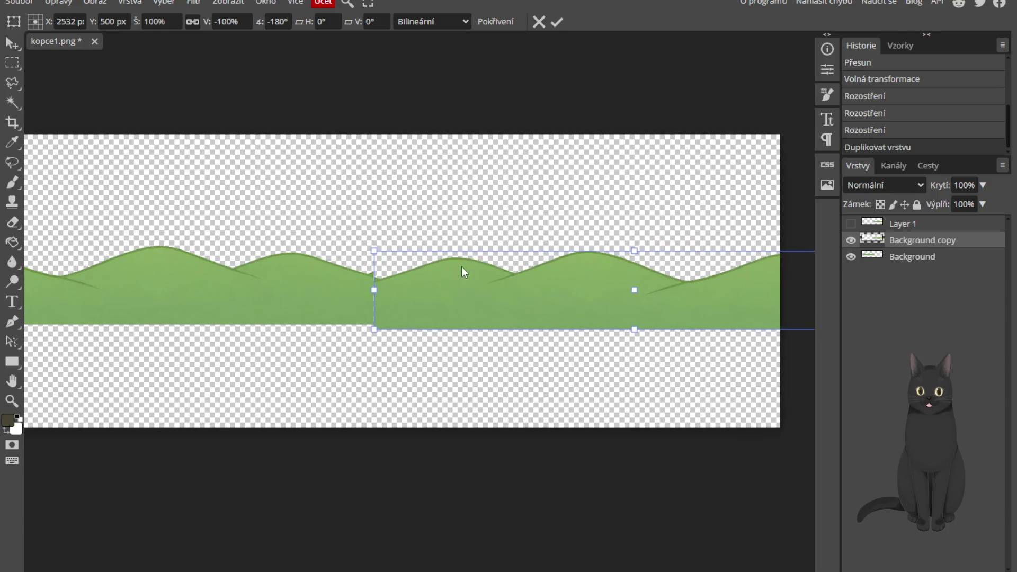
scroll(402, 302, up, 2)
key(Up)
key(Up)
key(Up)
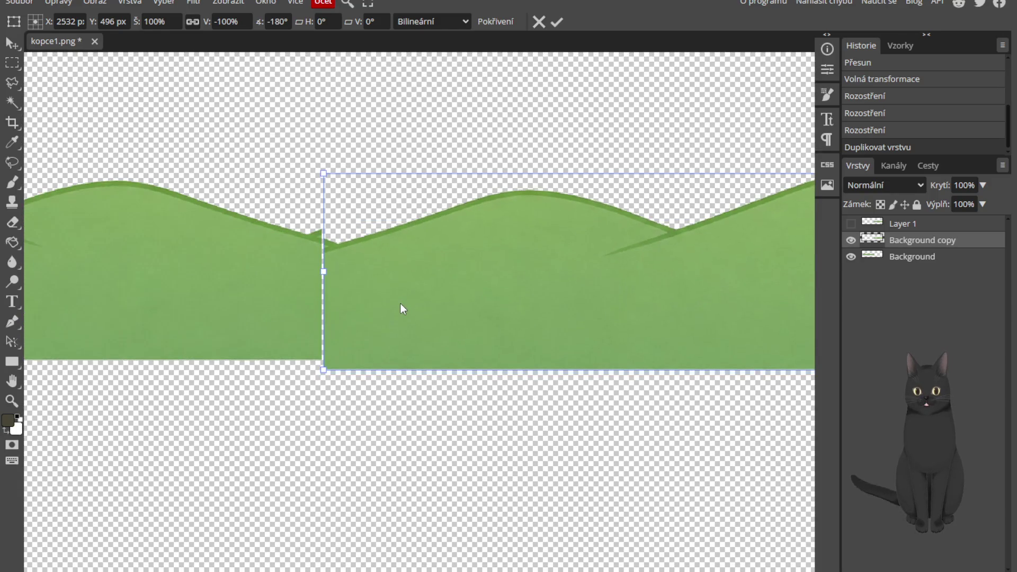
key(Up)
key(Up)
key(Up)
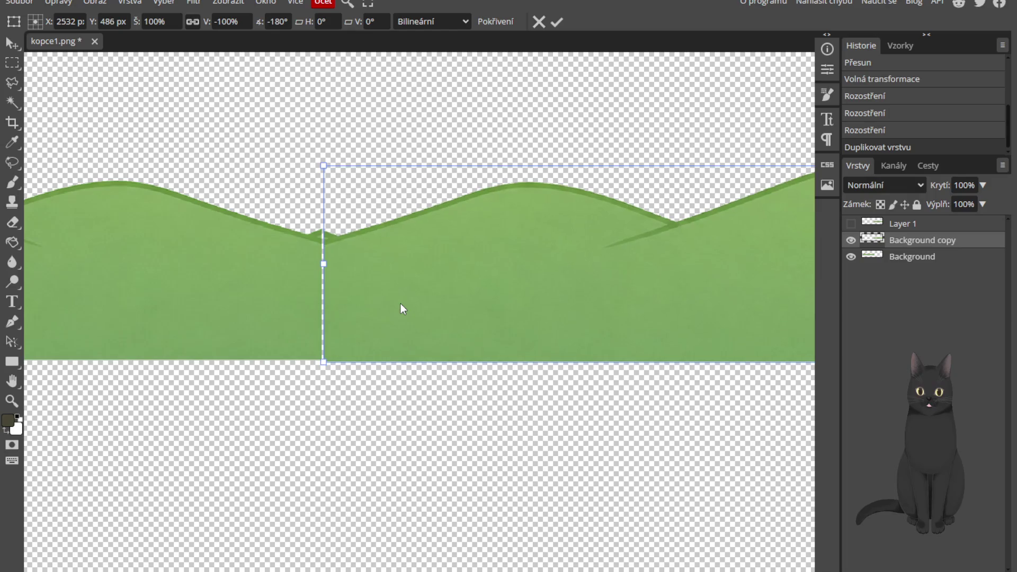
key(Up)
key(Left)
key(Left)
key(Left)
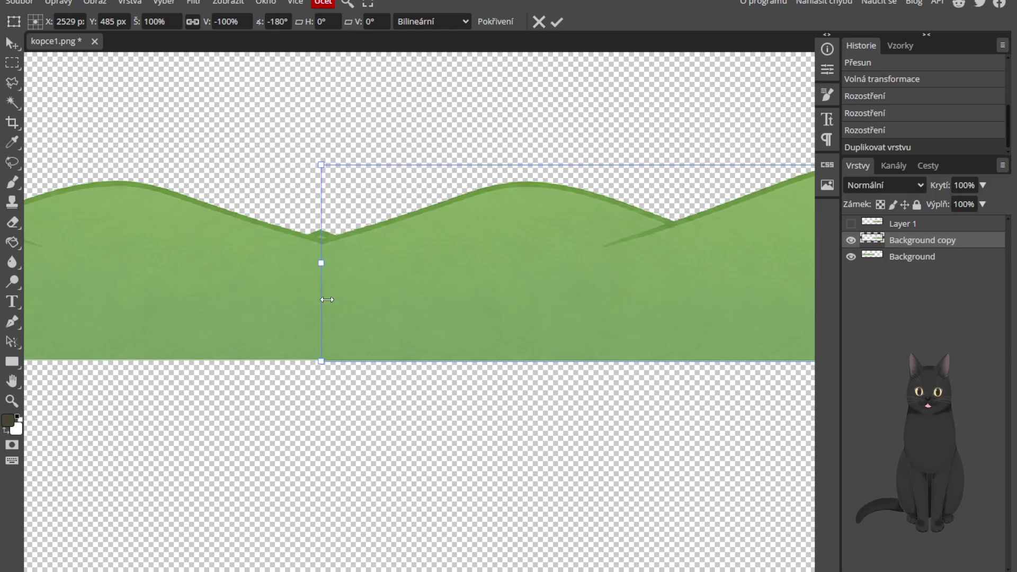
click(555, 26)
scroll(513, 288, down, 5)
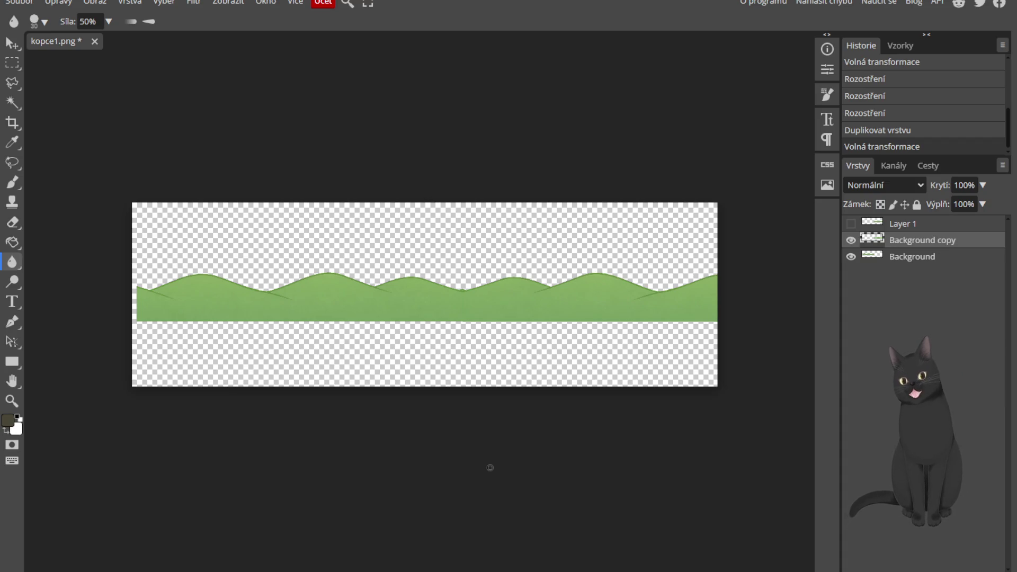
scroll(413, 336, up, 10)
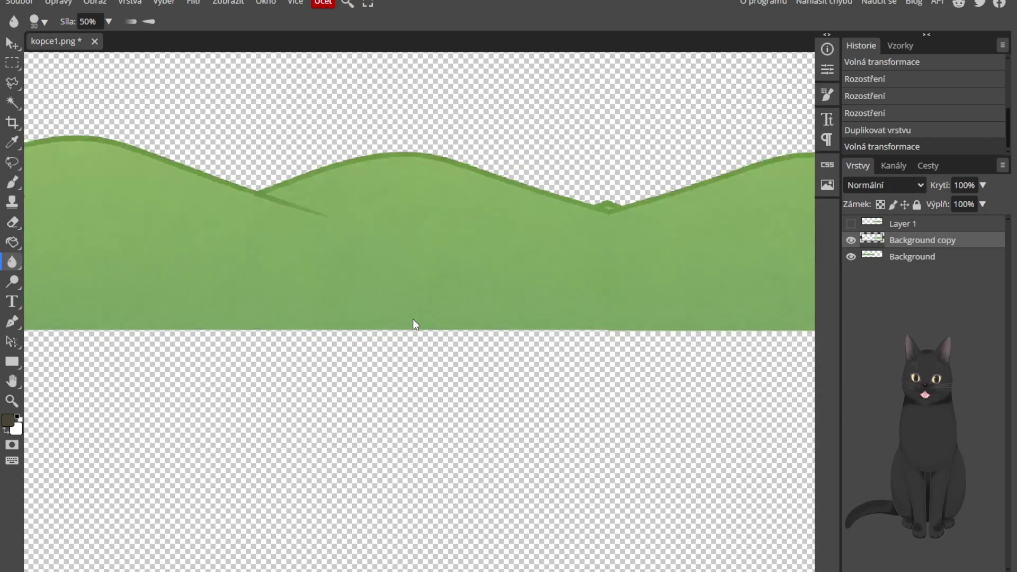
scroll(414, 334, down, 3)
scroll(414, 328, up, 2)
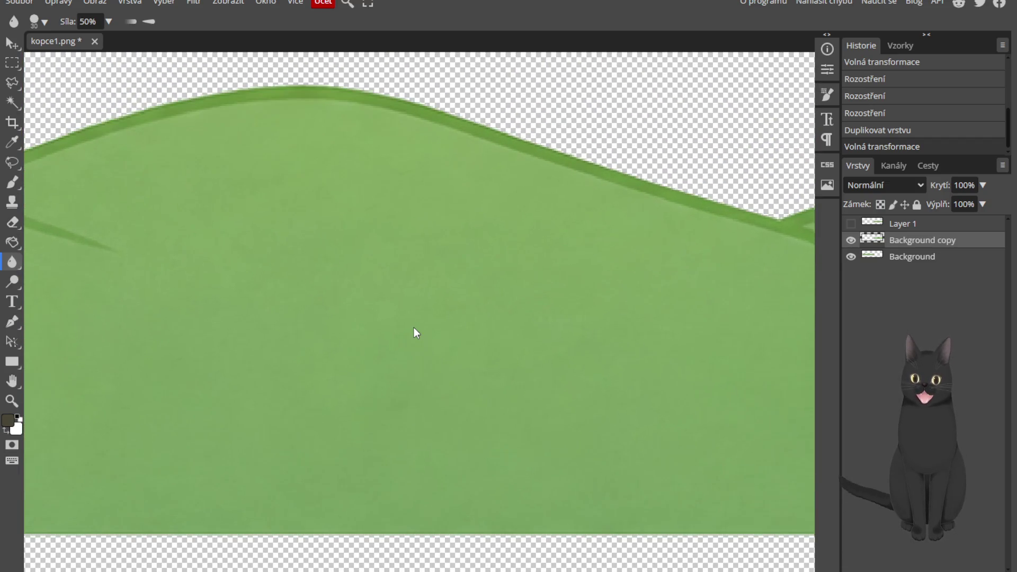
key(i)
click(391, 266)
key(b)
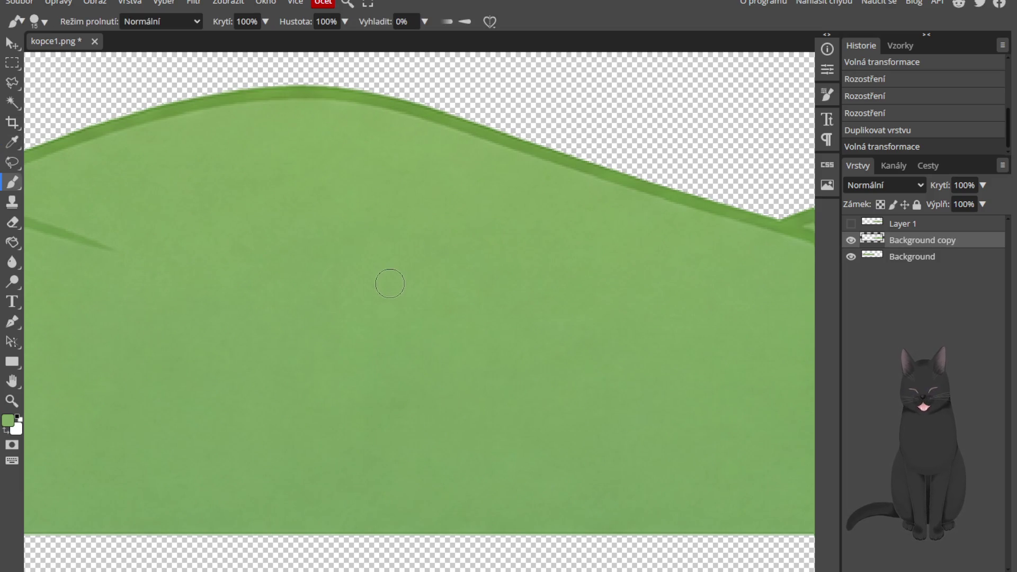
drag(347, 280, 535, 344)
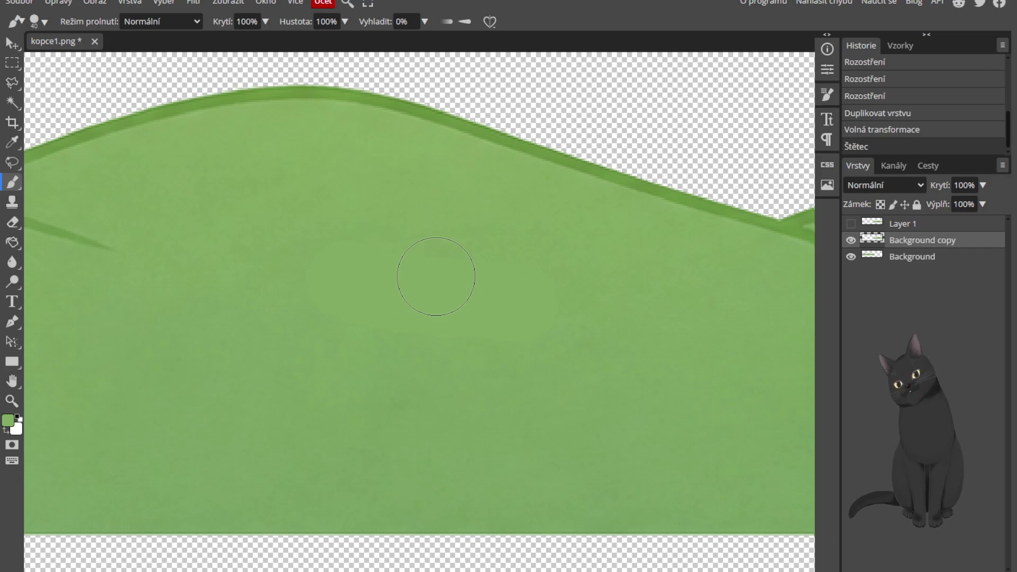
key(ctrl+z)
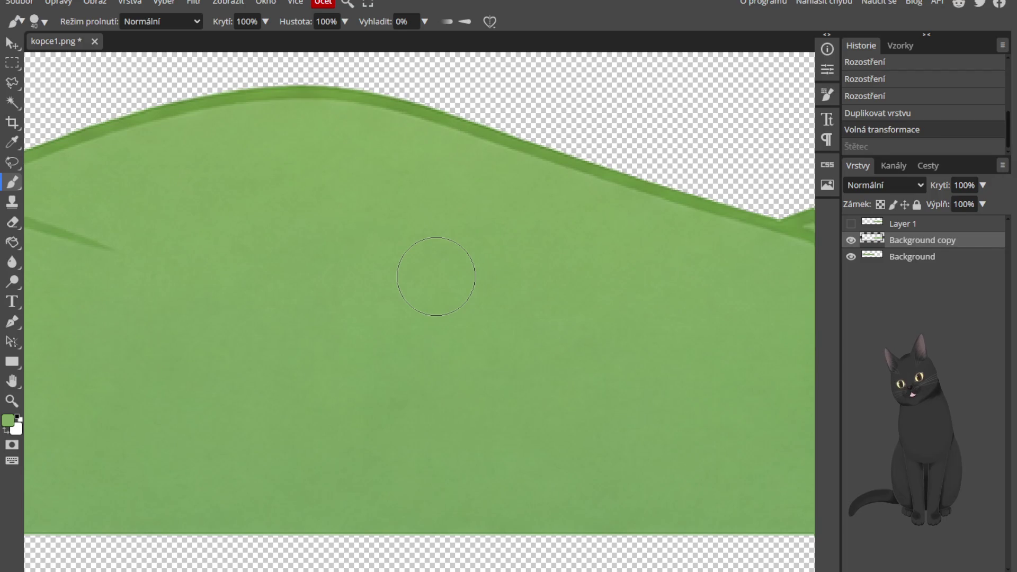
scroll(436, 276, down, 5)
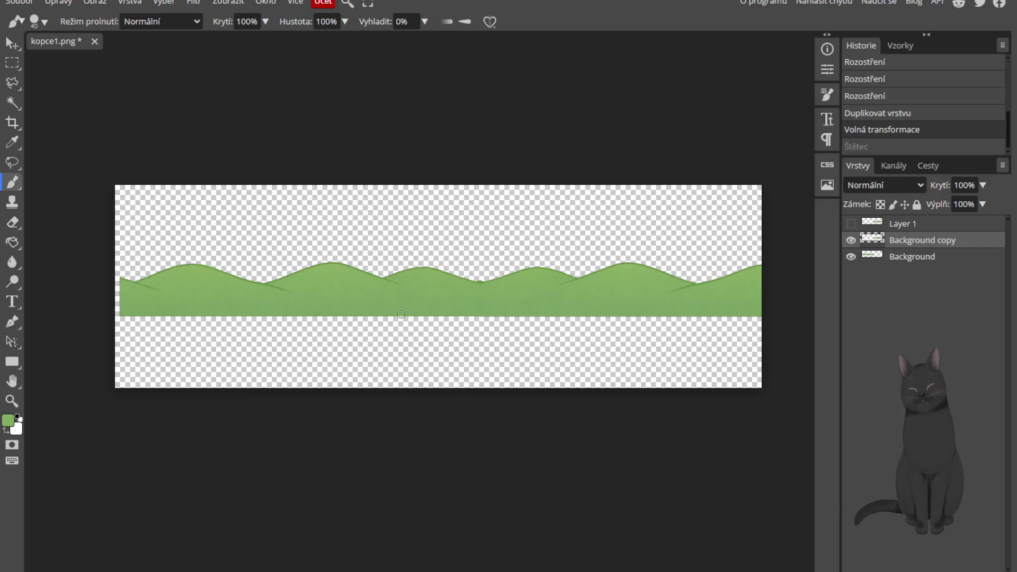
click(94, 42)
Discard the unsaved hills document and load the pine-tree row PNG for editing
click(669, 79)
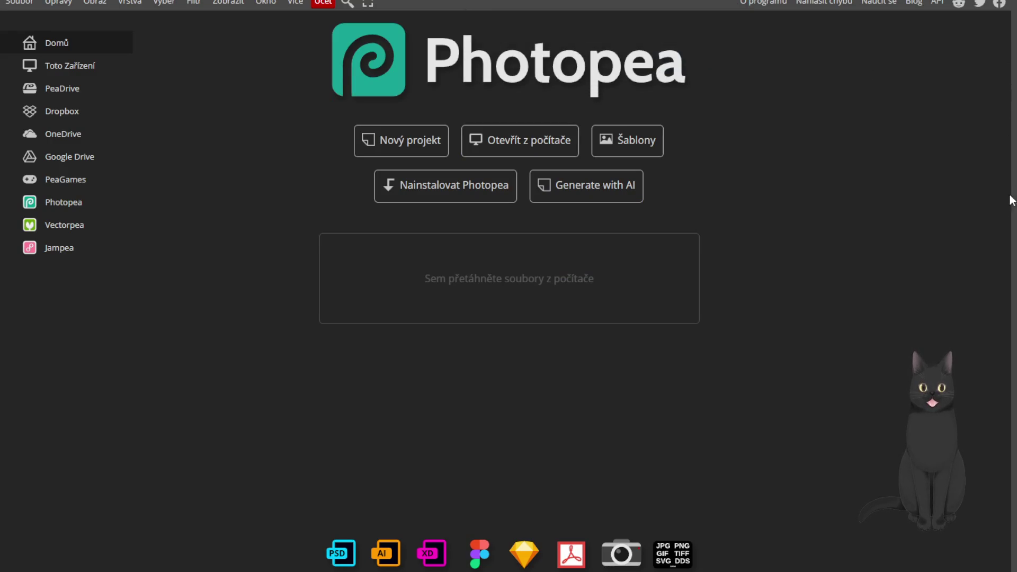
drag(658, 270, 658, 269)
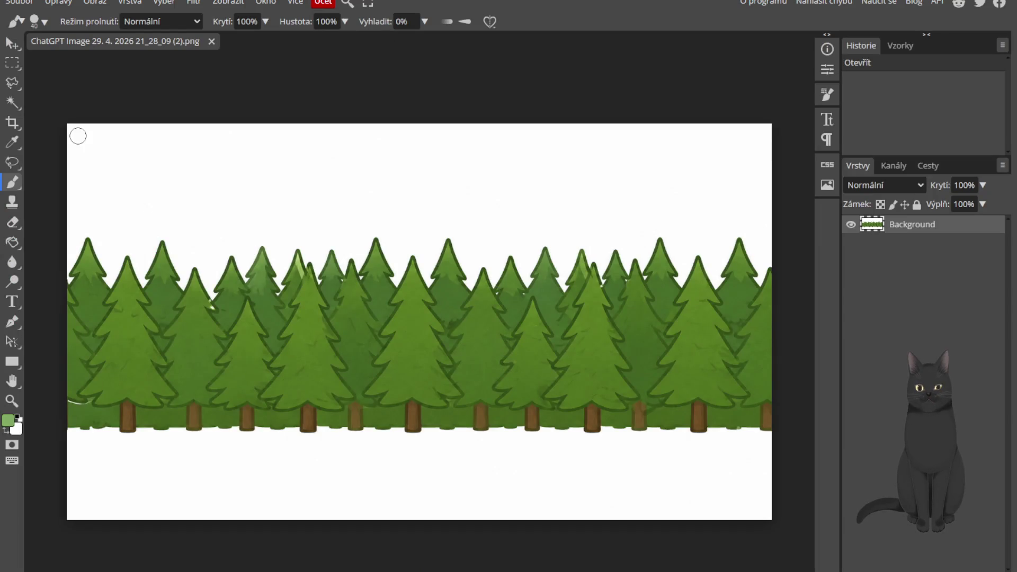
click(14, 103)
Magic-wand and delete the white sky above and the white ground below the trees
click(211, 192)
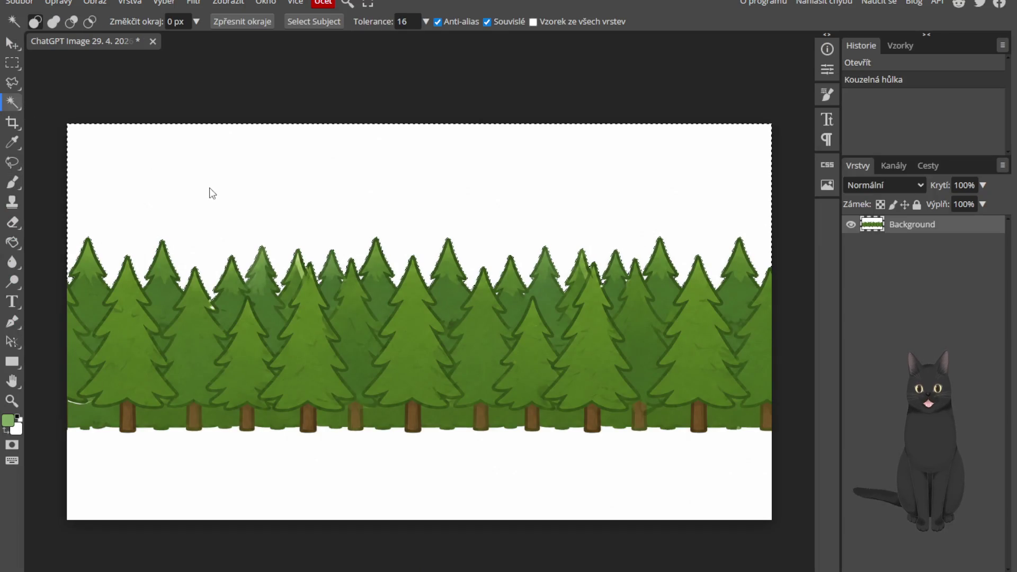
key(Delete)
click(317, 430)
key(ctrl+d)
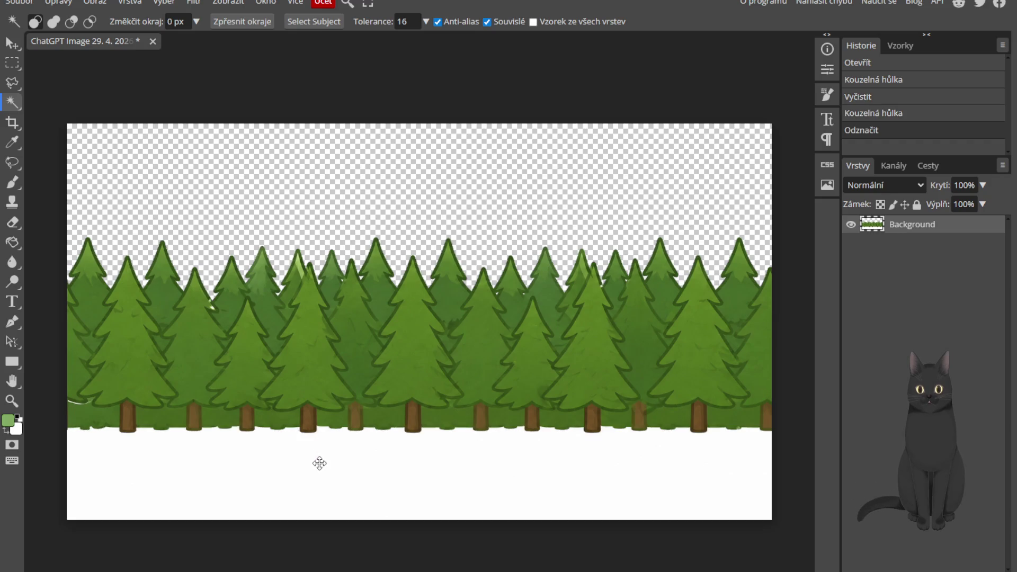
click(319, 468)
key(Delete)
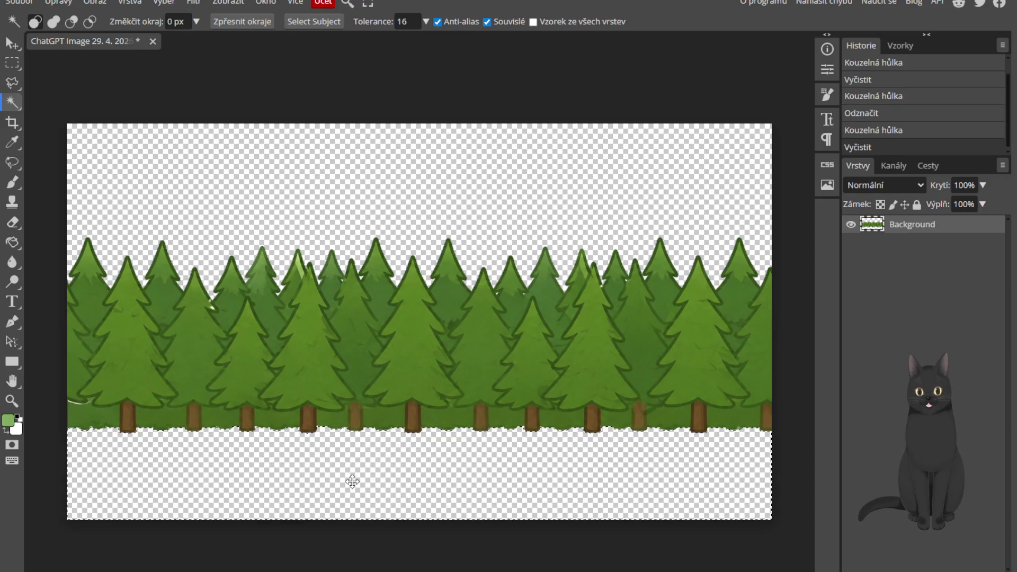
Zoom in and delete the small white spots and notches between the tree tops
scroll(307, 286, up, 5)
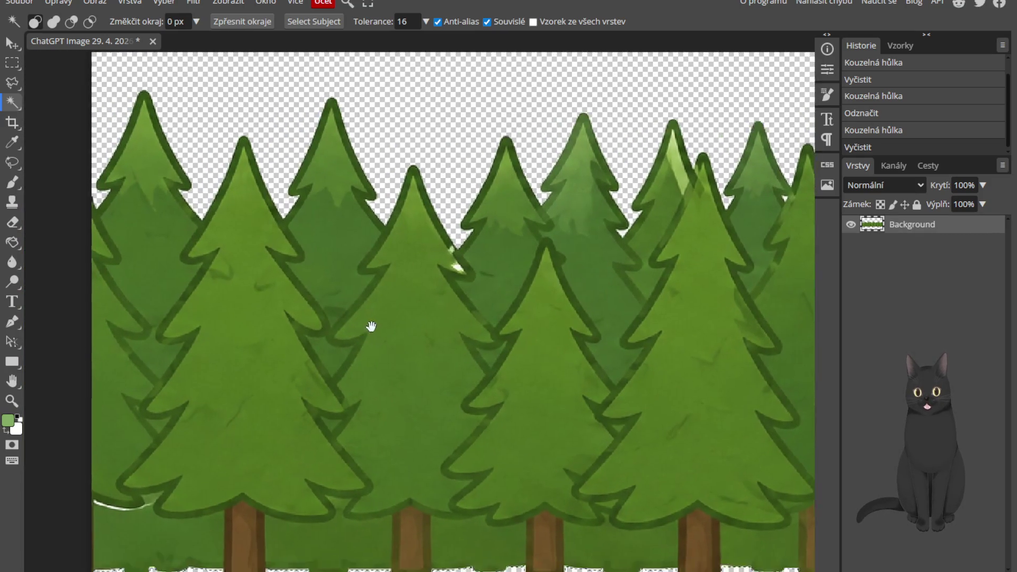
scroll(490, 268, up, 5)
scroll(512, 234, up, 2)
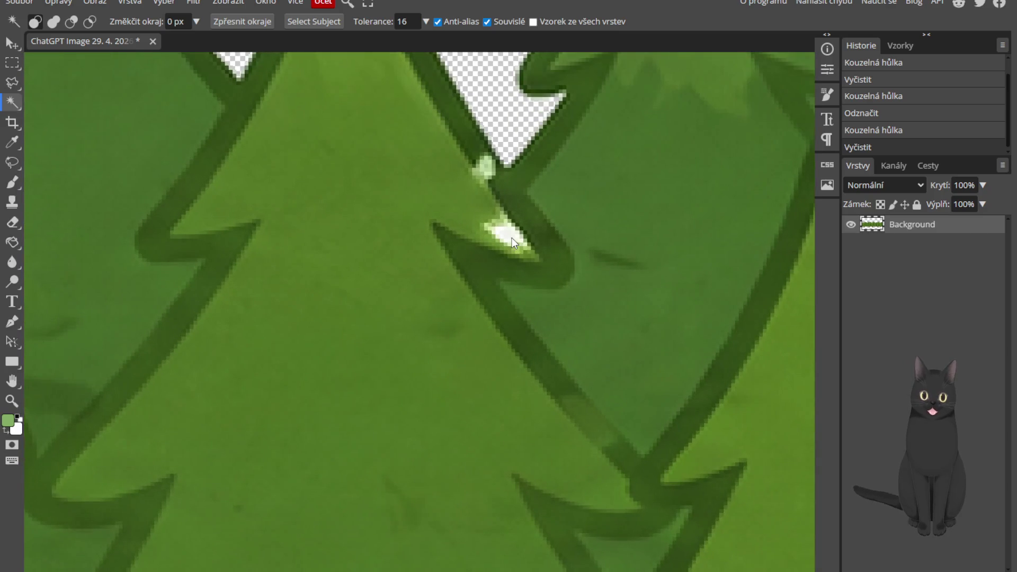
click(507, 236)
key(Delete)
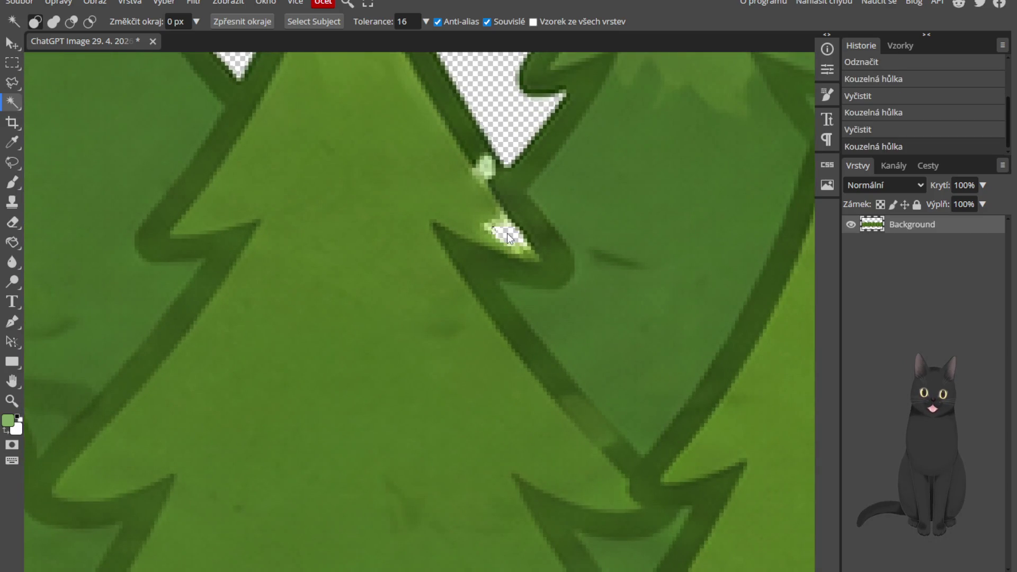
scroll(526, 343, down, 5)
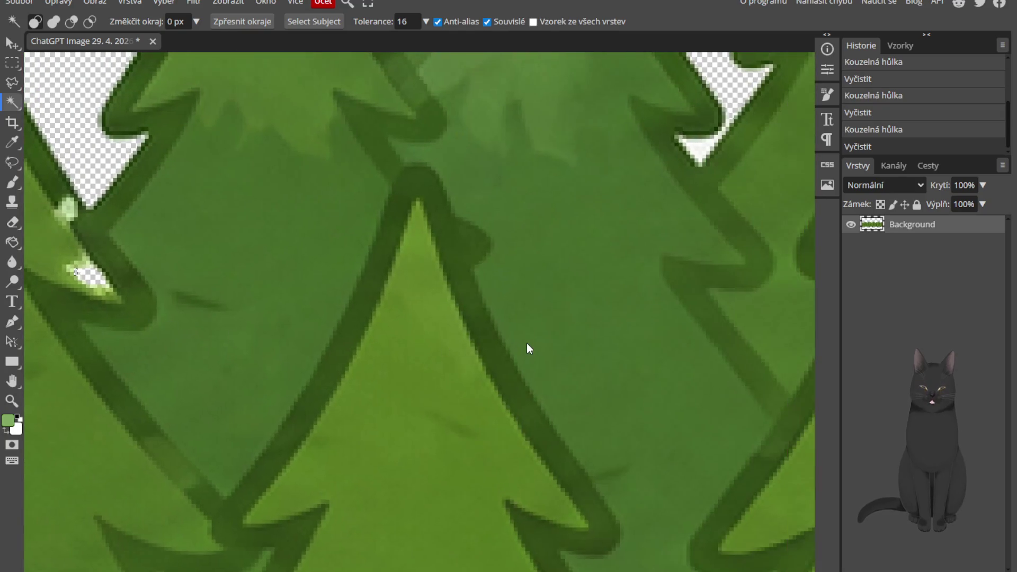
scroll(625, 291, up, 2)
scroll(626, 291, up, 6)
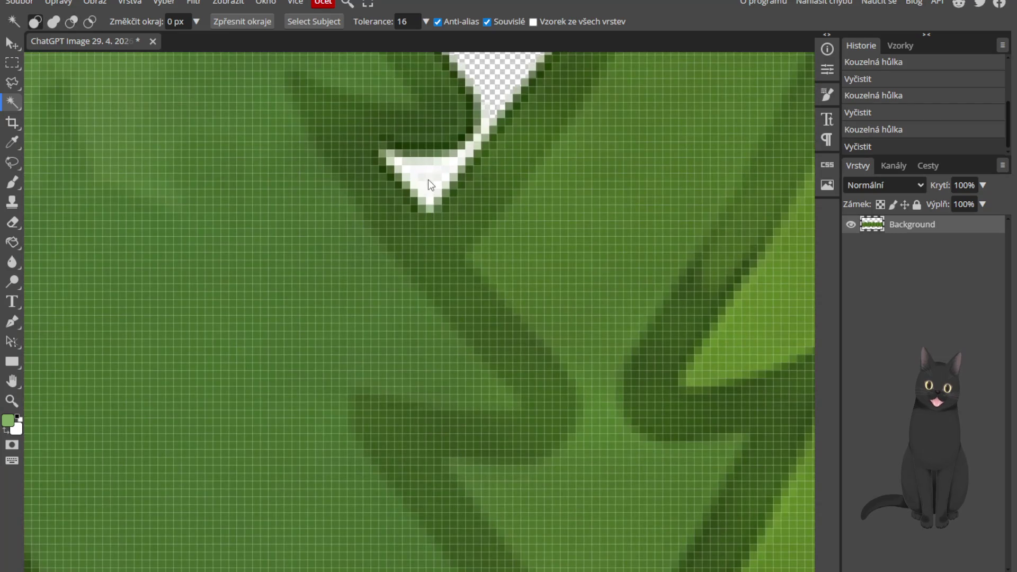
click(428, 179)
key(Delete)
click(418, 163)
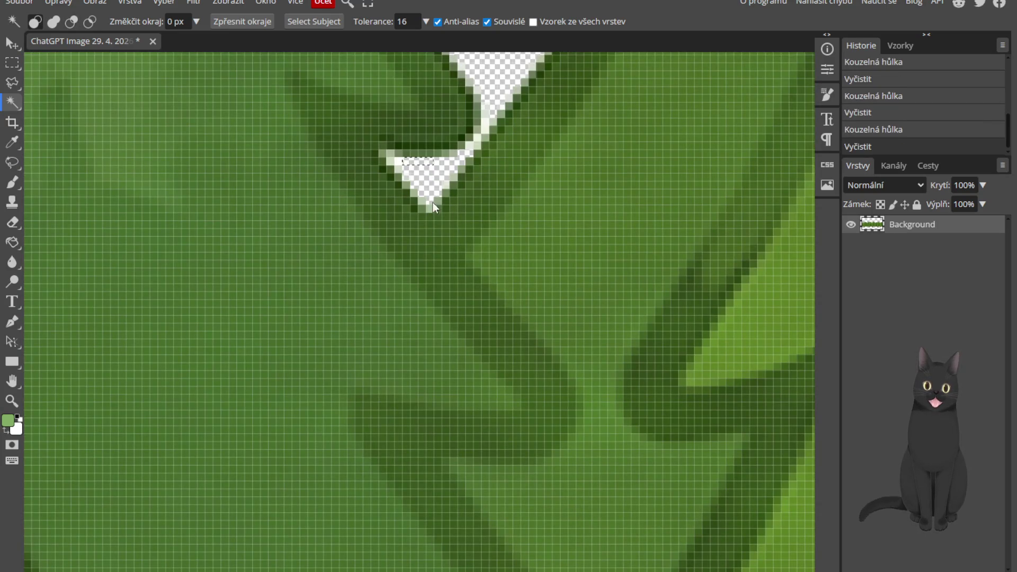
Pan and zoom along the tree row to inspect the right and lower-left edges
scroll(465, 240, down, 8)
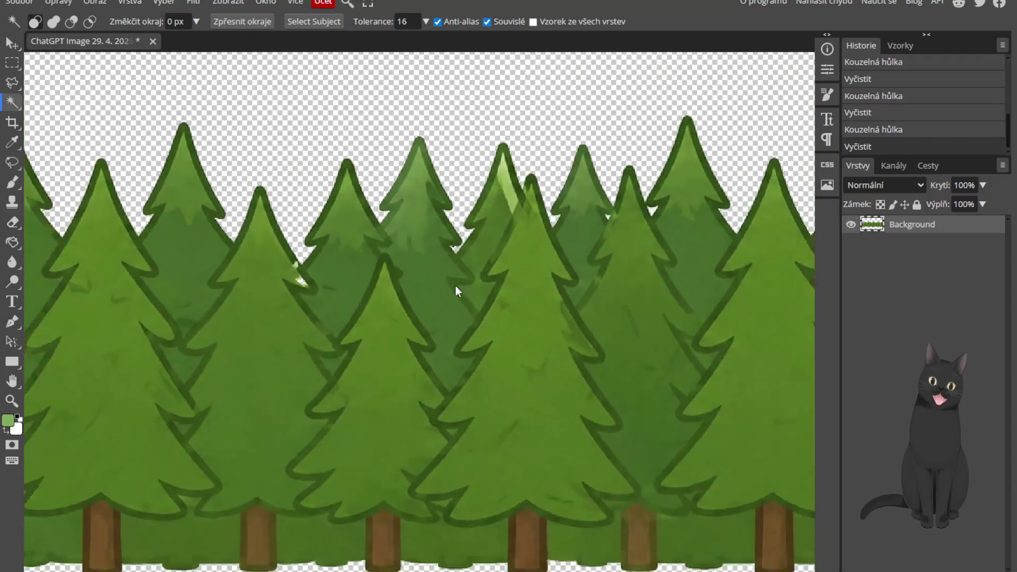
drag(455, 285, 373, 287)
scroll(393, 312, down, 3)
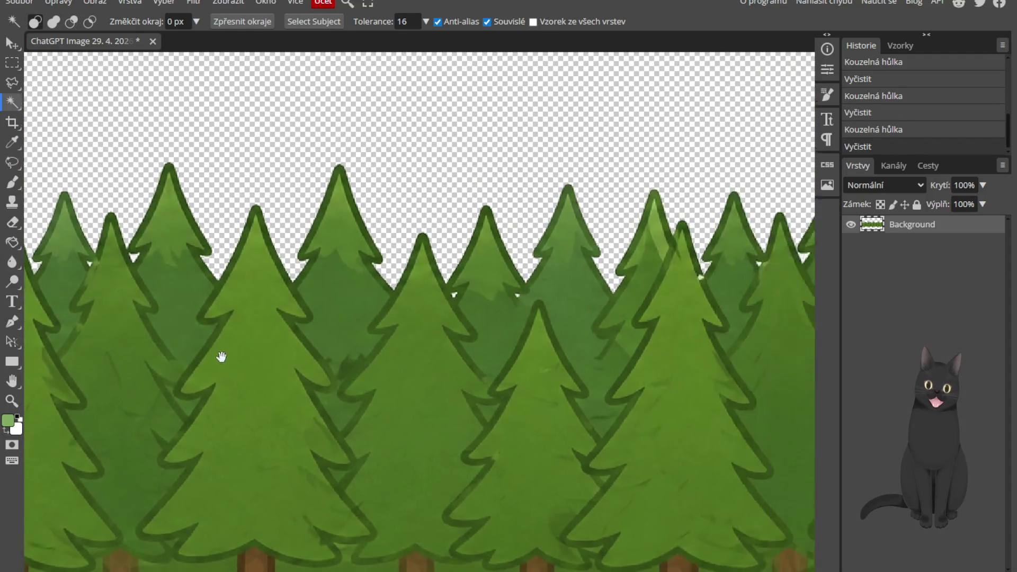
scroll(418, 352, up, 2)
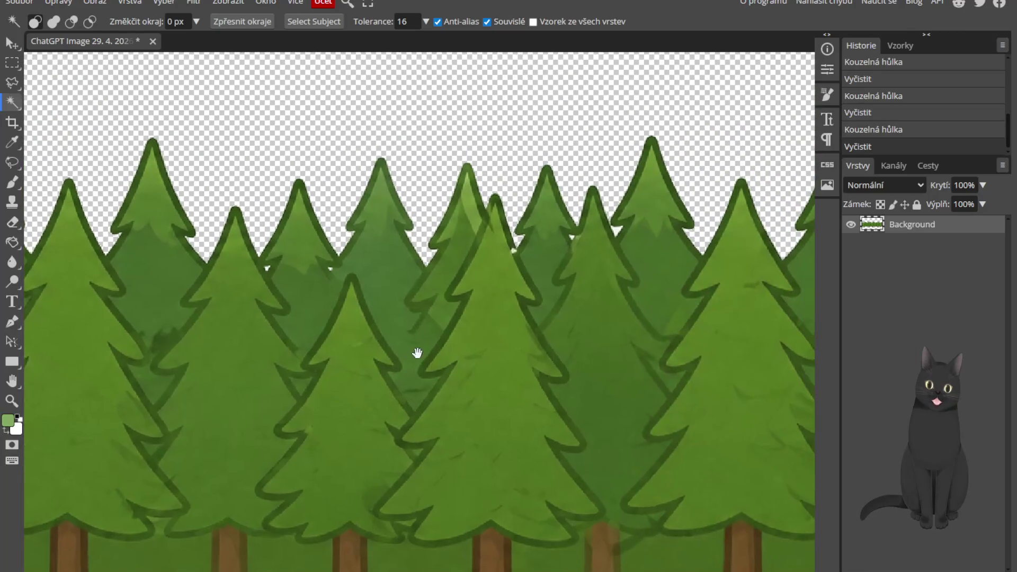
drag(418, 352, 286, 389)
scroll(286, 390, down, 2)
scroll(336, 340, down, 3)
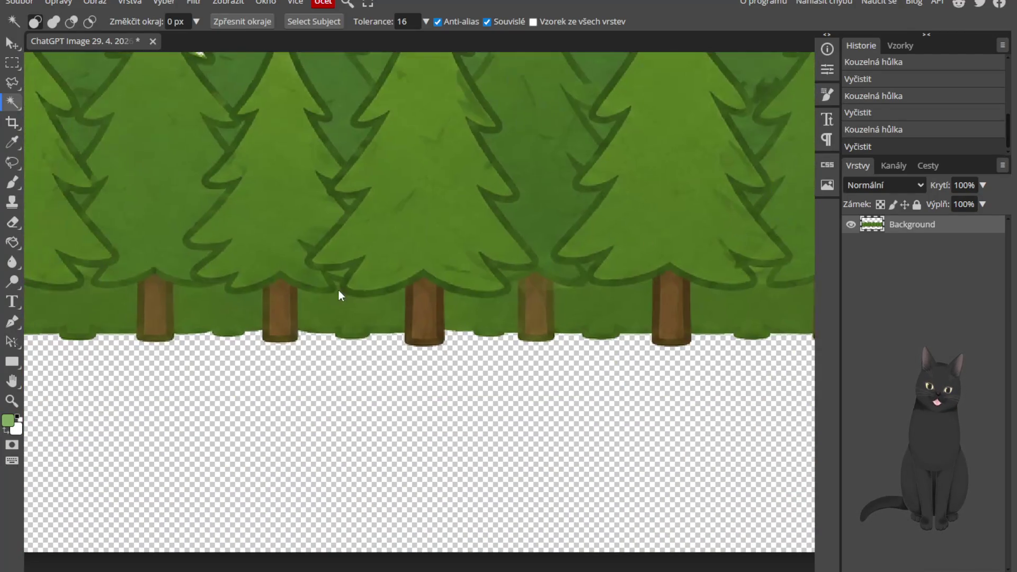
scroll(448, 292, up, 2)
drag(272, 356, 454, 426)
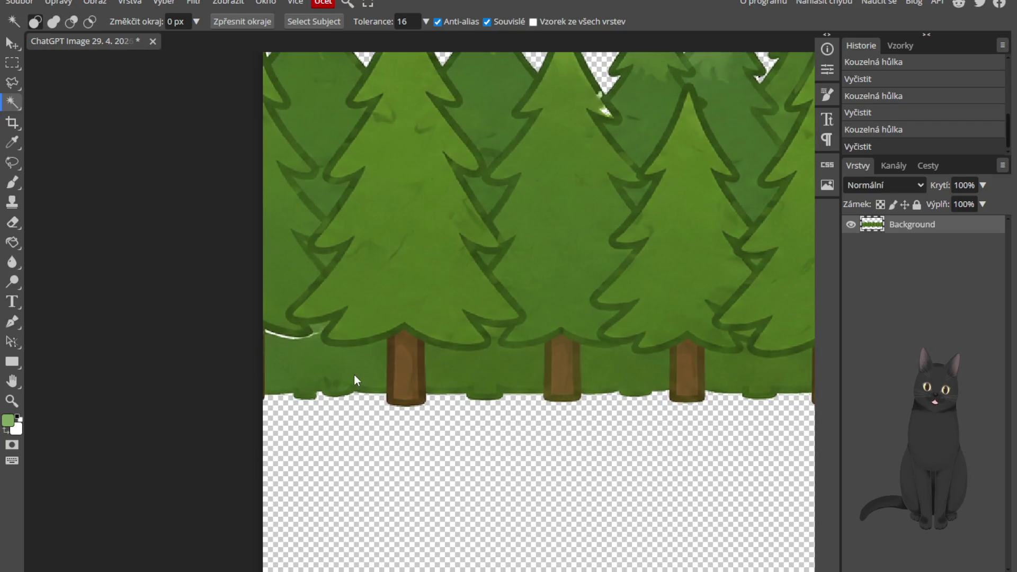
scroll(334, 392, up, 4)
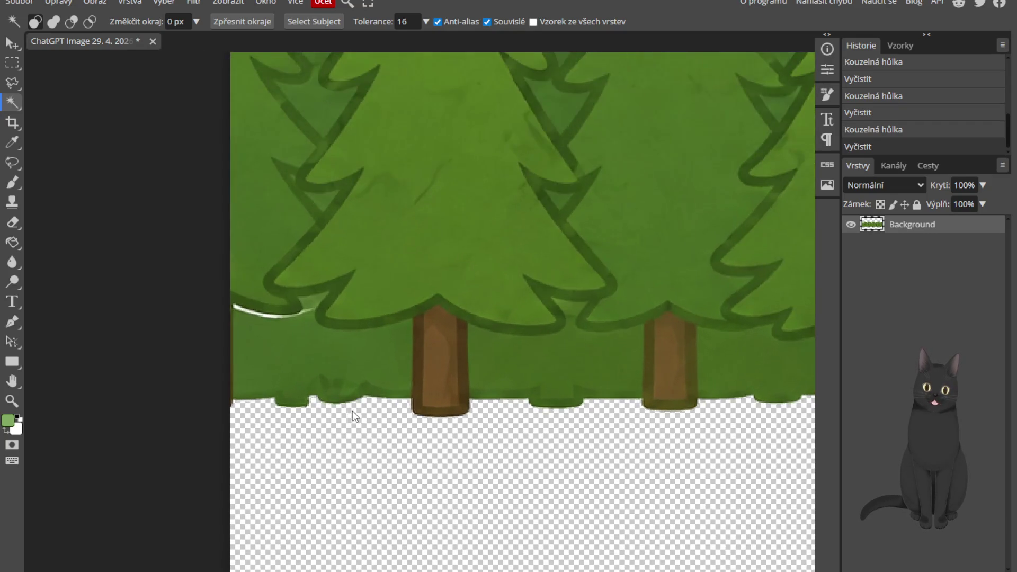
scroll(206, 286, up, 1)
scroll(205, 282, up, 2)
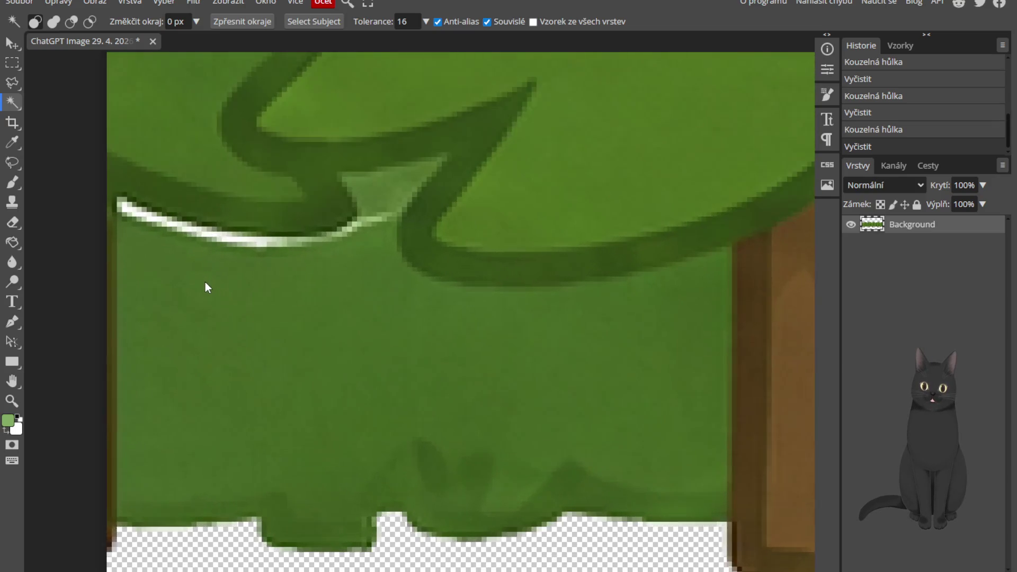
scroll(216, 307, down, 1)
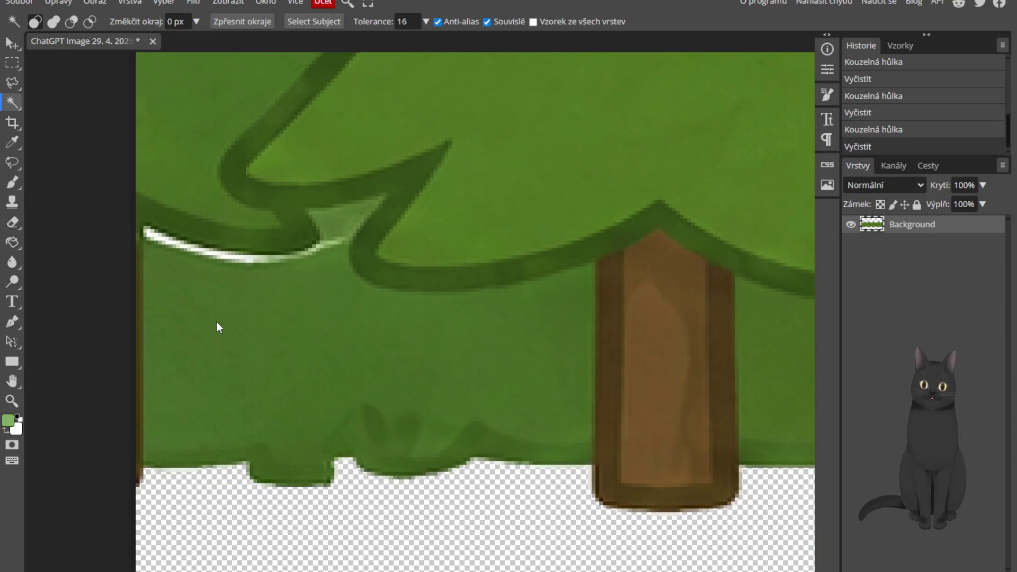
Sample the darker foliage green as the brush colour
key(i)
click(222, 315)
key(b)
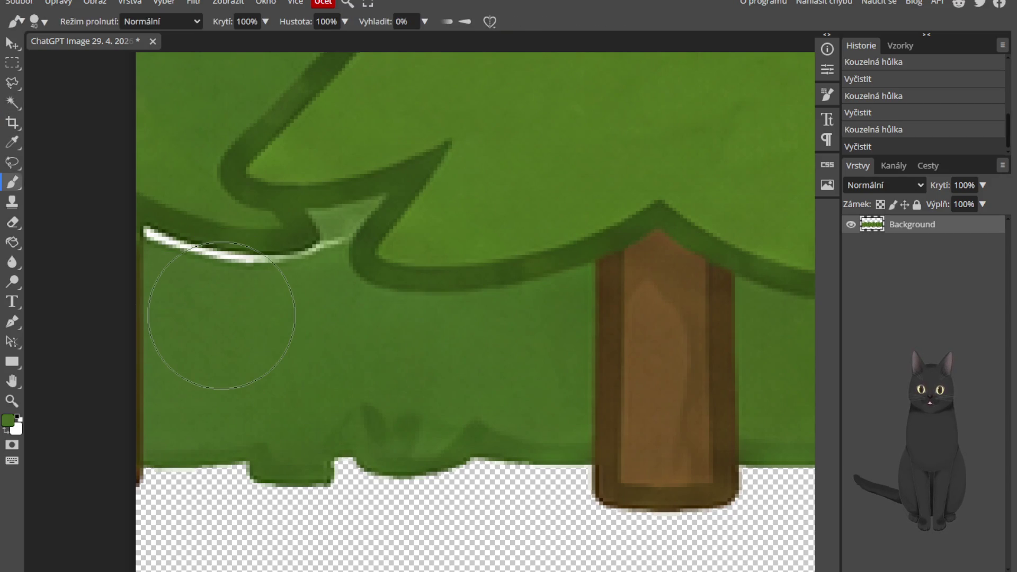
scroll(193, 281, up, 4)
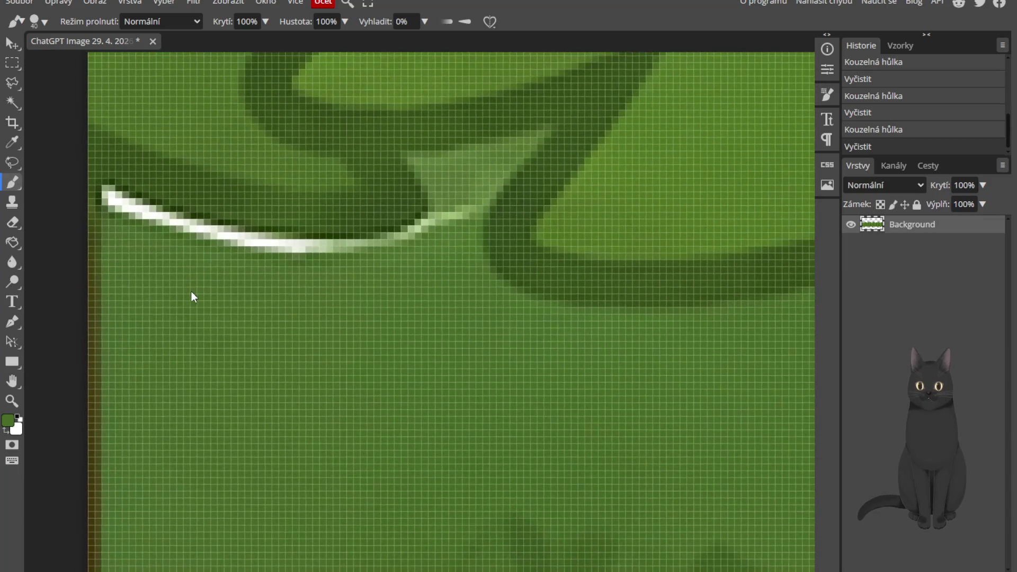
scroll(190, 292, down, 2)
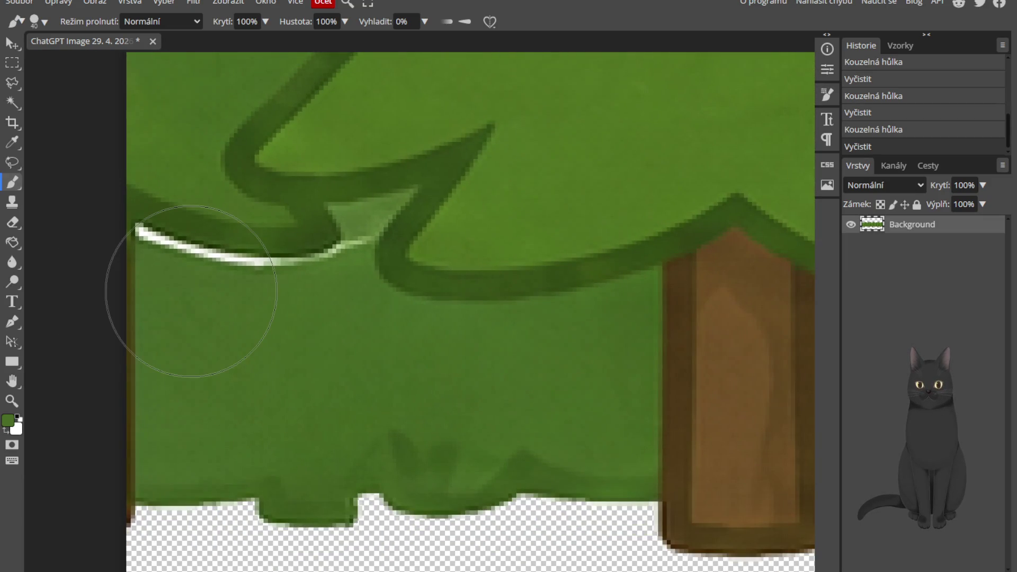
Magic-wand the white strip along the lower-left foliage edge at tolerance 16 and delete it
click(12, 102)
click(163, 243)
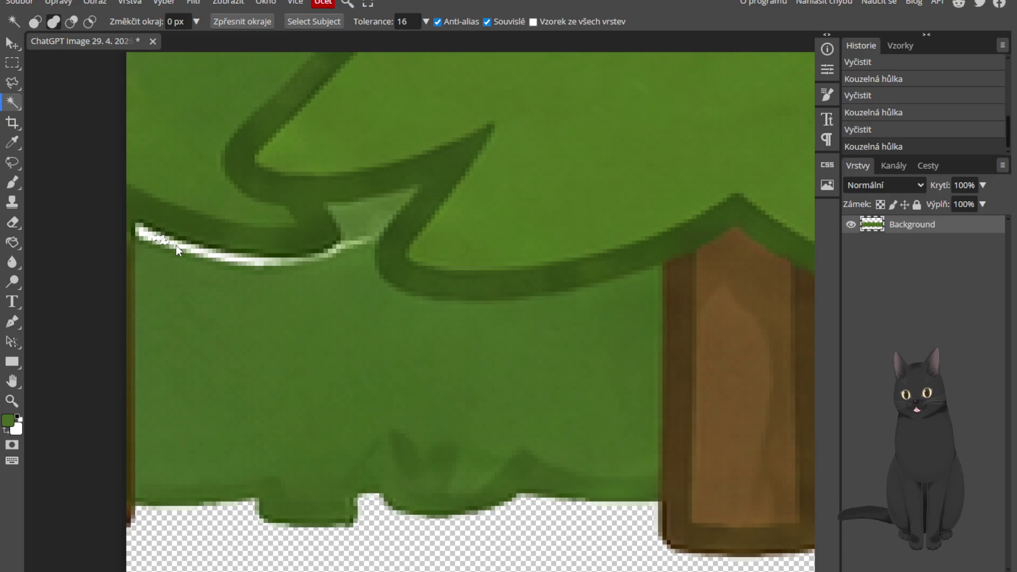
shift+click(185, 247)
click(197, 251)
click(211, 255)
click(223, 257)
click(235, 260)
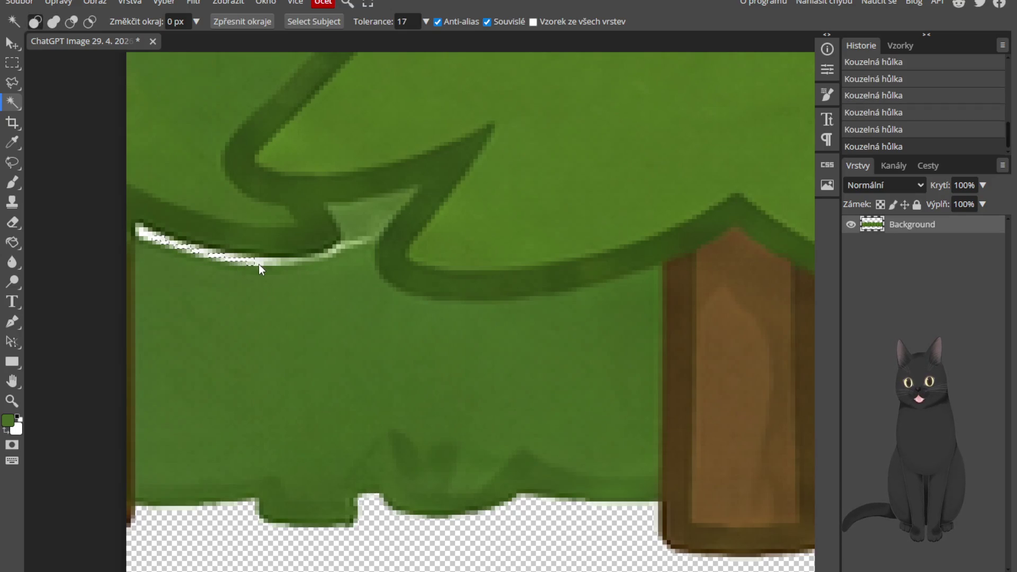
key(bracketleft)
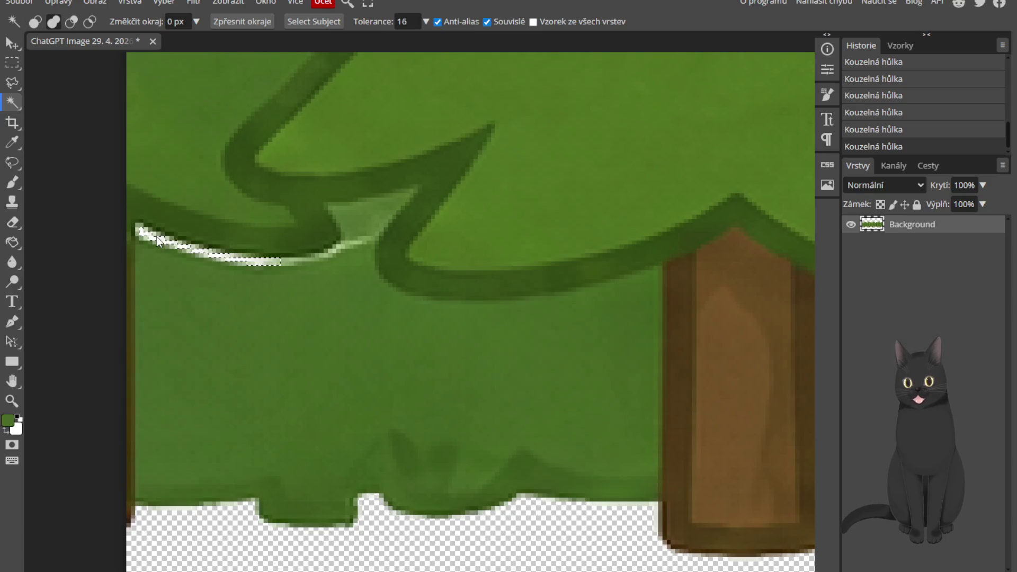
key(bracketleft)
shift+click(347, 245)
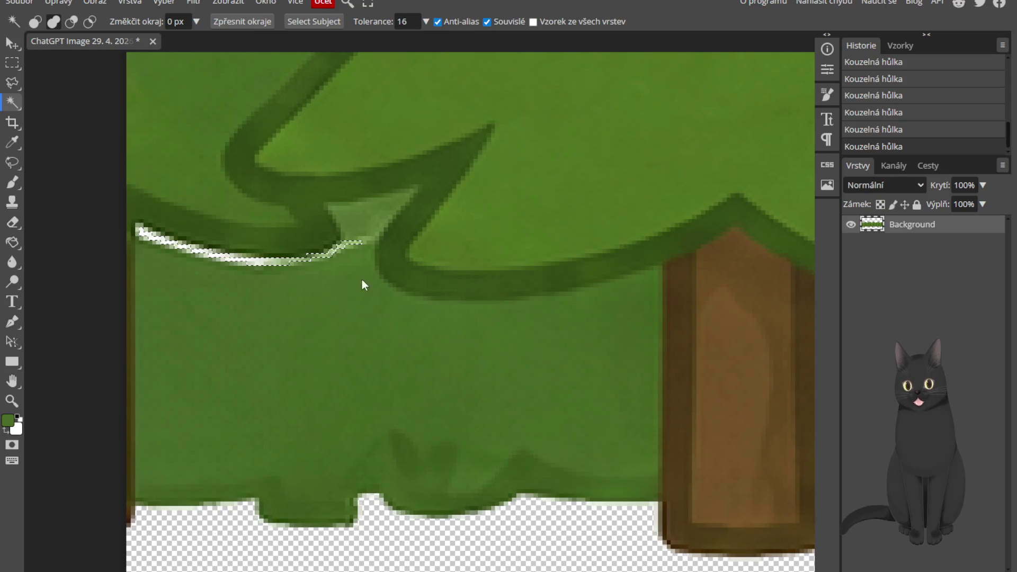
key(Delete)
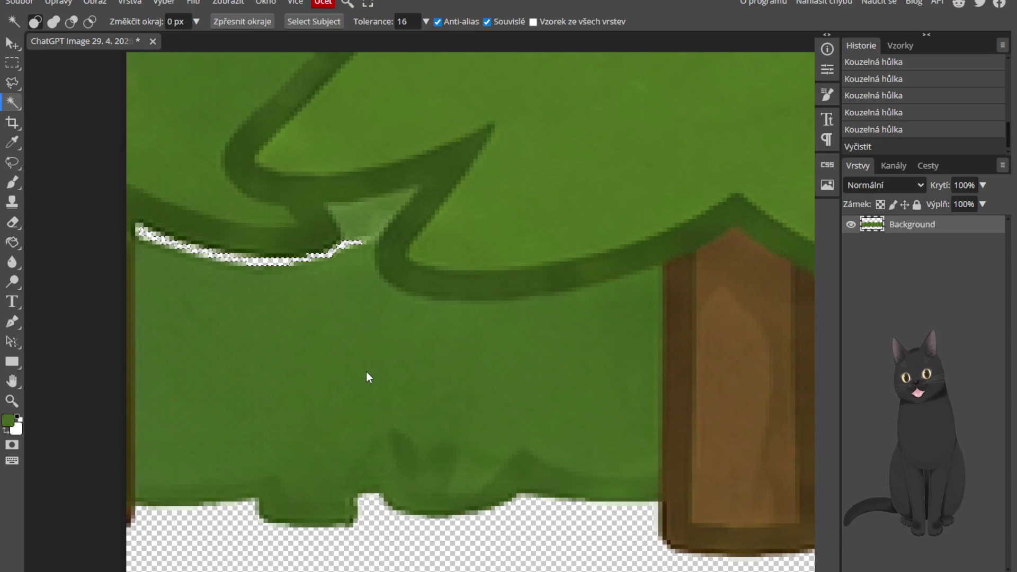
scroll(371, 371, down, 5)
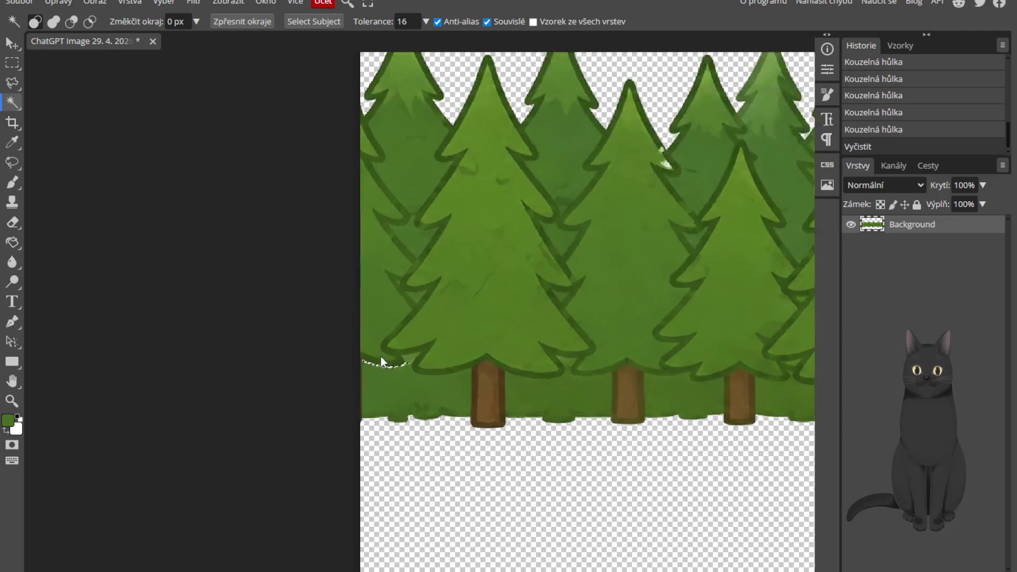
scroll(381, 358, up, 6)
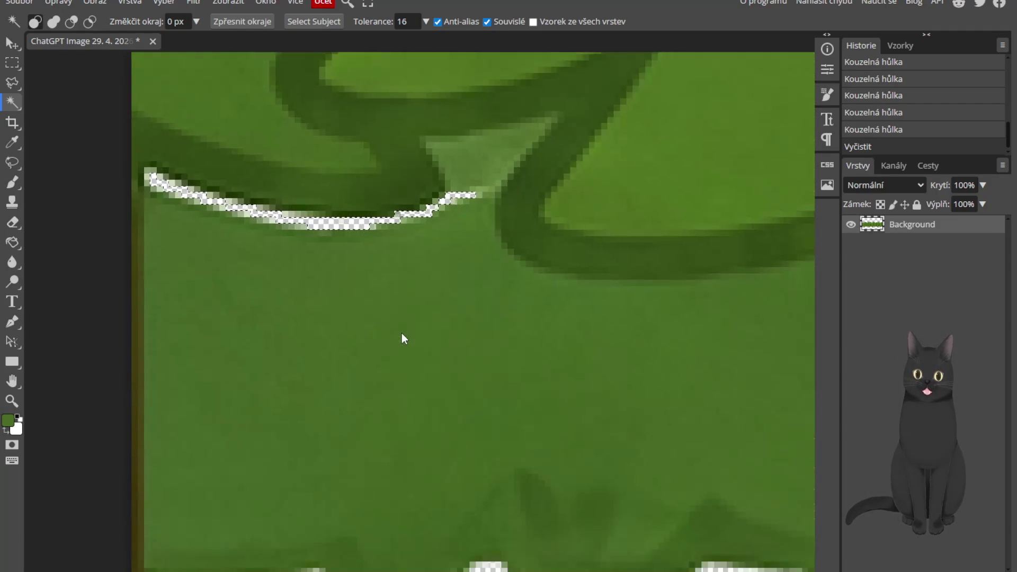
Drop the current selection and test lightening a foliage spot, then undo it
key(o)
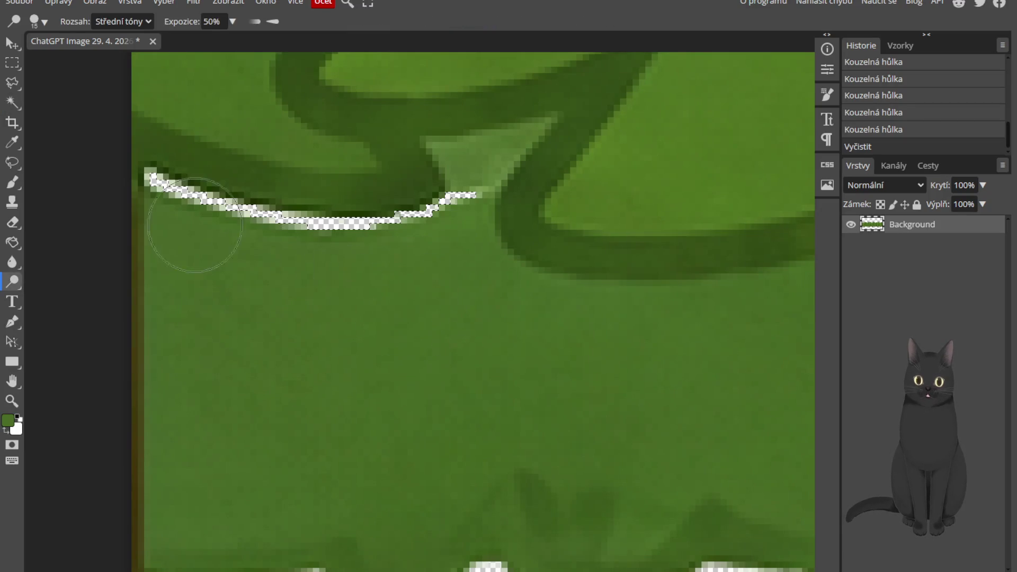
click(12, 82)
click(217, 205)
click(217, 205)
key(o)
click(354, 313)
key(ctrl+z)
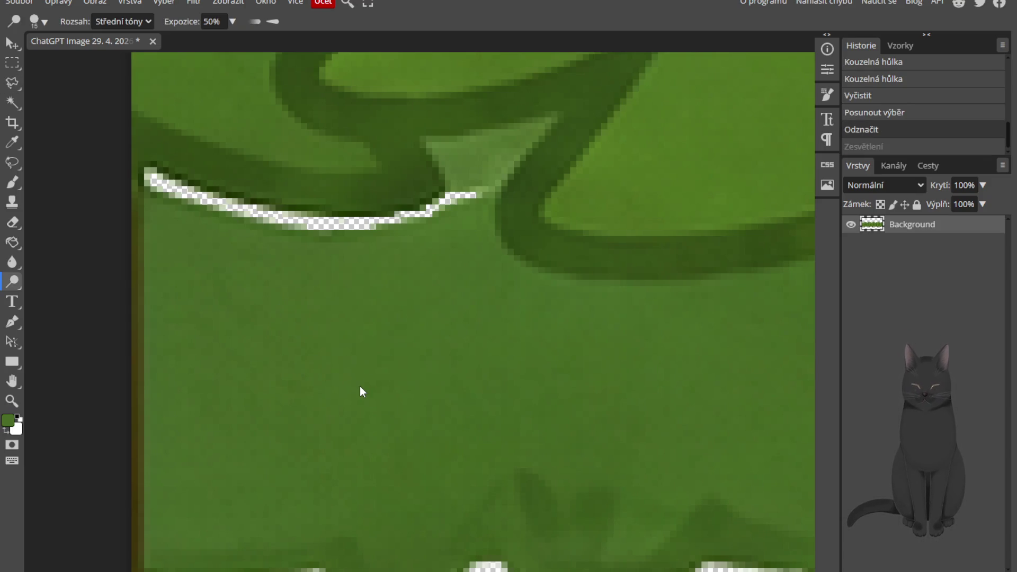
Add a new empty layer and set up a small brush in foliage green
key(i)
key(b)
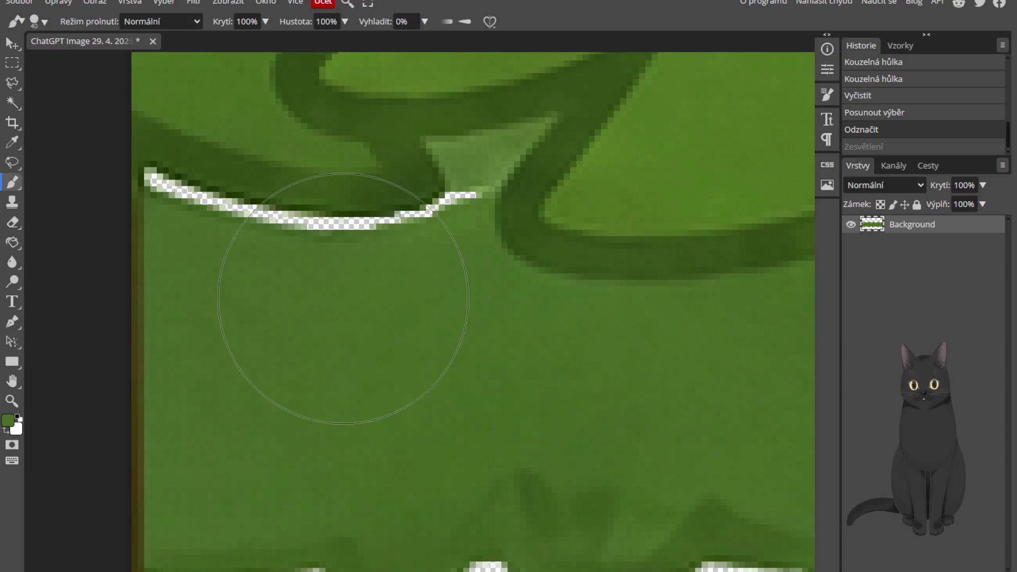
key(bracketleft)
key(bracketleft)
key(bracketleft)
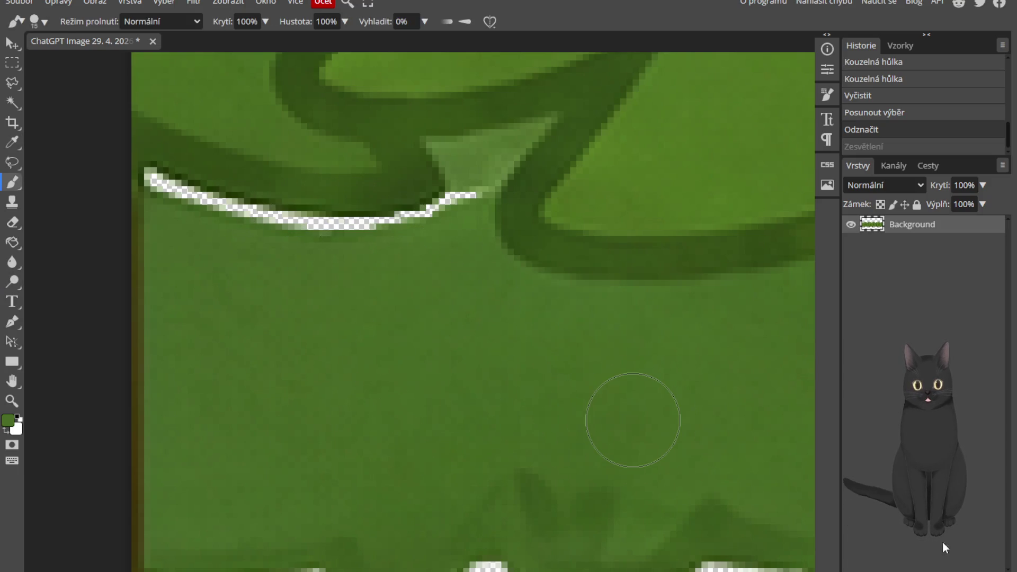
key(ctrl+shift+n)
key(bracketleft)
key(bracketleft)
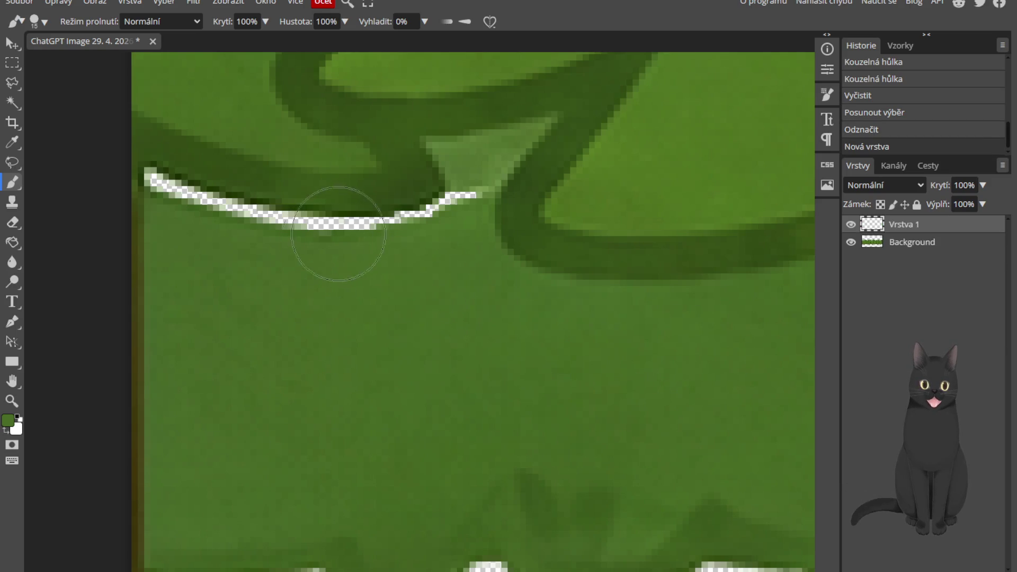
Paint green over the right part of the transparent edge gap
click(456, 215)
click(451, 216)
click(447, 216)
click(439, 219)
click(421, 228)
click(399, 238)
click(378, 242)
Continue painting green leftward to cover the rest of the gap, then zoom out
click(404, 236)
click(386, 238)
click(354, 240)
click(325, 241)
click(289, 237)
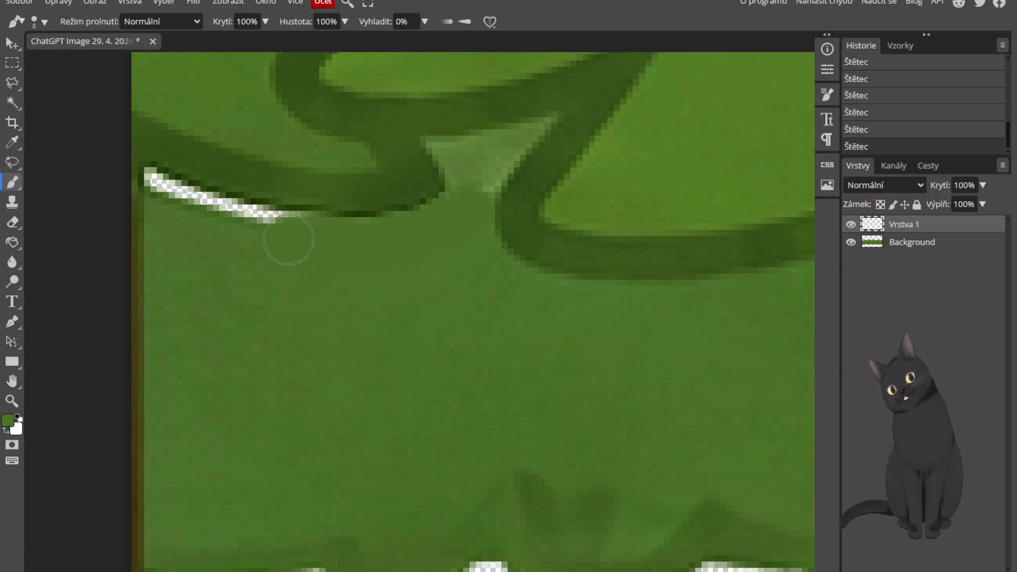
click(275, 228)
click(242, 225)
click(204, 220)
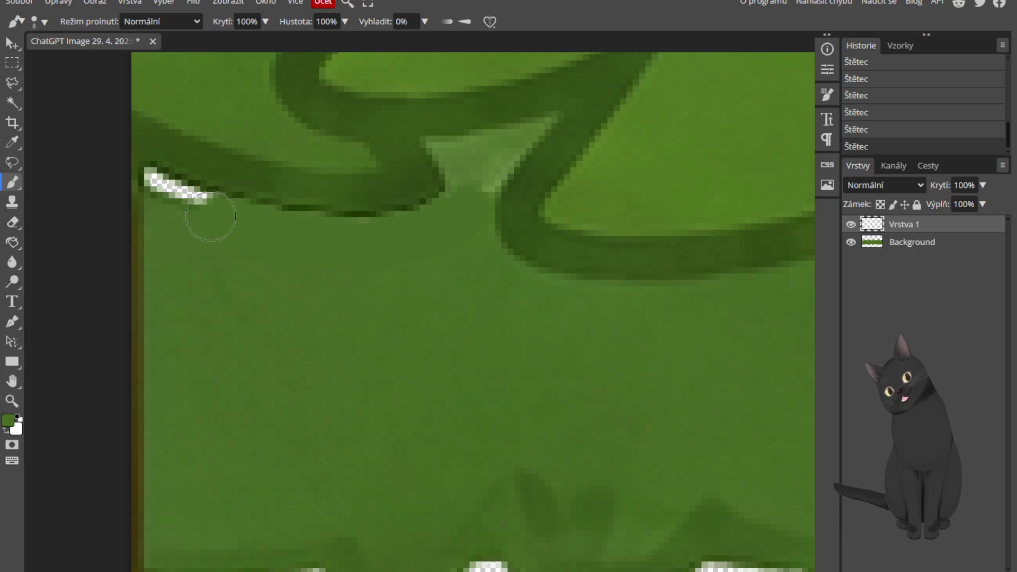
click(177, 205)
click(159, 196)
click(158, 192)
key(bracketleft)
key(bracketleft)
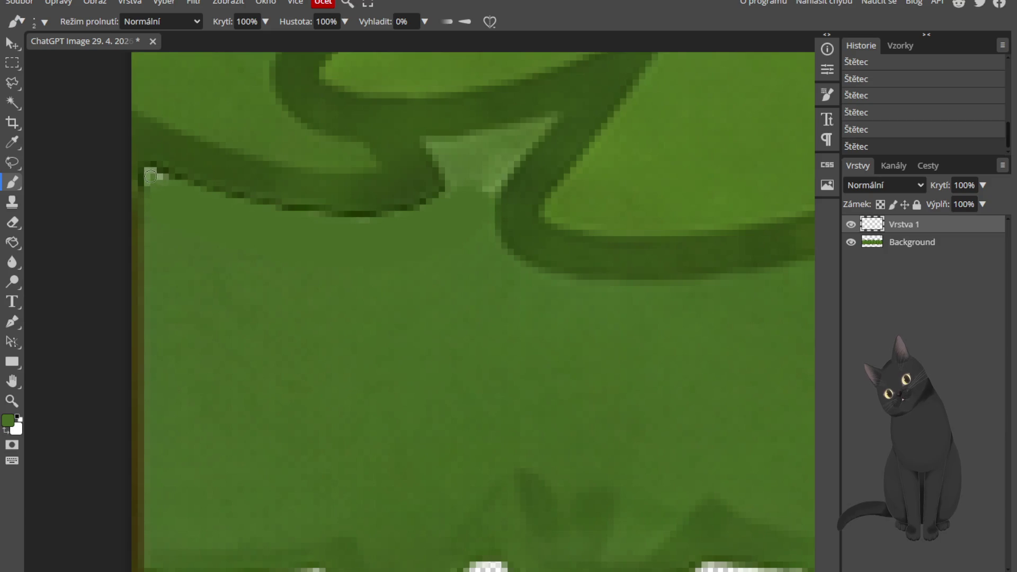
scroll(332, 327, down, 10)
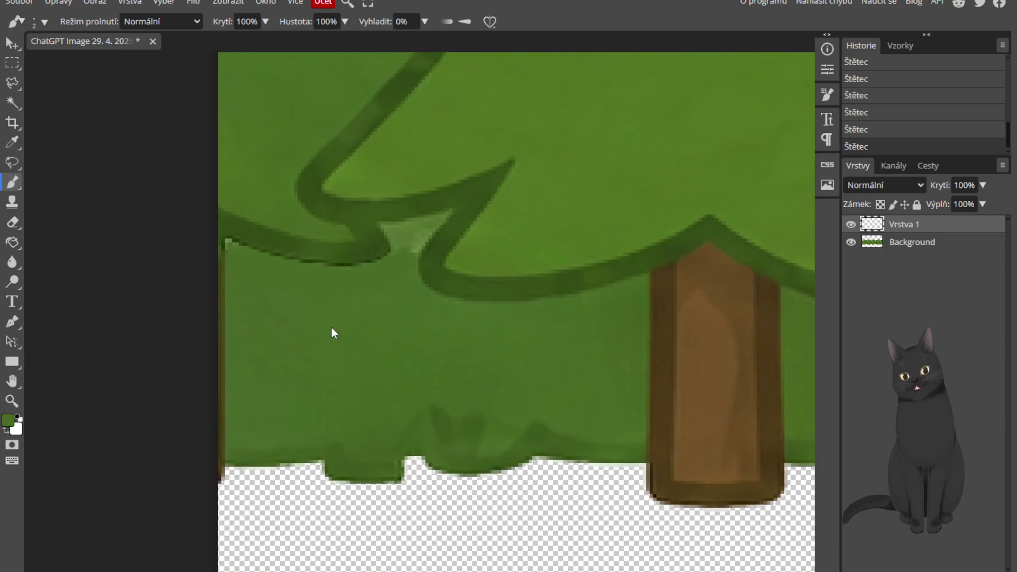
scroll(394, 321, down, 5)
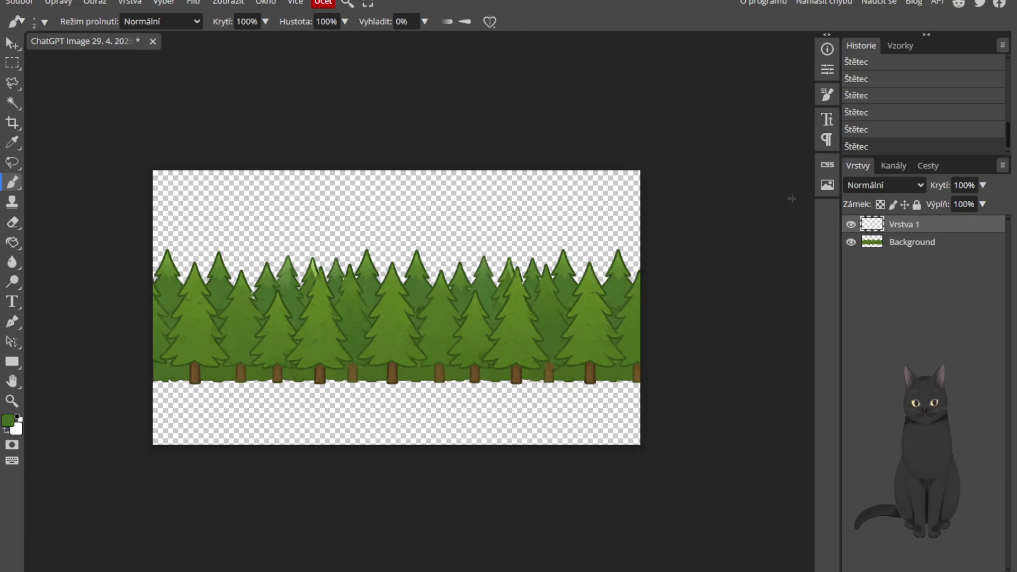
click(19, 3)
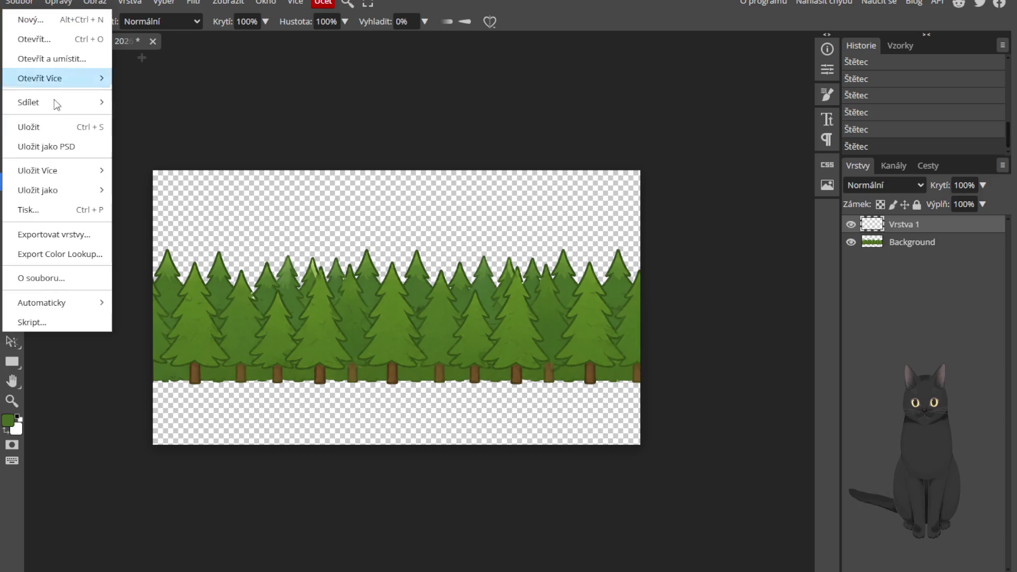
Export the forest image as a PNG via Uložit jako
mouse_move(60, 203)
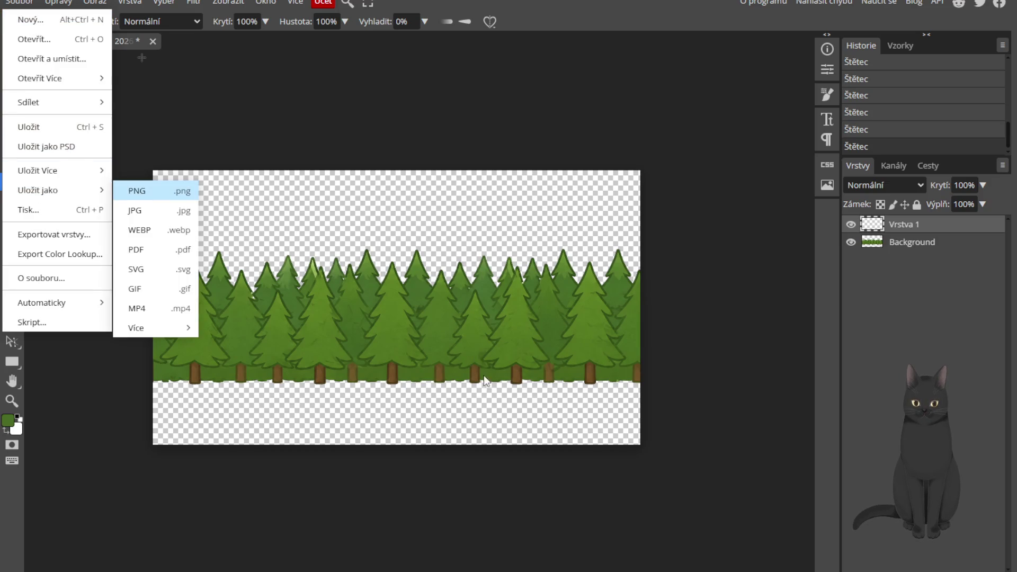
key(Return)
click(491, 271)
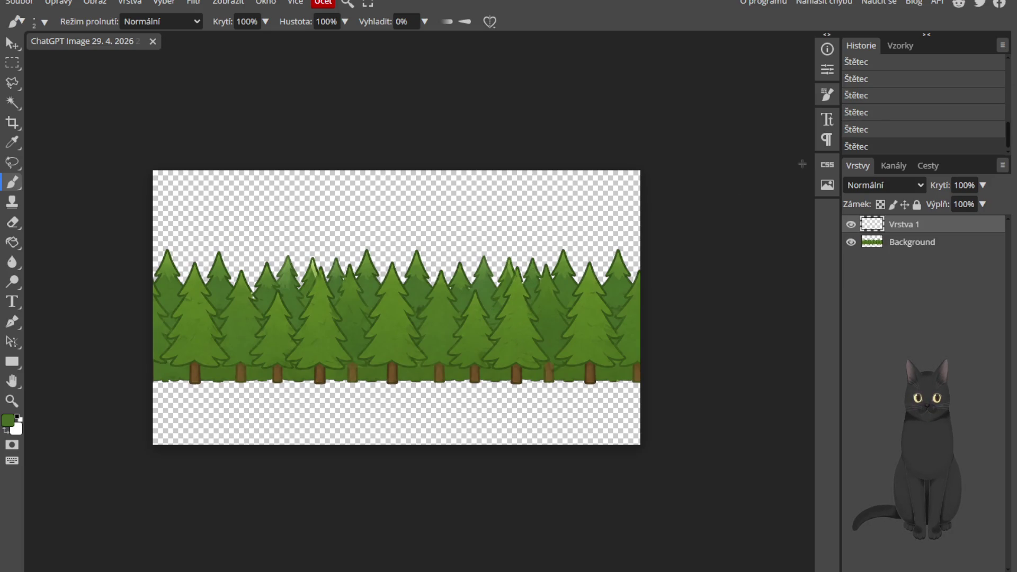
Close the forest document and reopen the exported forest PNG
click(153, 41)
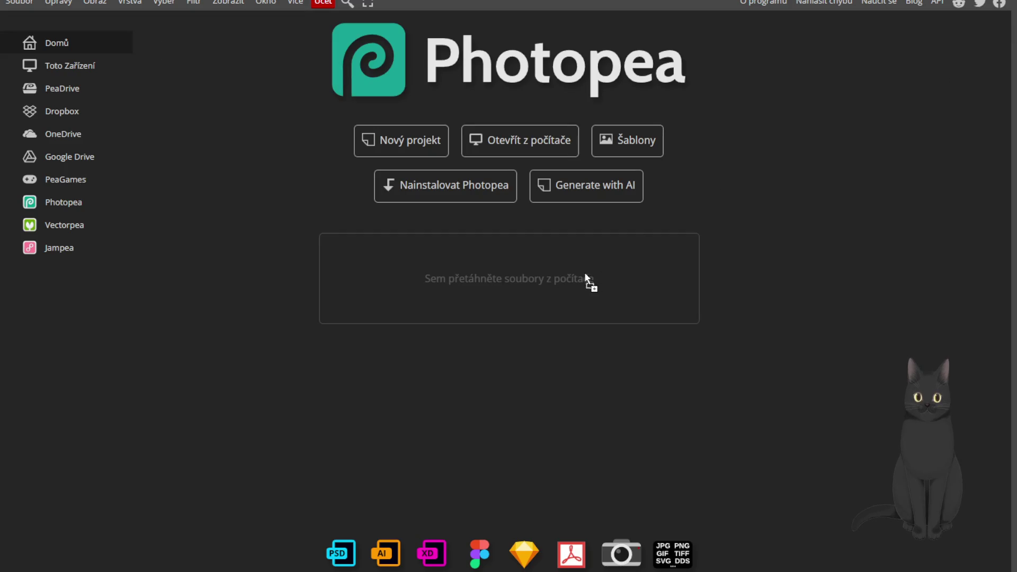
drag(587, 280, 586, 280)
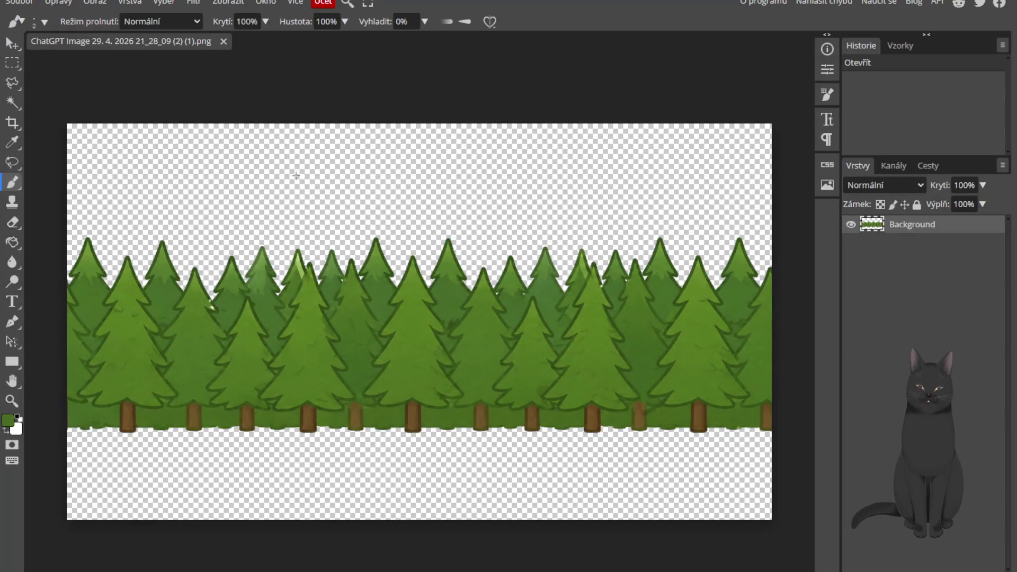
click(95, 3)
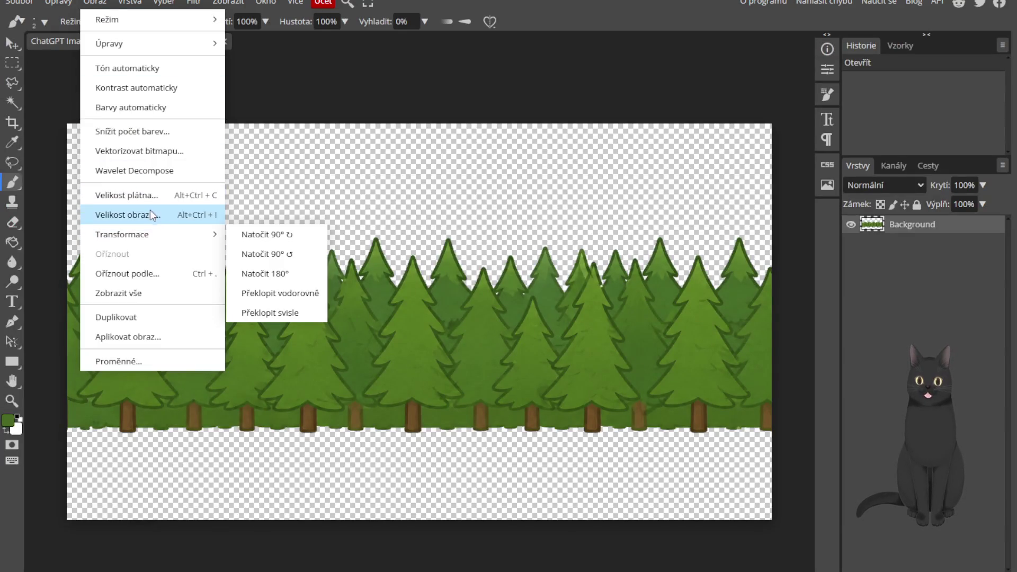
Set the canvas width to 3000 px in Velikost plátna
click(127, 195)
text(3000)
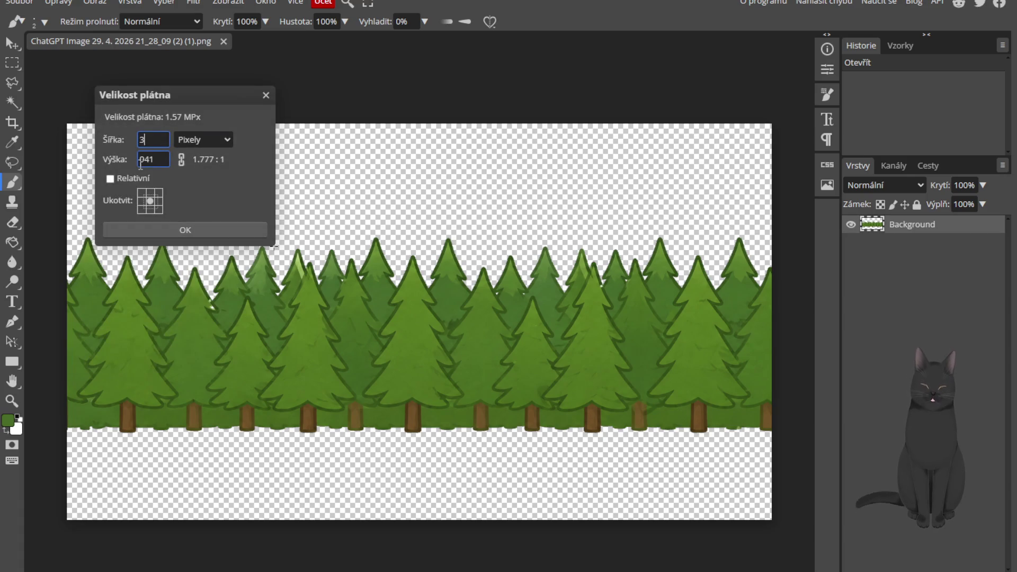
click(140, 160)
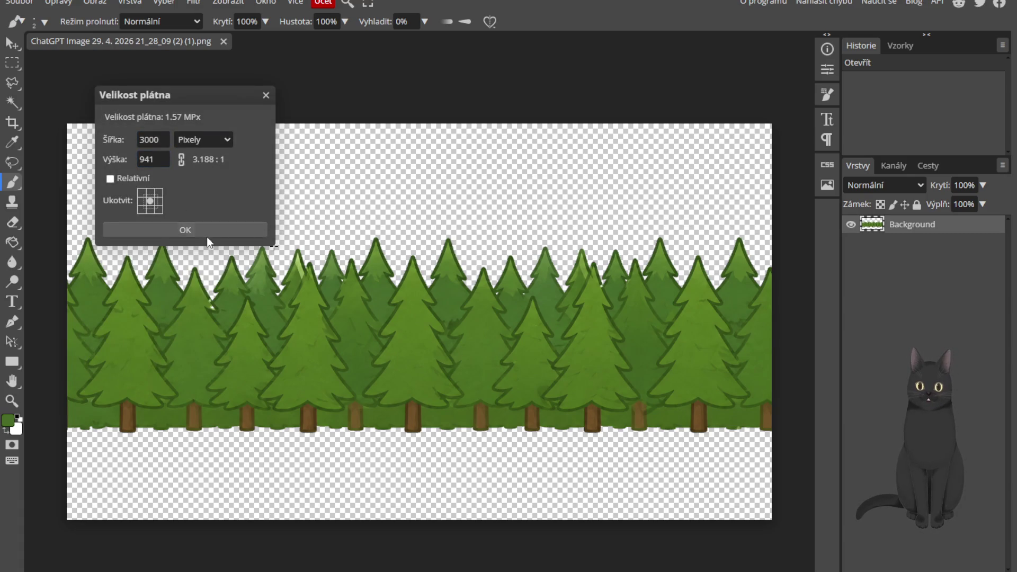
click(207, 236)
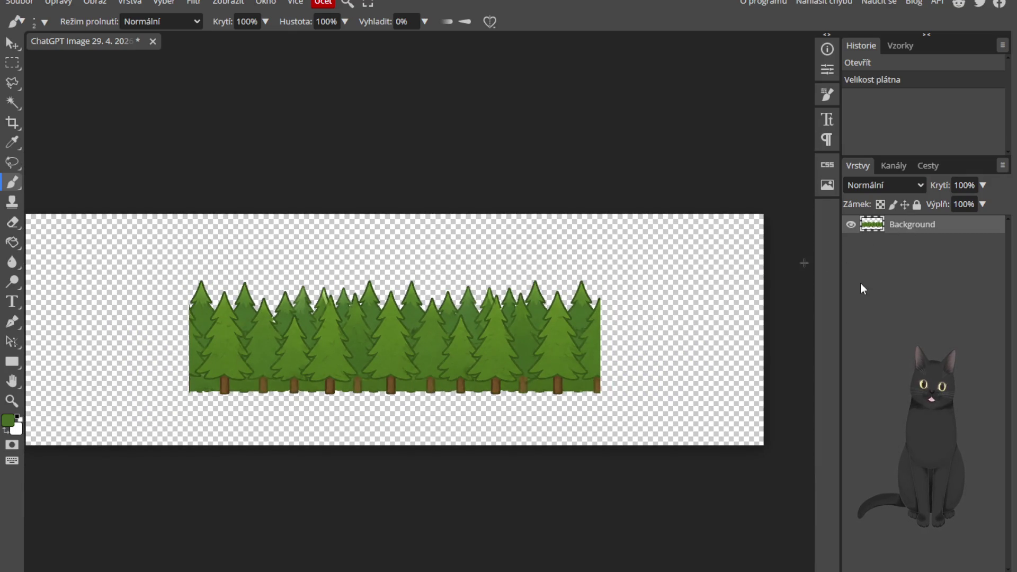
Duplicate the forest layer, shift the copy right and the original left, aligning them
key(ctrl+j)
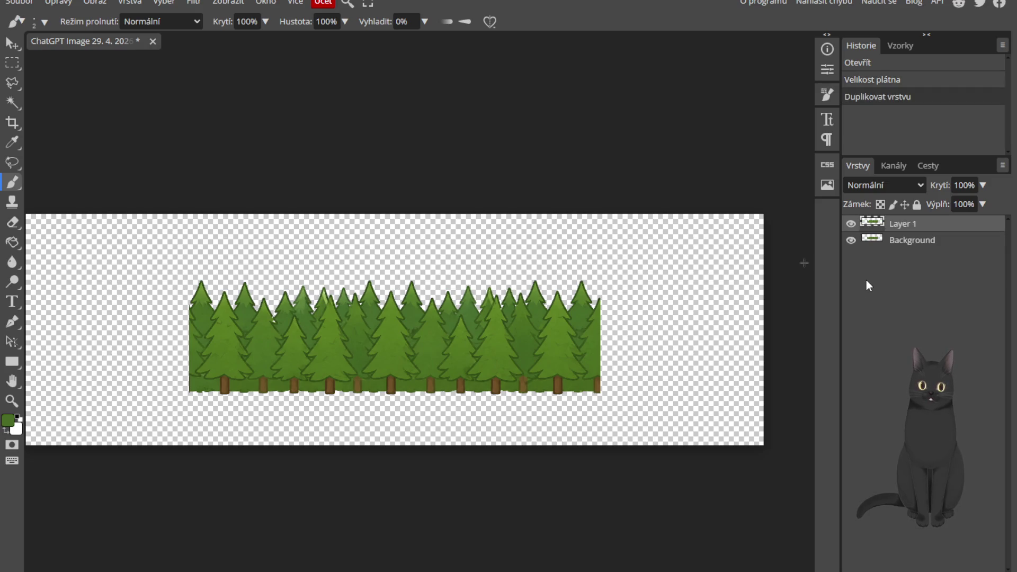
key(ctrl+alt+t)
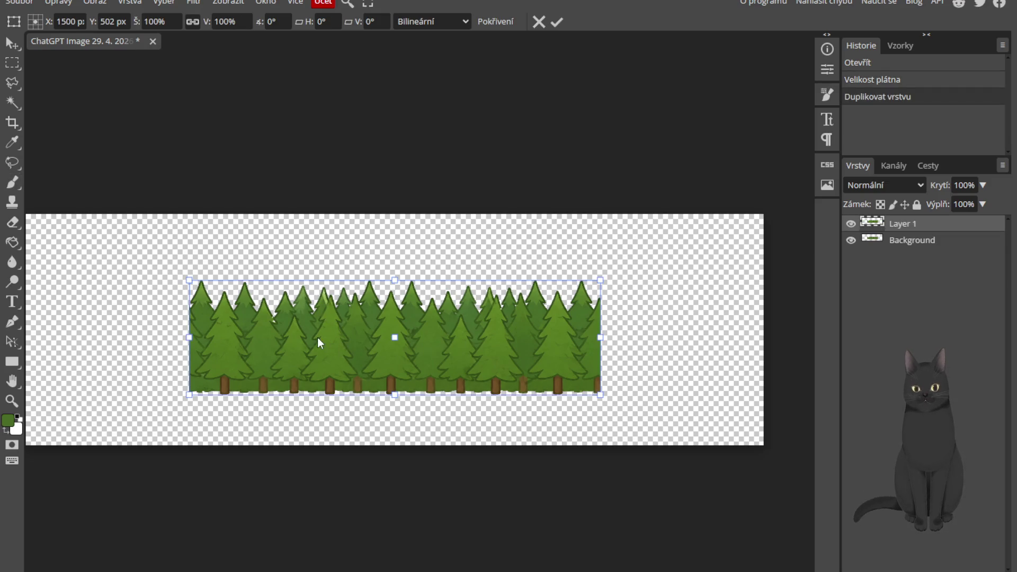
drag(317, 338, 553, 344)
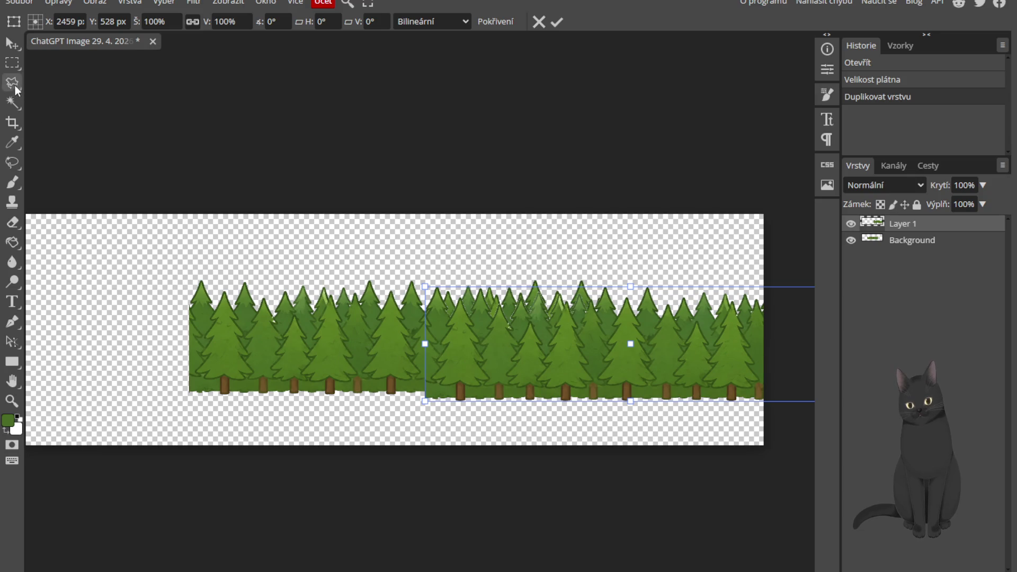
click(12, 42)
drag(329, 330, 155, 334)
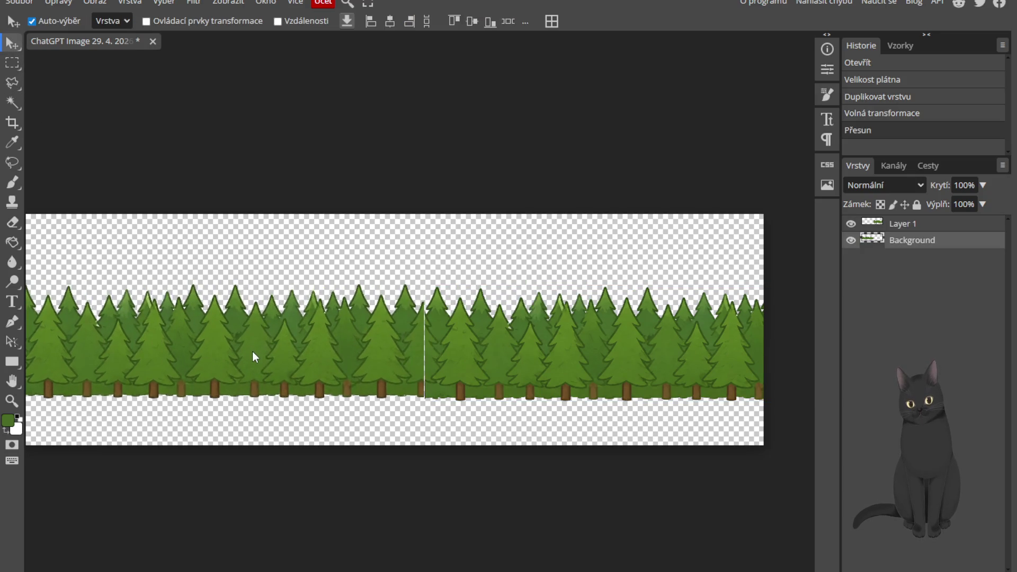
scroll(286, 351, up, 5)
scroll(355, 366, down, 6)
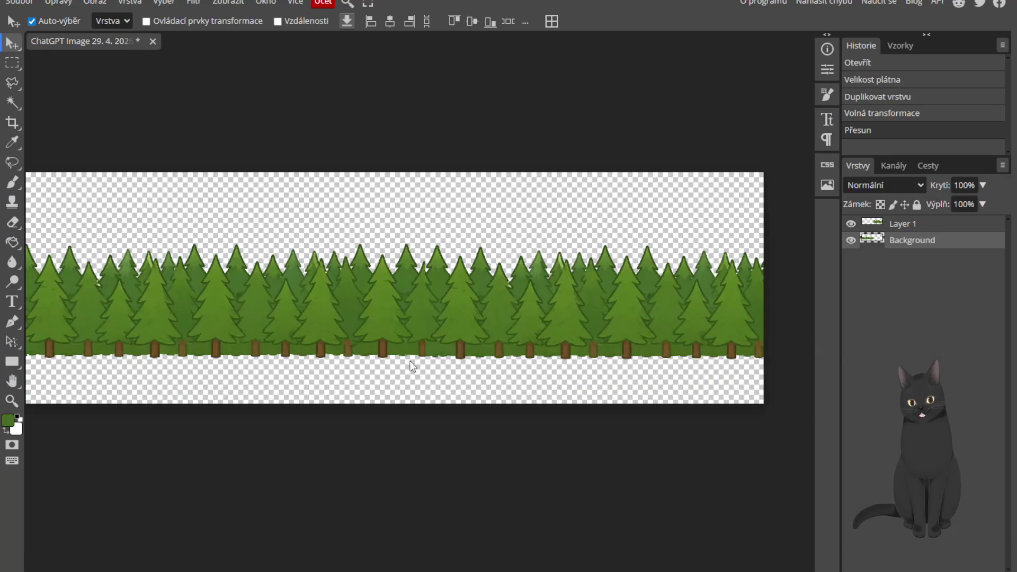
scroll(435, 345, up, 6)
mouse_move(357, 274)
mouse_down()
mouse_move(359, 300)
mouse_move(359, 263)
mouse_up()
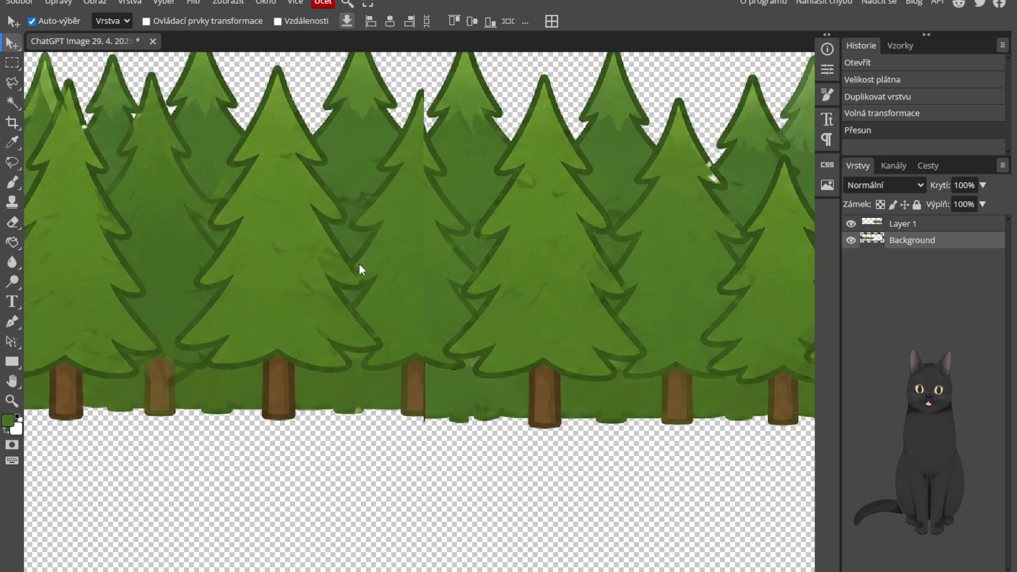
scroll(365, 291, down, 7)
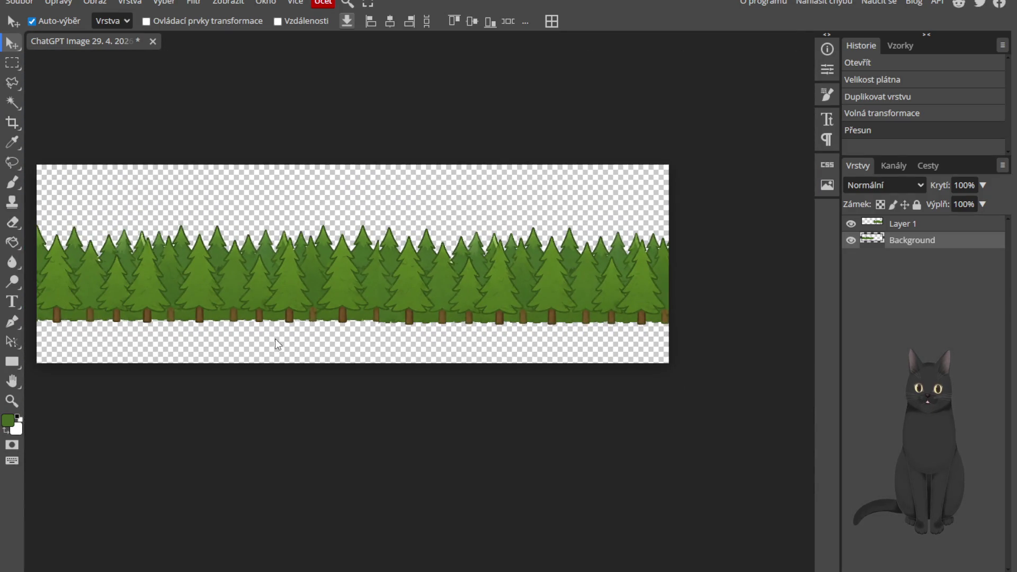
scroll(280, 303, down, 1)
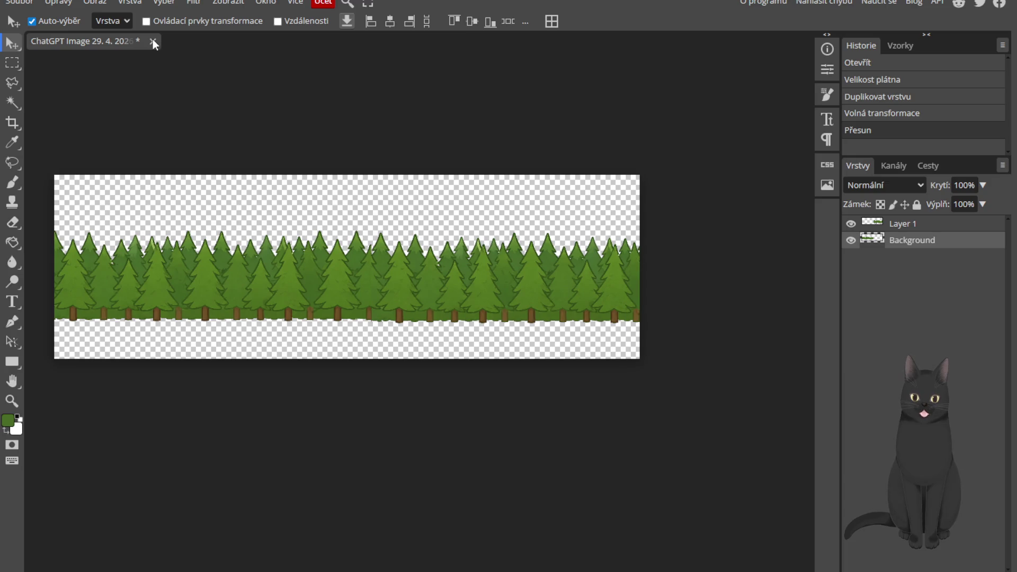
click(153, 41)
Discard the widened forest document and load the green hills PNG on white
click(669, 69)
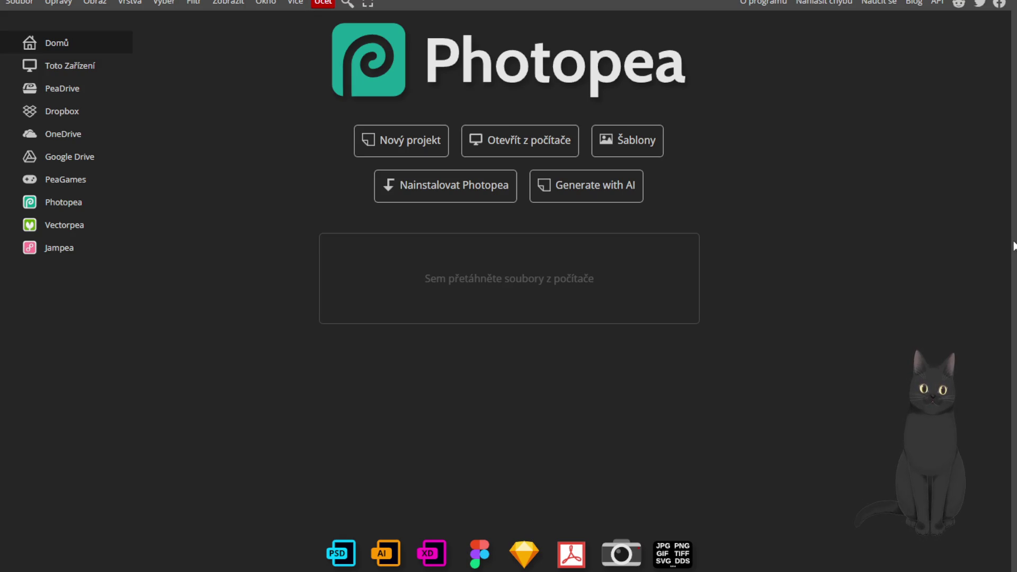
drag(964, 168, 546, 247)
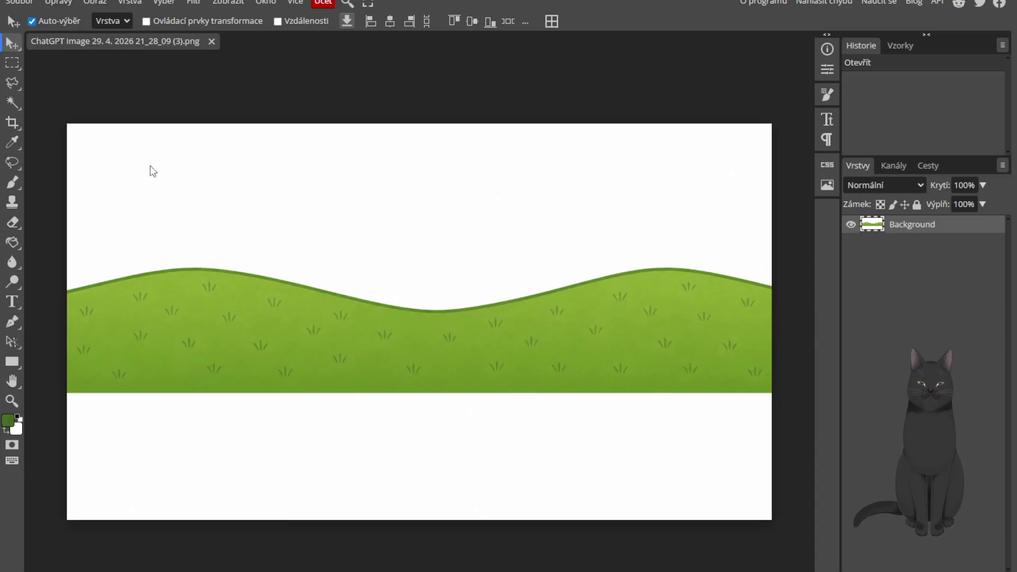
click(13, 103)
Magic-wand and delete the white sky above and the white strip below the hills
click(242, 205)
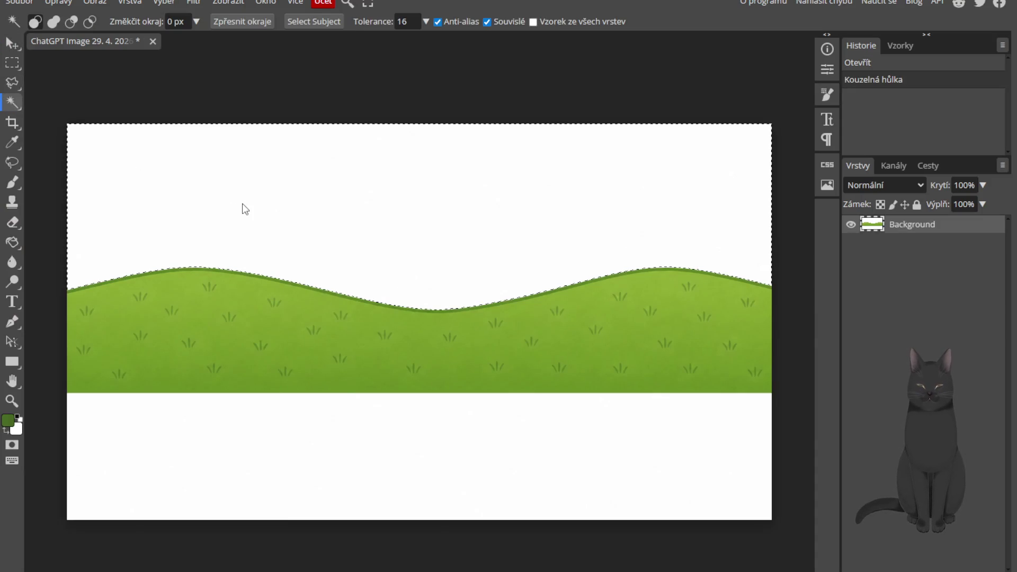
key(Delete)
click(313, 441)
key(Delete)
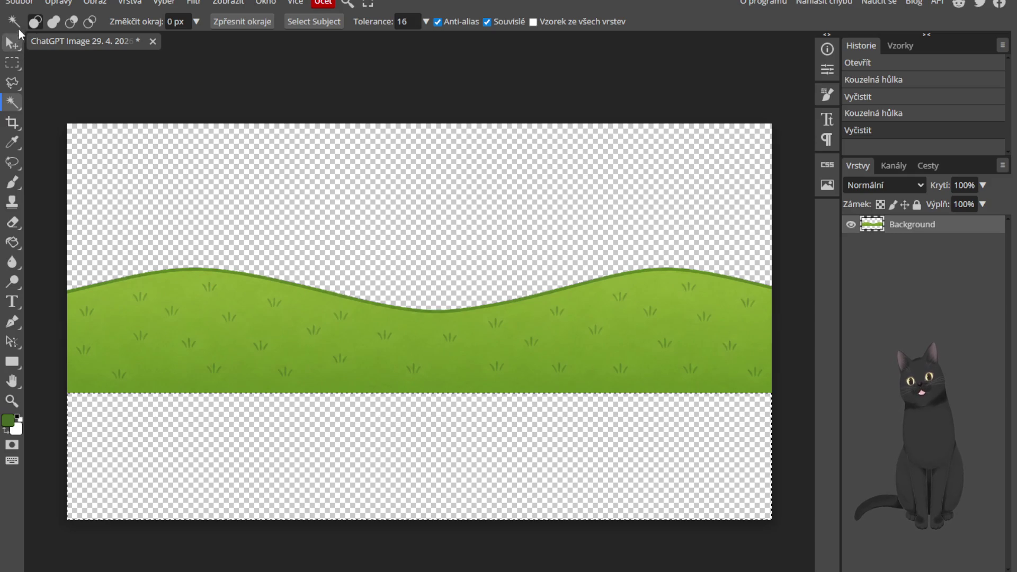
Export the hills as a transparent PNG via Uložit jako and close the document
click(19, 3)
mouse_move(80, 190)
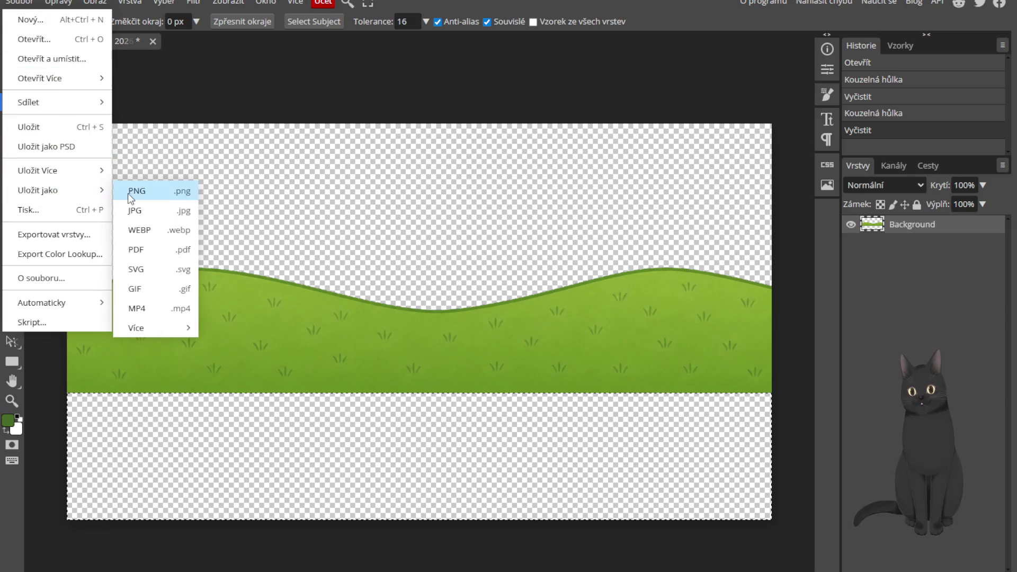
click(183, 191)
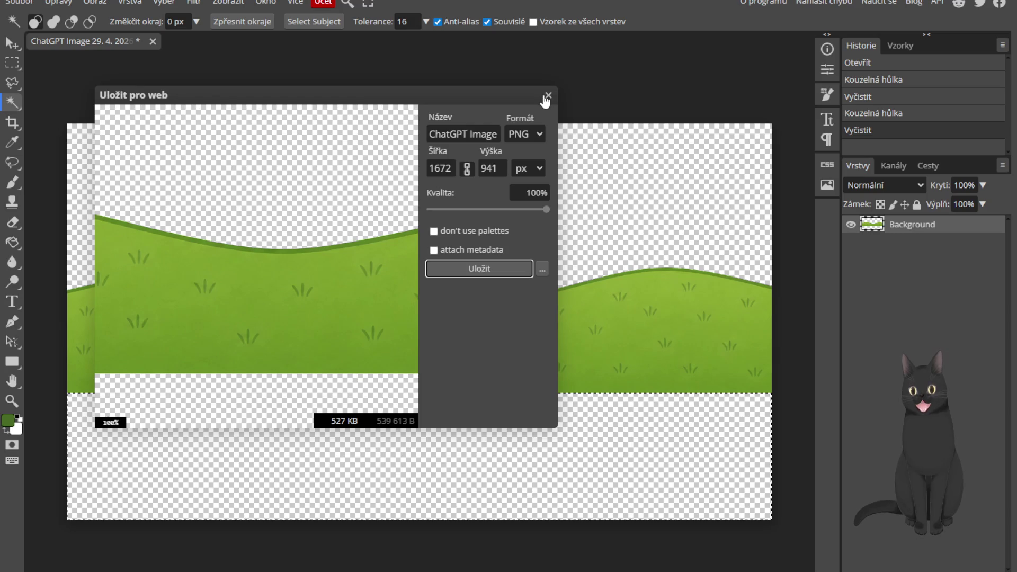
click(547, 96)
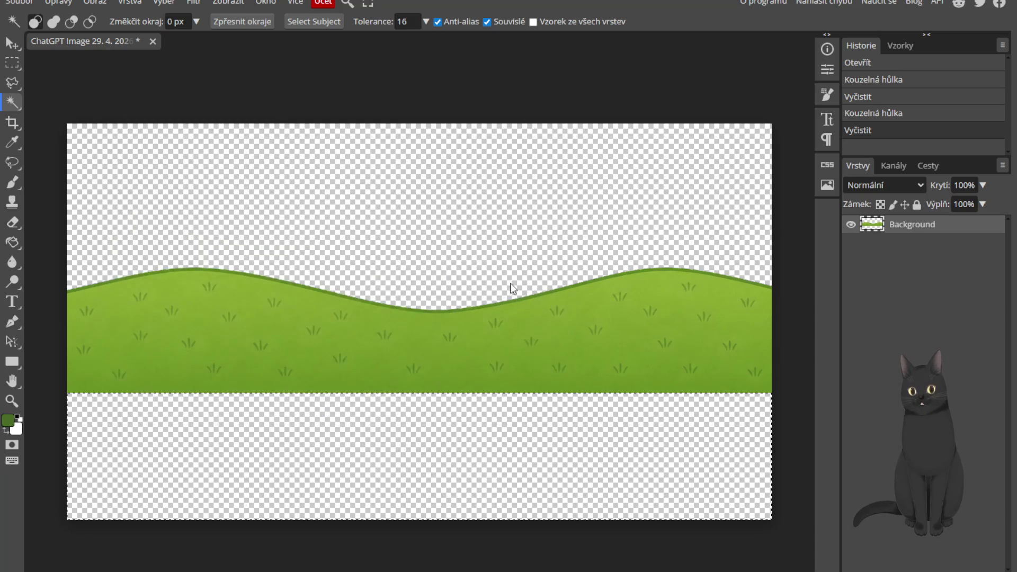
click(19, 3)
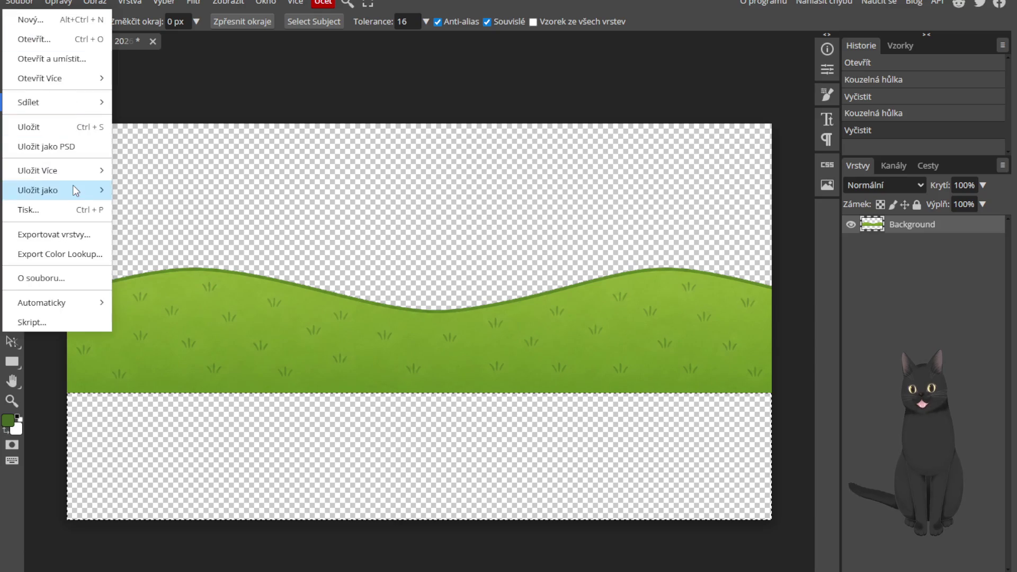
mouse_move(72, 188)
click(138, 191)
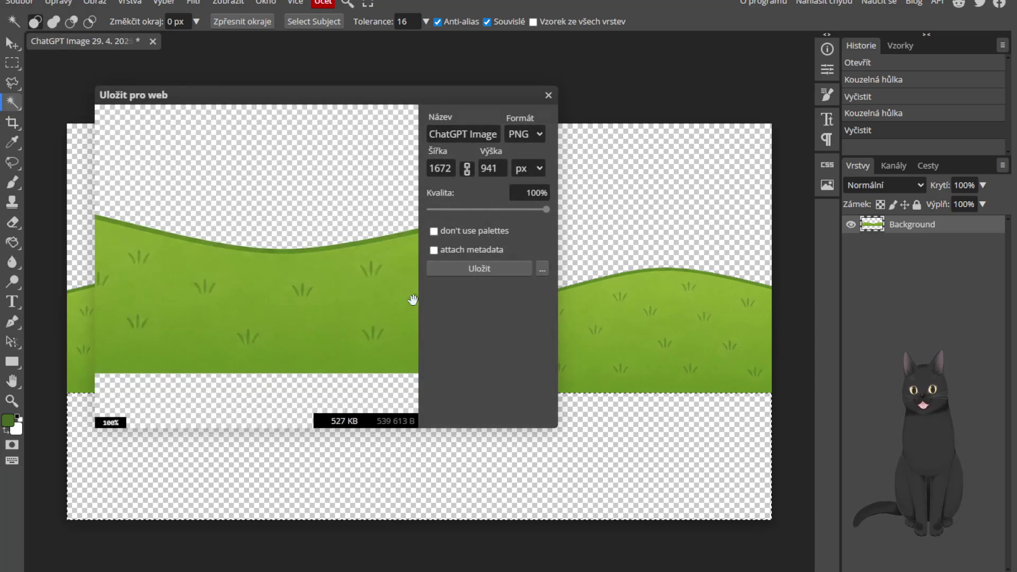
click(470, 272)
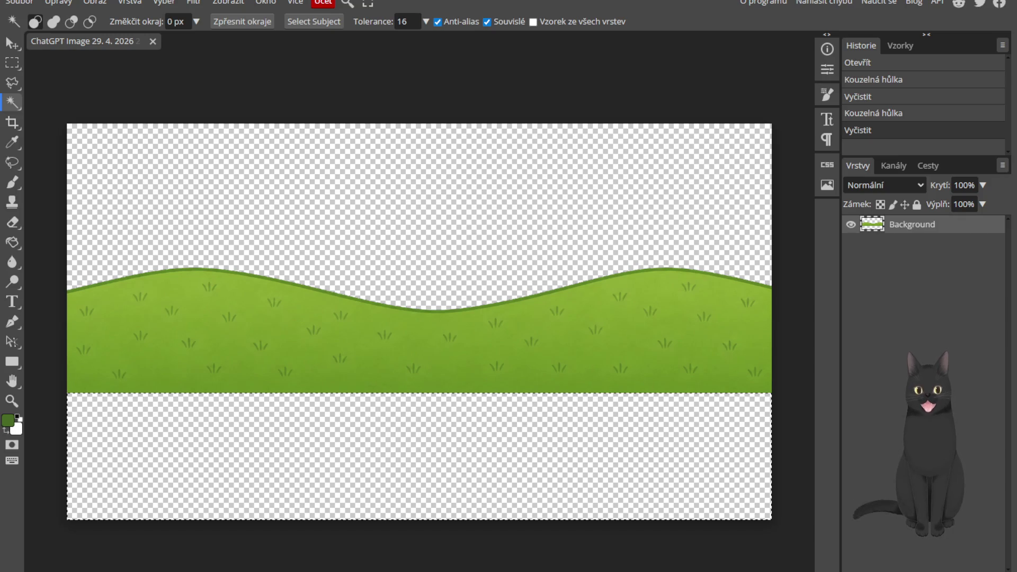
click(152, 42)
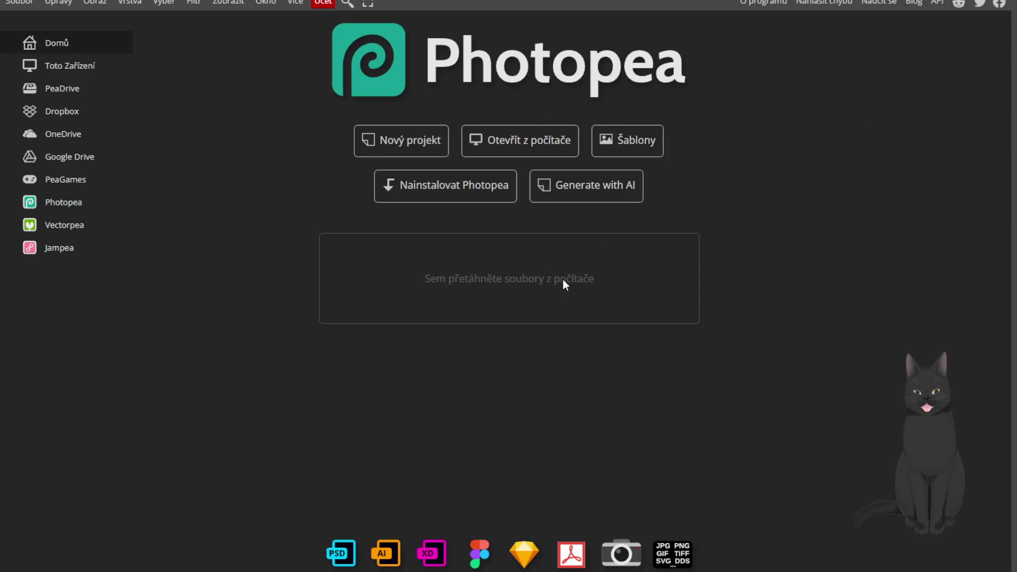
drag(971, 60, 587, 295)
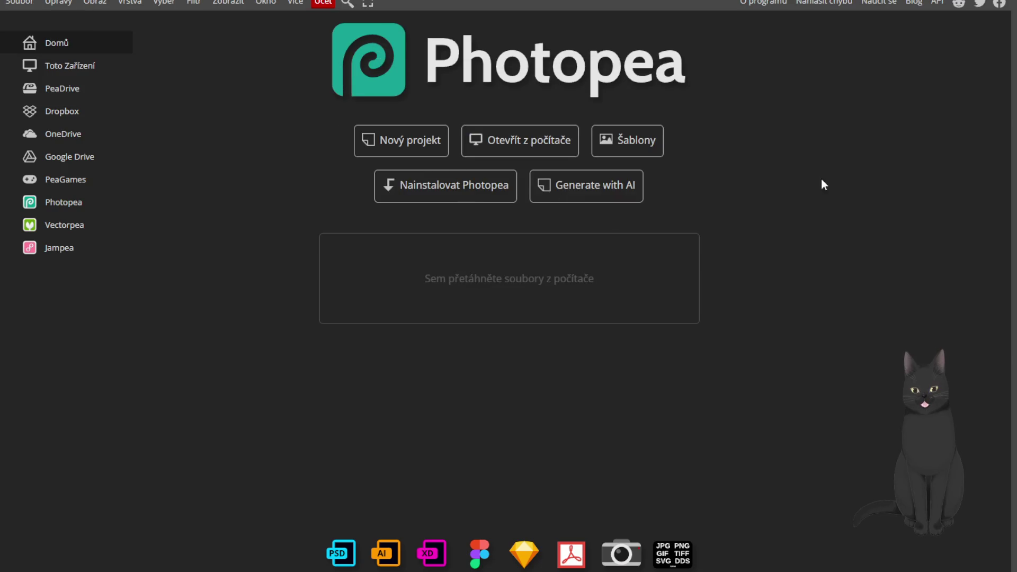
Open the exported ChatGPT Image 29. 4. 2026 21_28_09 (3) (1).png in Photopea
drag(987, 64, 511, 300)
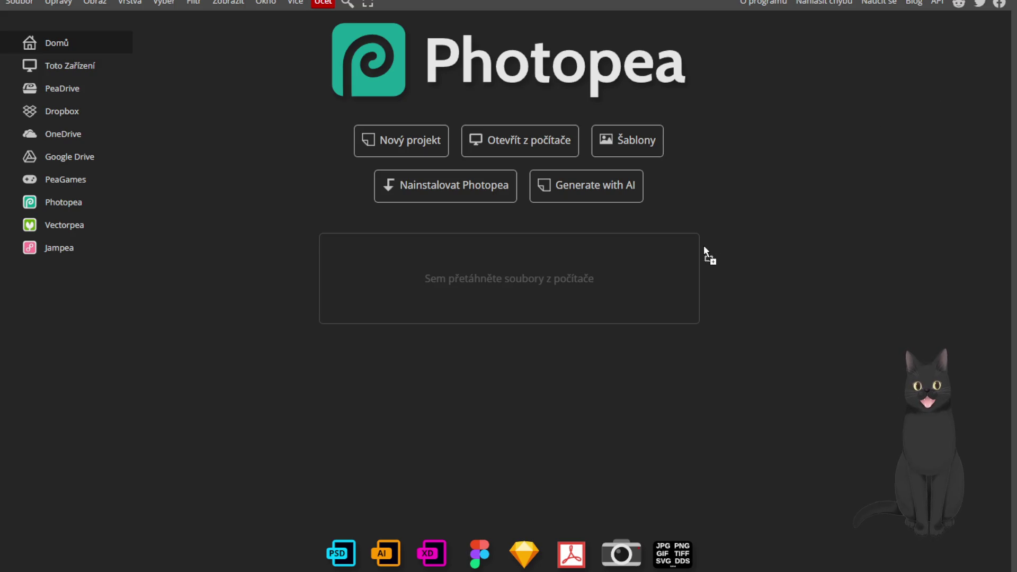
drag(662, 268, 662, 268)
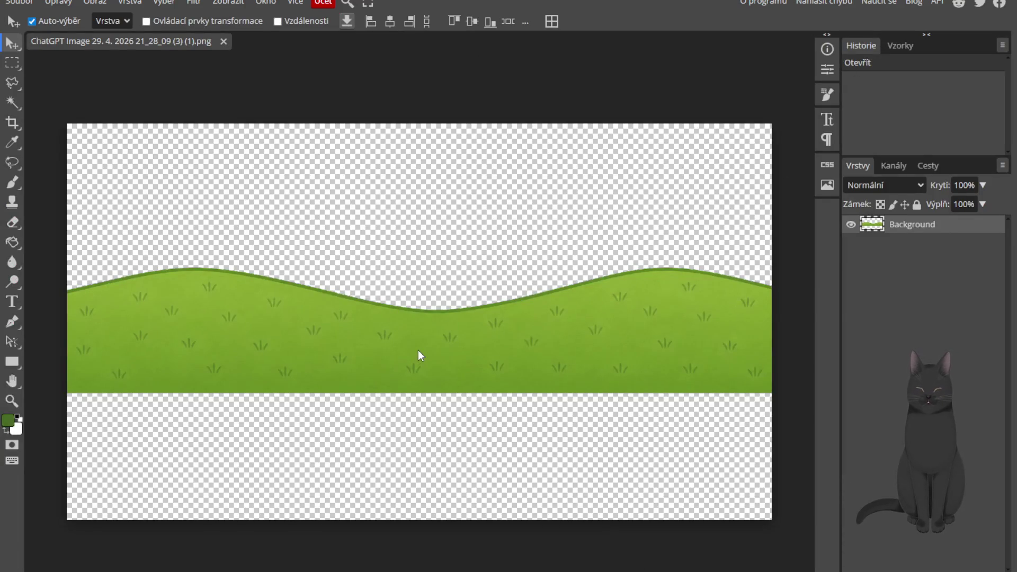
Widen the hill image's canvas to 3000 px
click(104, 2)
mouse_move(130, 2)
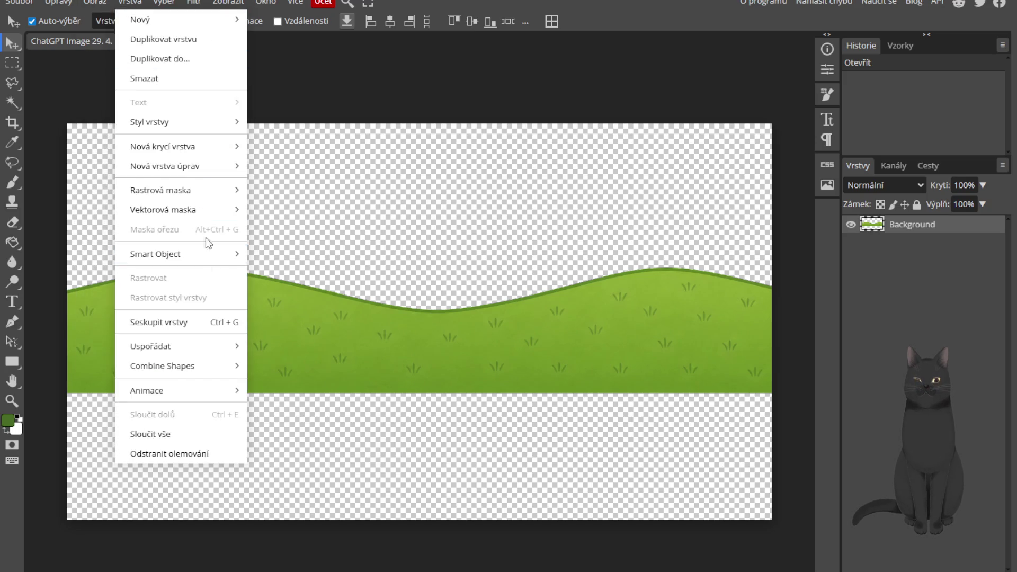
mouse_move(95, 2)
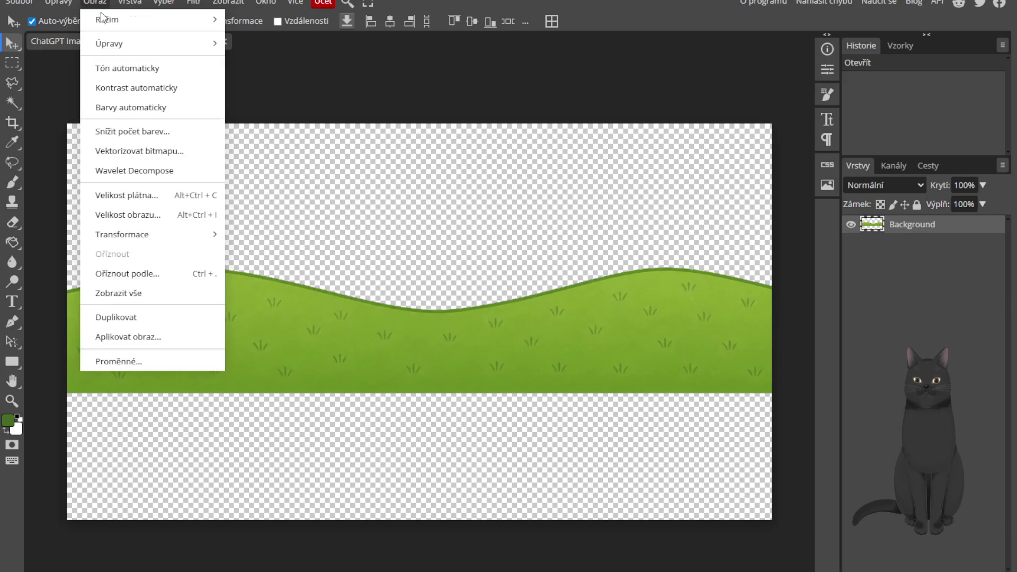
click(126, 195)
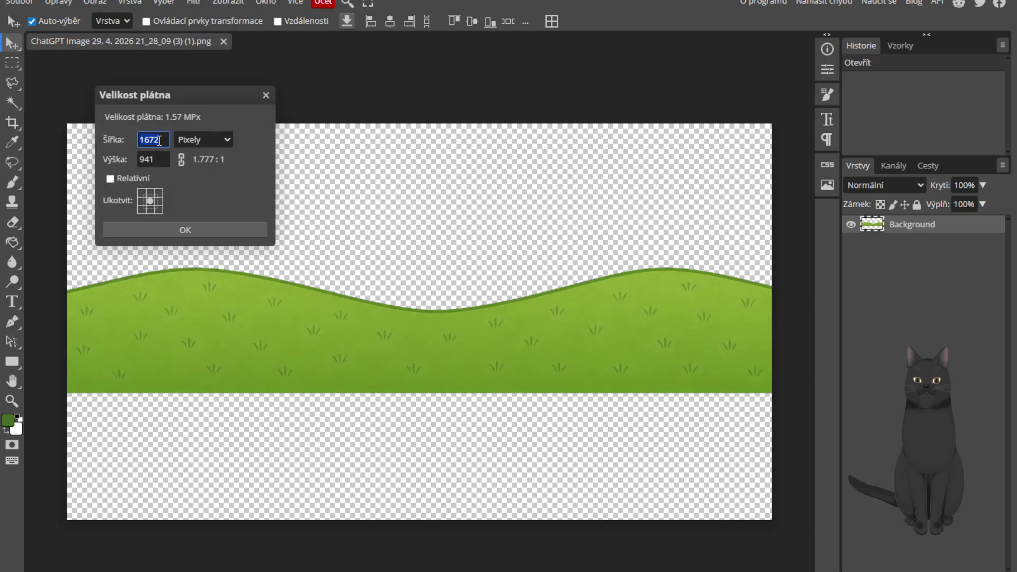
text(3000)
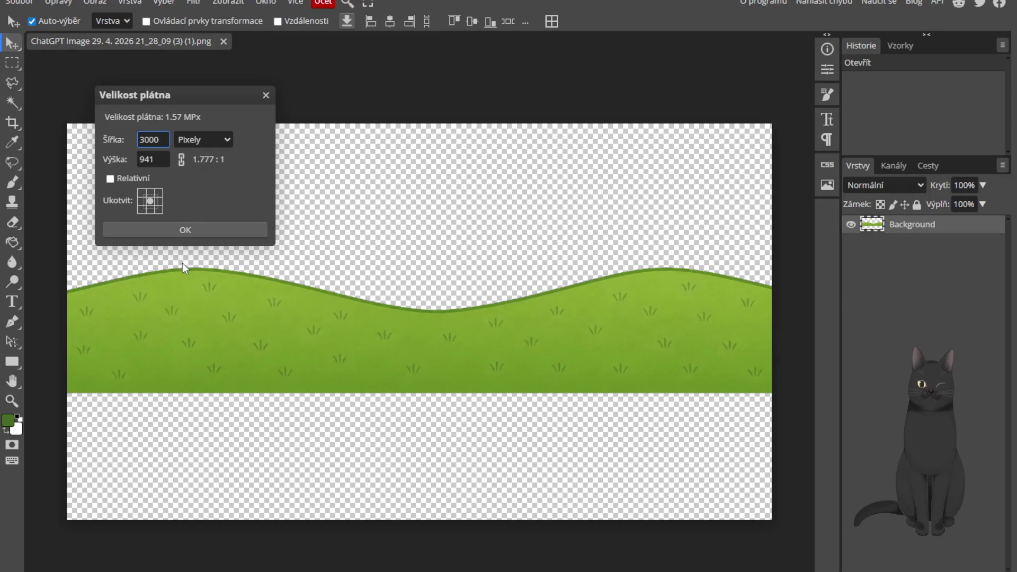
click(188, 230)
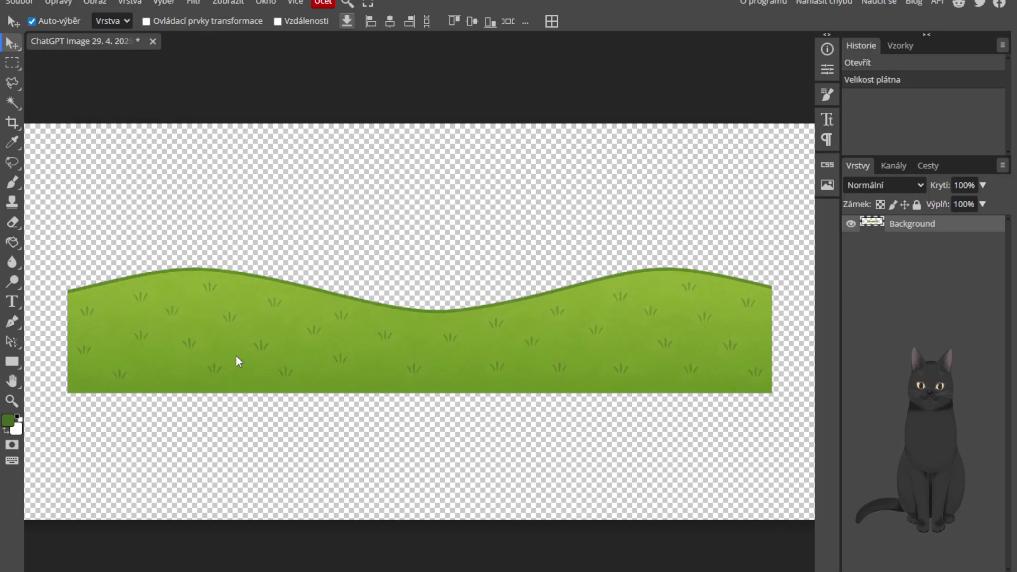
Duplicate the hill layer and move the copy onto the right half of the canvas
key(ctrl+j)
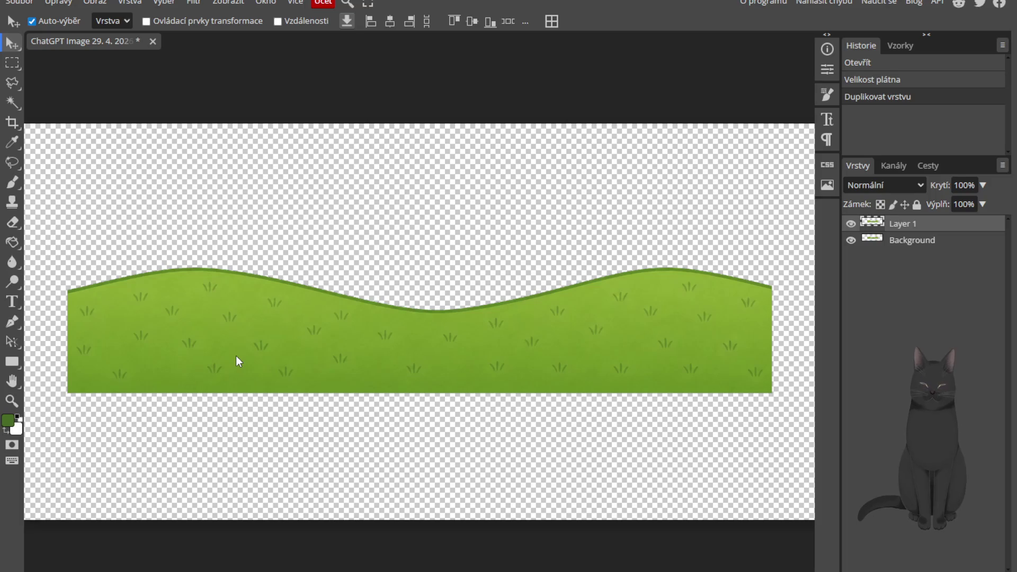
key(ctrl+t)
scroll(236, 354, down, 4)
mouse_move(238, 355)
mouse_down()
mouse_move(516, 342)
mouse_move(489, 346)
mouse_up()
scroll(465, 349, up, 3)
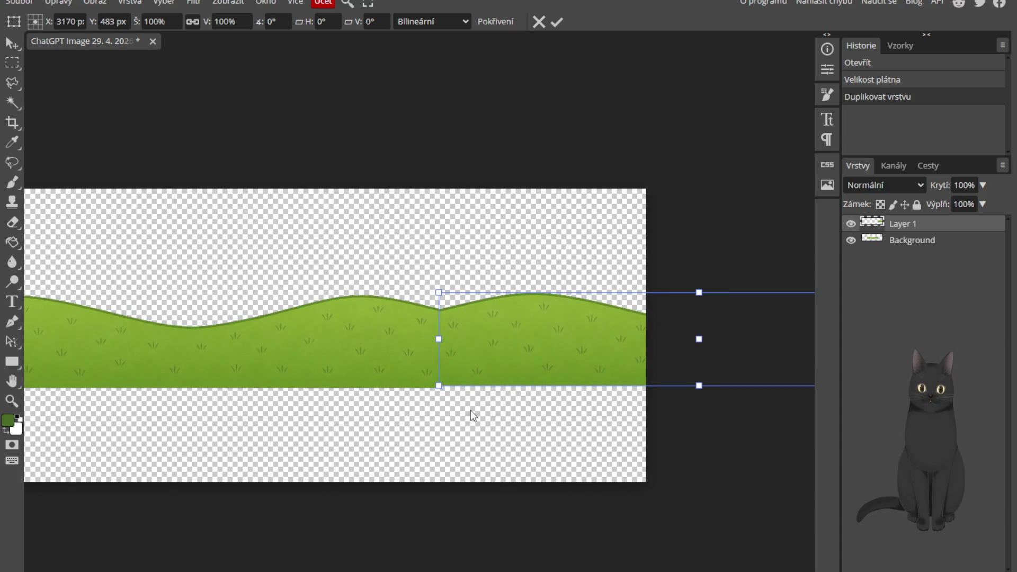
click(557, 23)
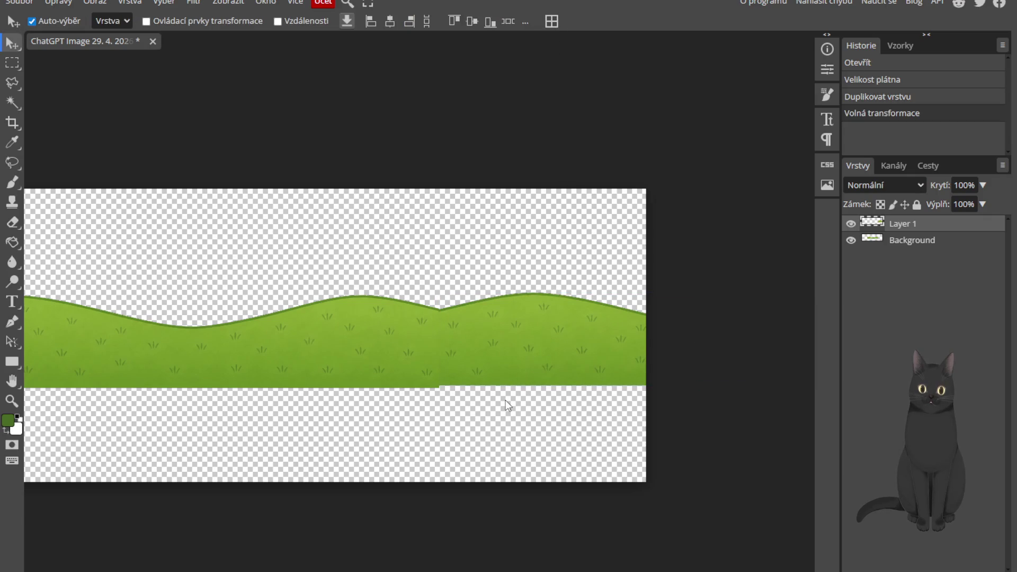
scroll(366, 416, down, 3)
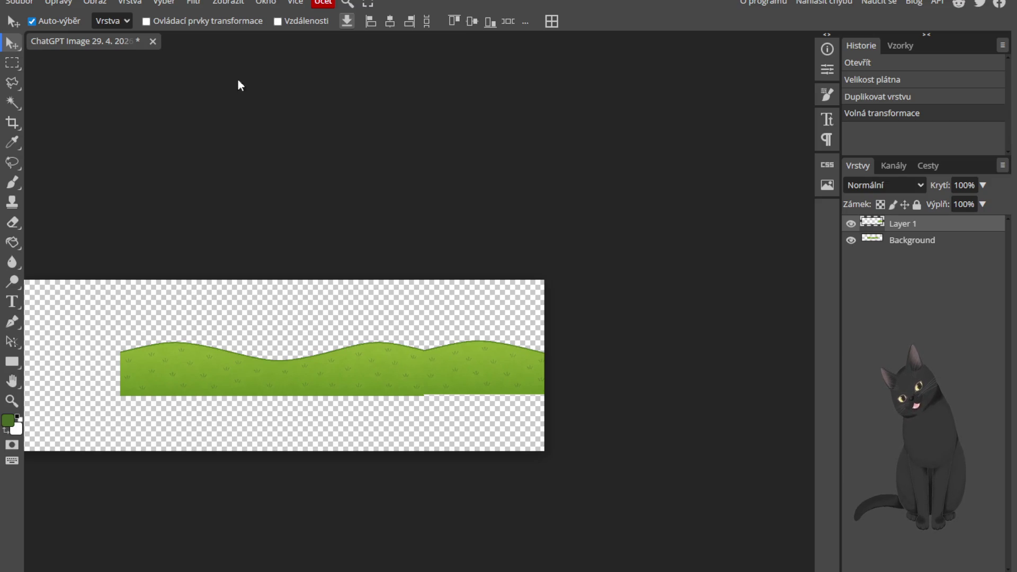
Flip the hill copy horizontally, nudge it into alignment, and close the document
click(128, 5)
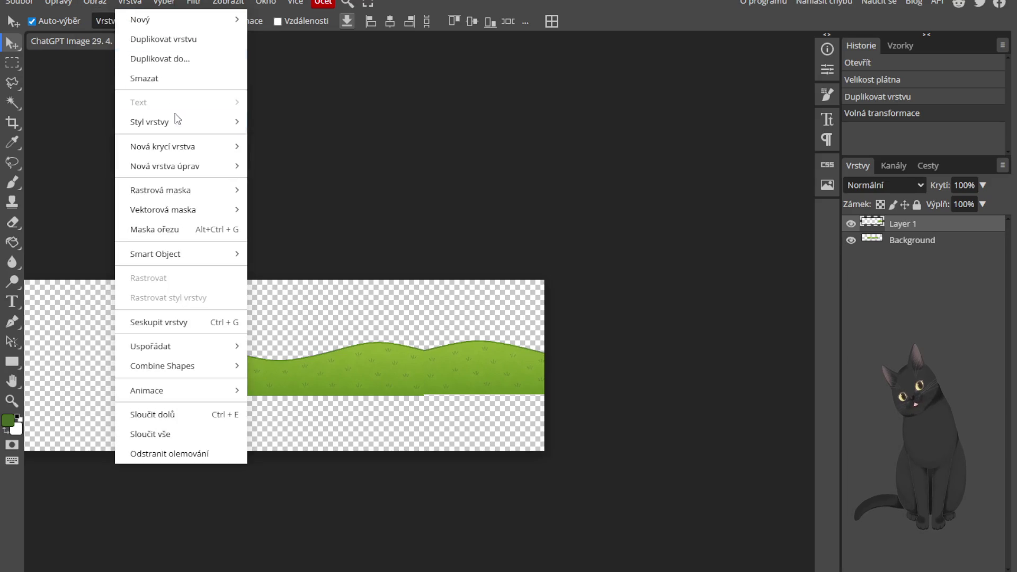
mouse_move(54, 9)
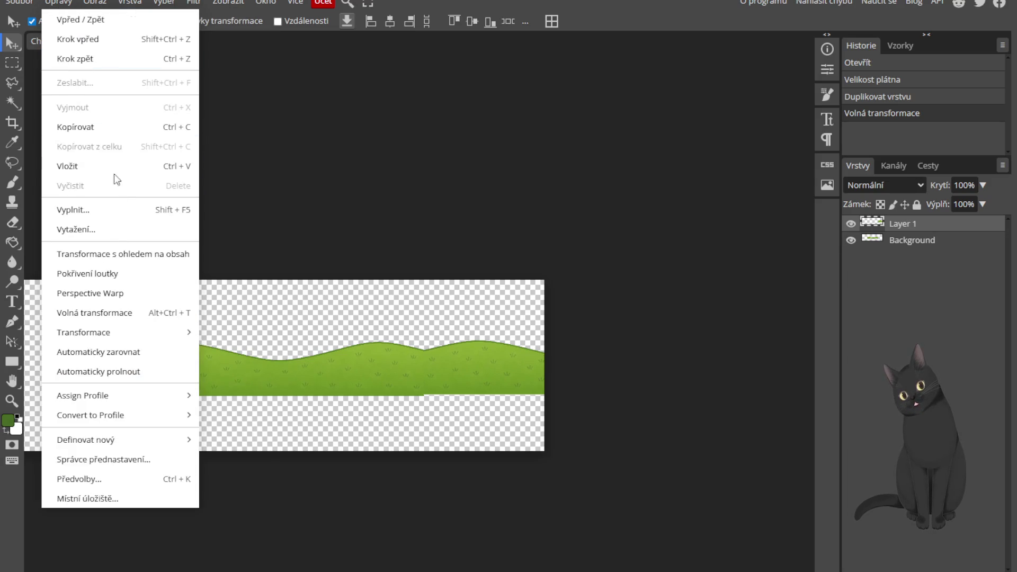
mouse_move(178, 442)
mouse_move(136, 333)
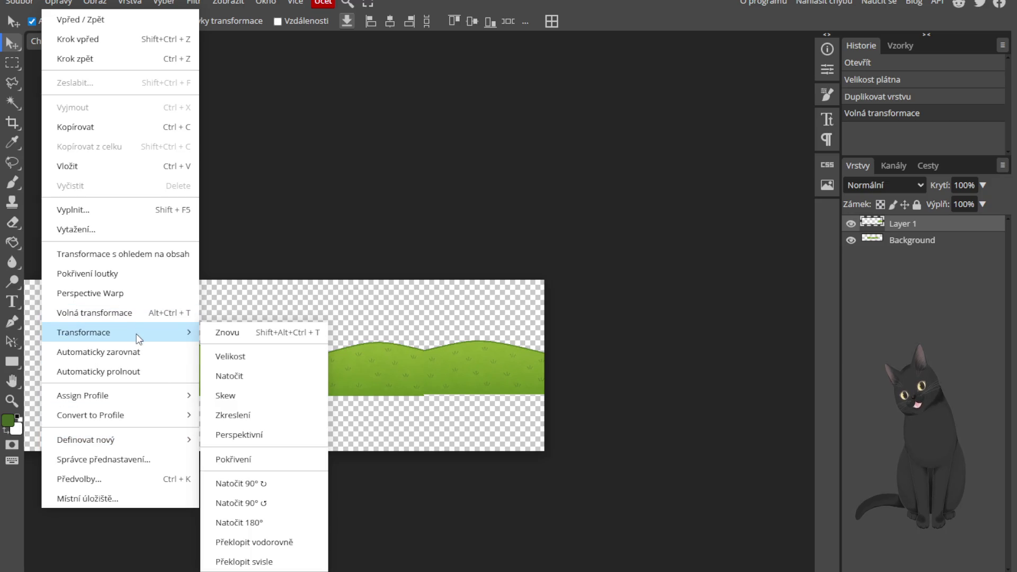
click(293, 540)
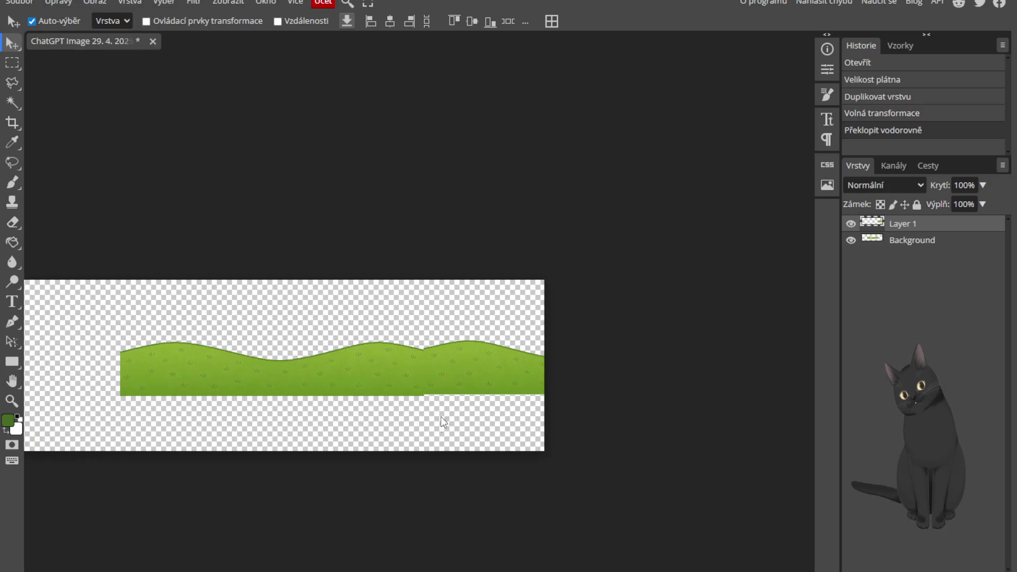
drag(468, 377, 468, 381)
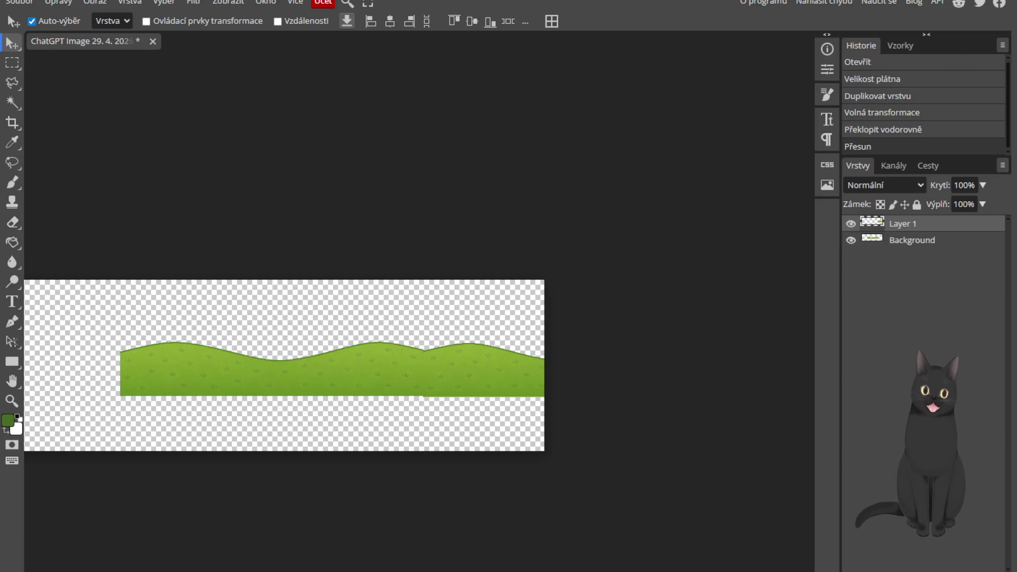
click(153, 42)
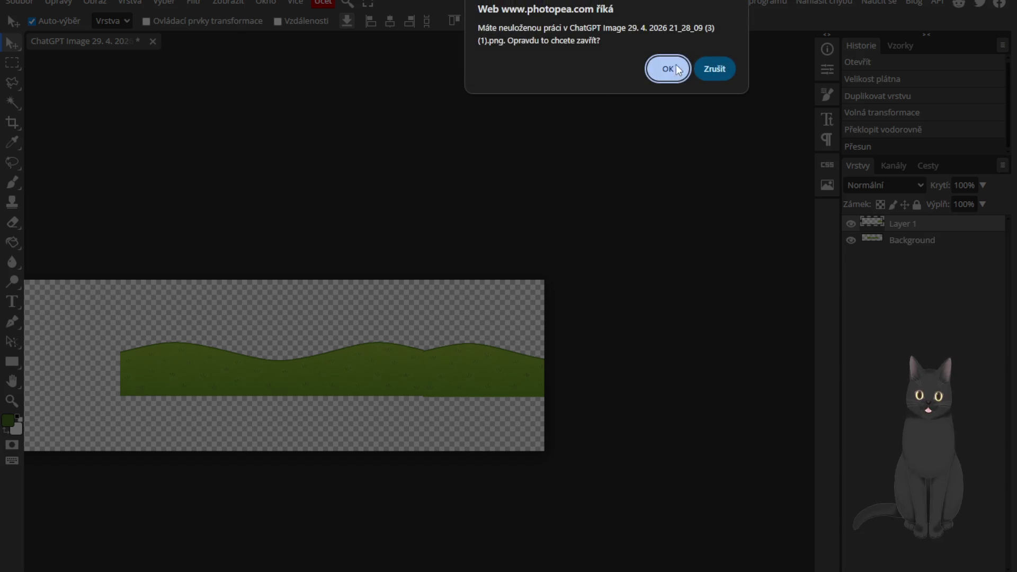
Discard the hill image's changes and pick the Magic Wand for the grass tufts image
click(671, 69)
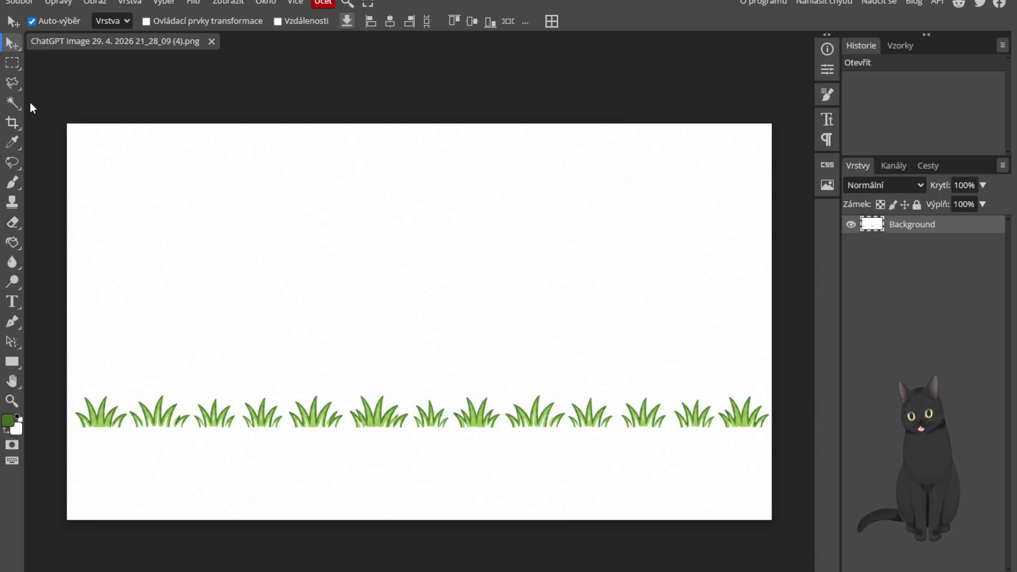
click(13, 103)
Delete the grass image's white background to transparency and clear the selection
click(276, 242)
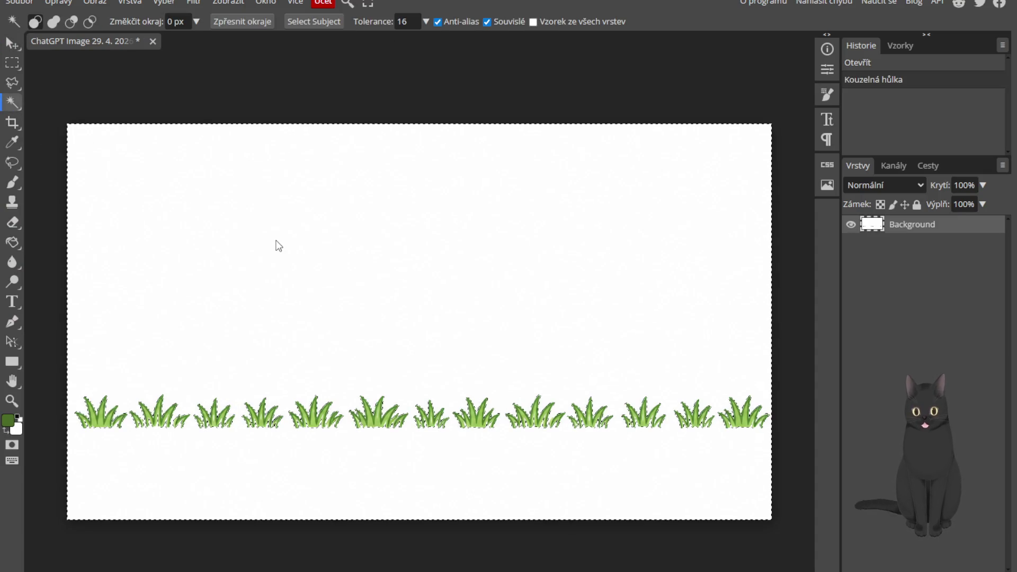
key(Delete)
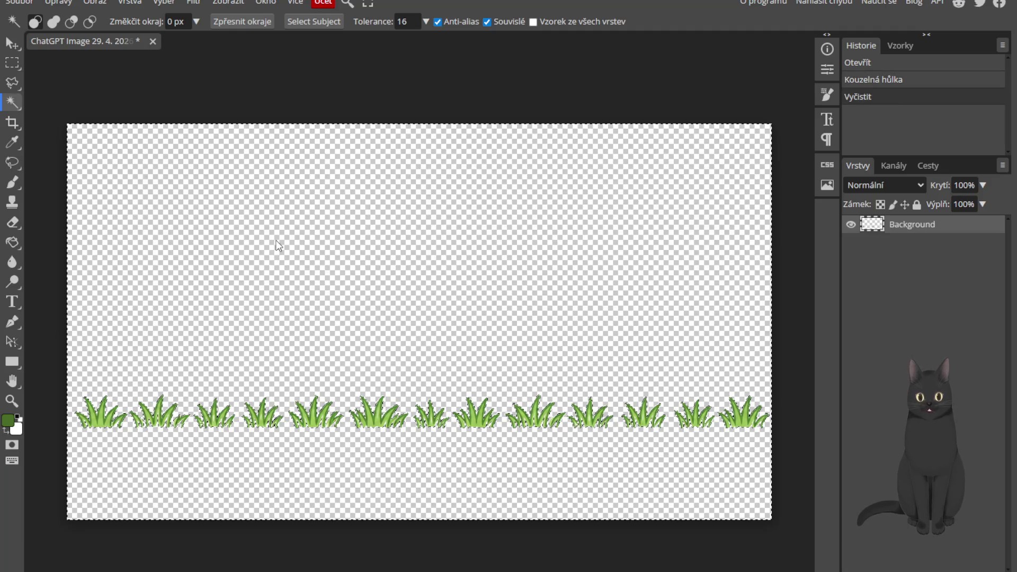
click(12, 125)
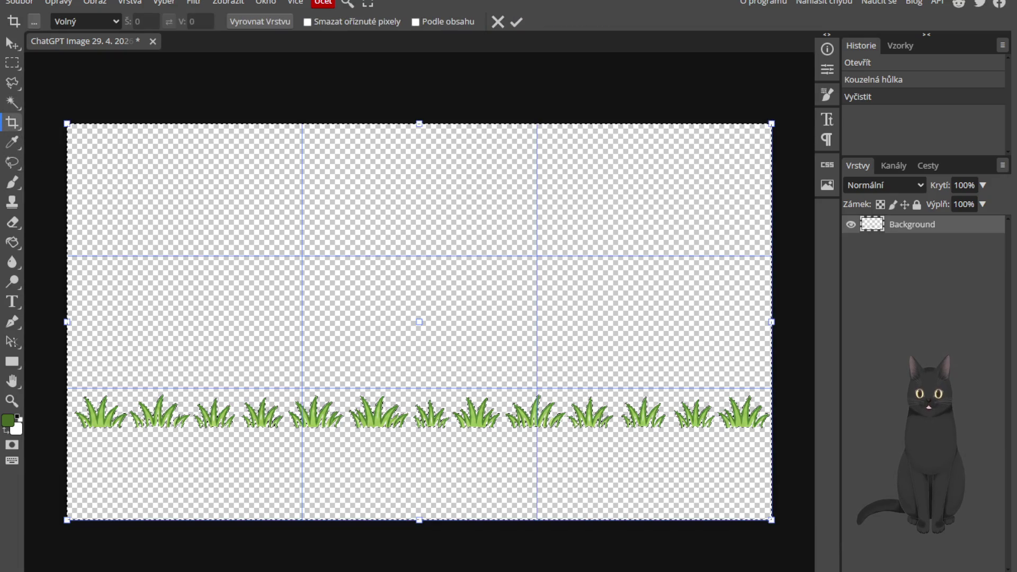
click(12, 63)
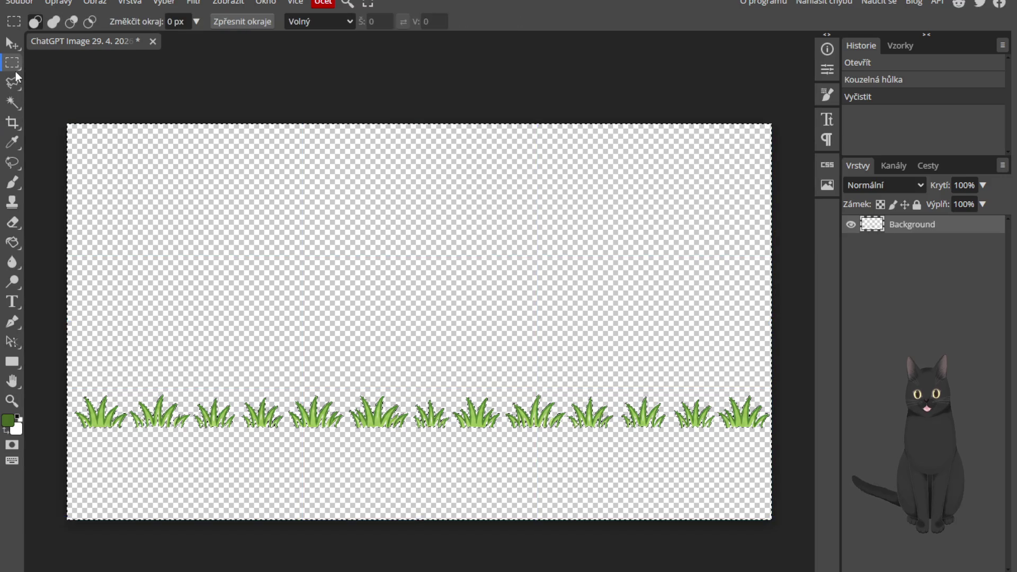
click(200, 395)
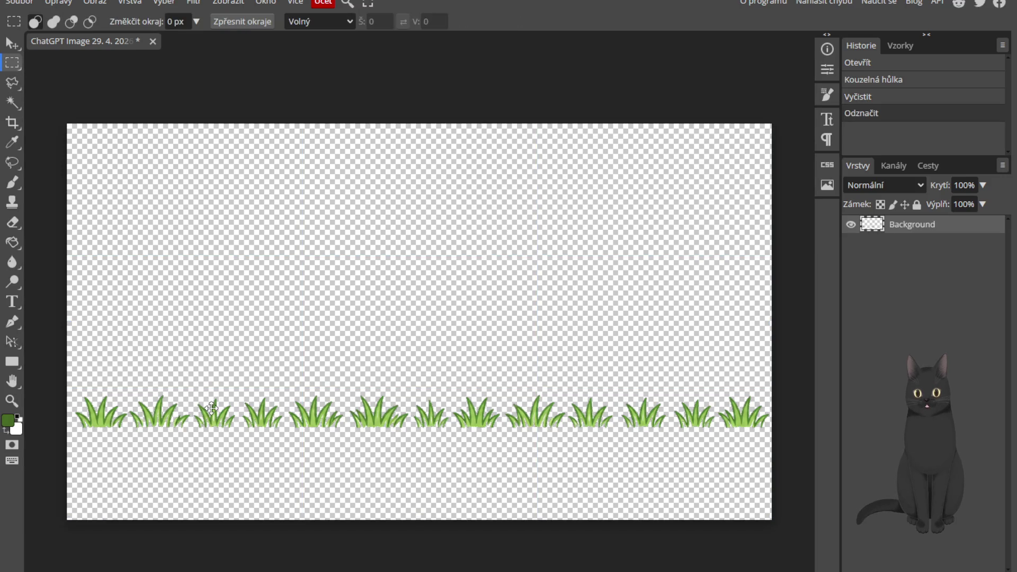
click(14, 84)
click(12, 141)
Crop the grass image top and bottom to a narrow strip around the tufts
click(12, 123)
drag(410, 123, 389, 394)
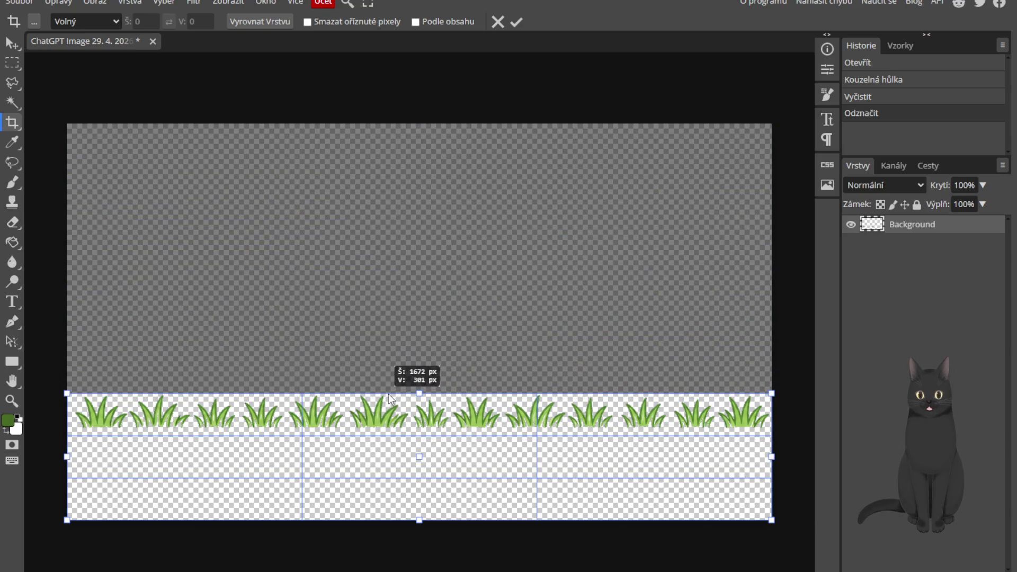
drag(429, 520, 438, 426)
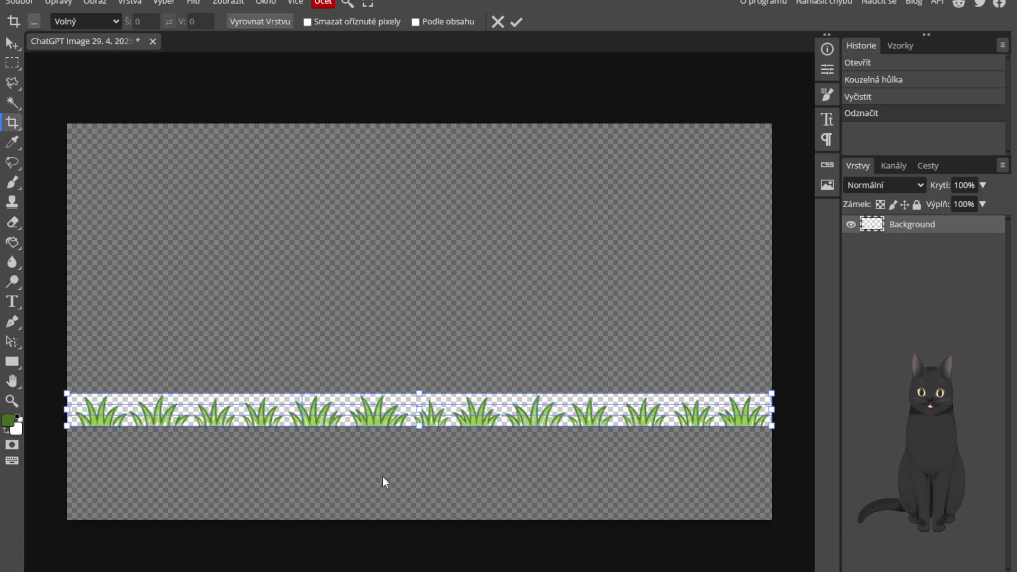
scroll(420, 404, up, 2)
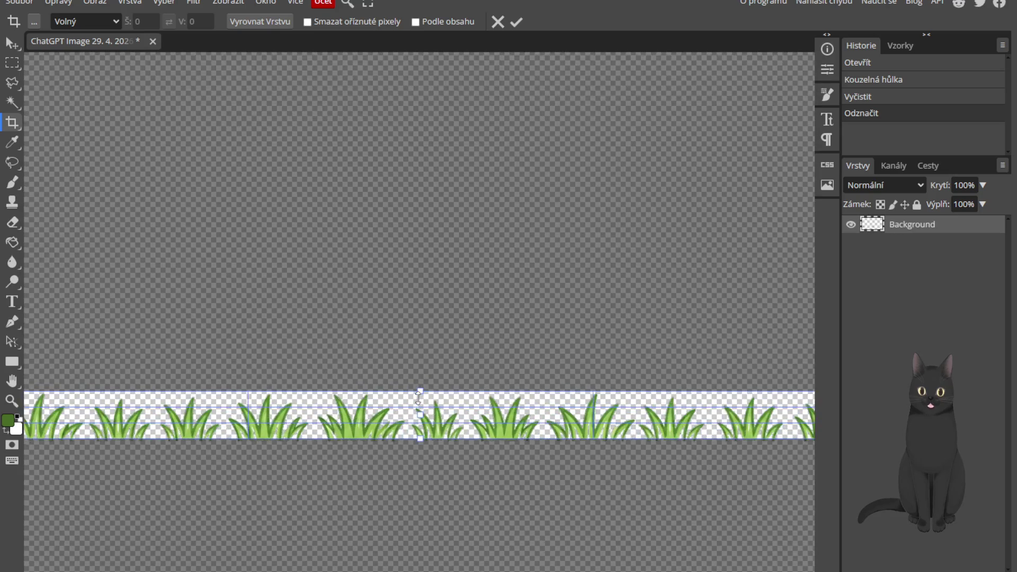
drag(419, 392, 421, 391)
mouse_move(193, 324)
mouse_down()
mouse_move(550, 288)
mouse_move(134, 234)
mouse_move(243, 279)
mouse_up()
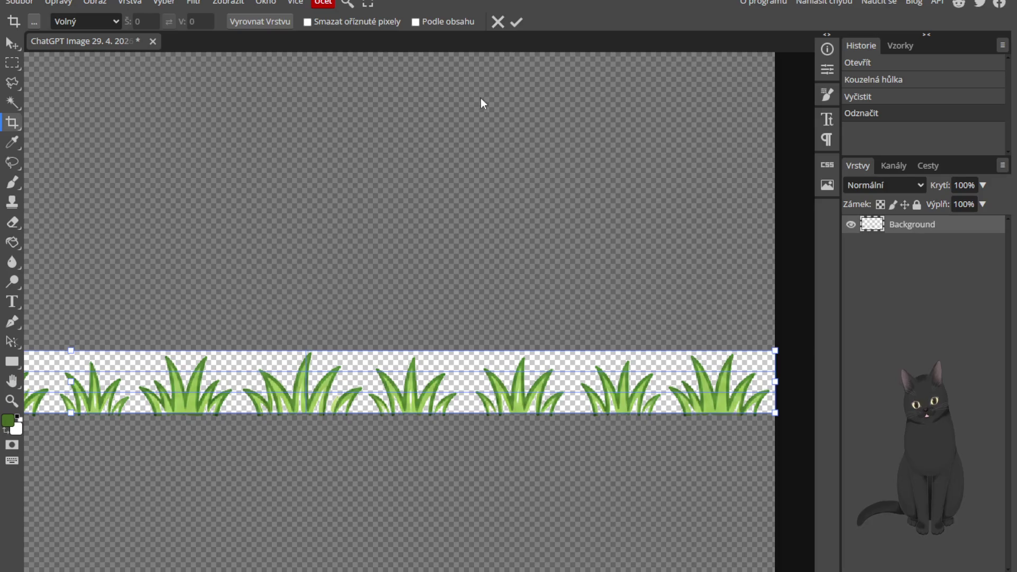
click(516, 22)
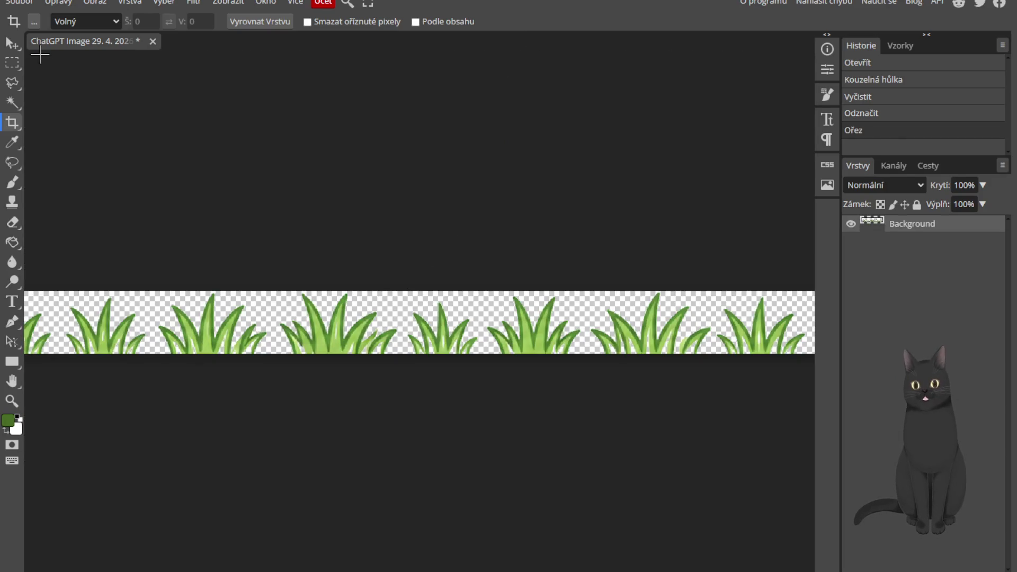
Export the cropped grass strip as a PNG named trava and close the document
click(19, 3)
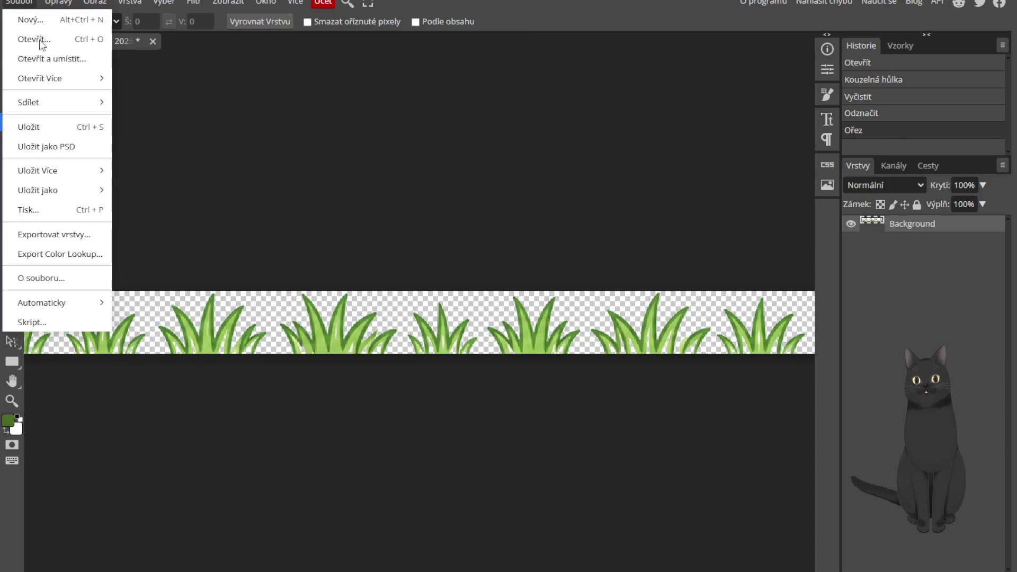
mouse_move(68, 191)
click(158, 197)
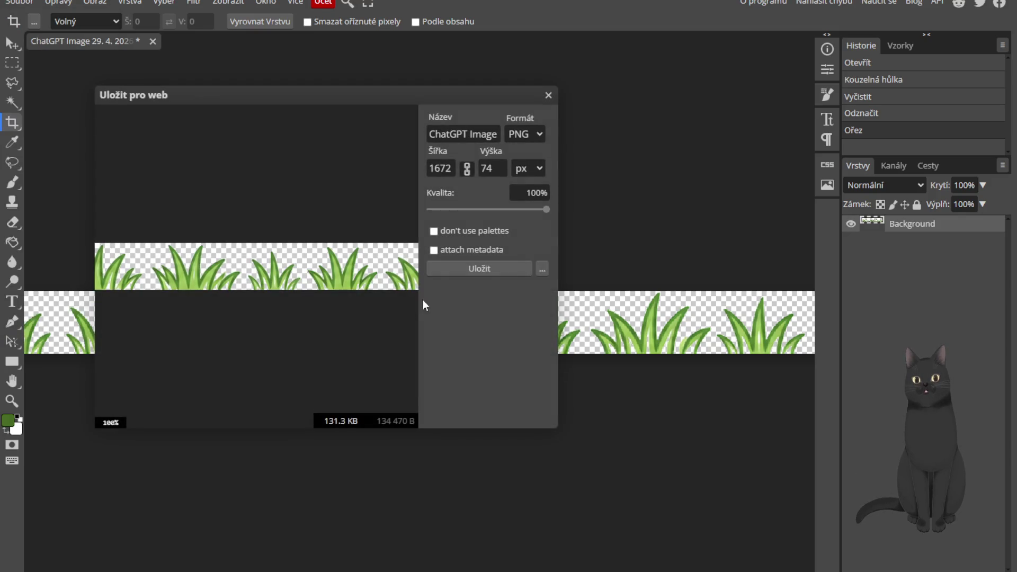
triple_click(457, 134)
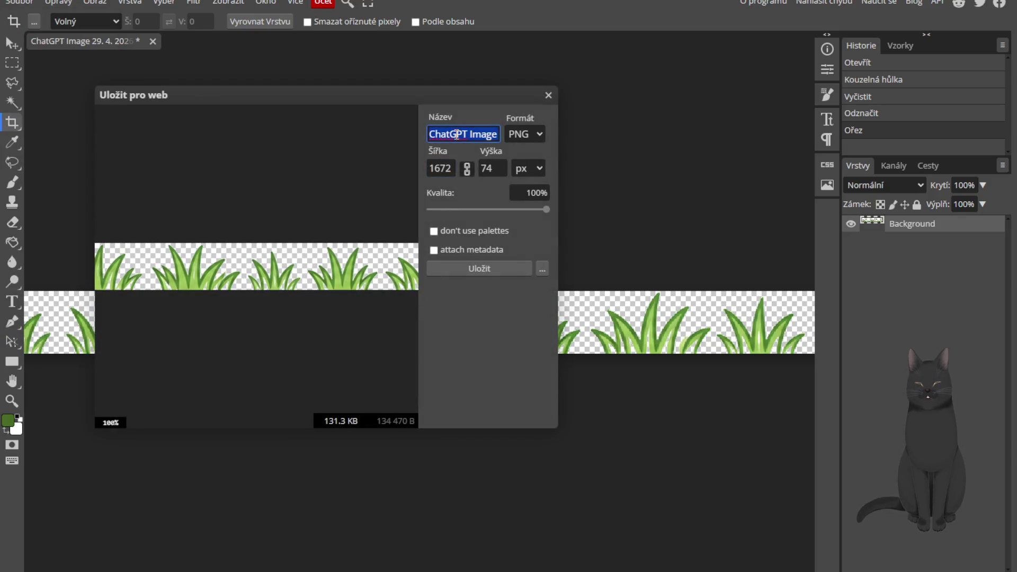
text(trava)
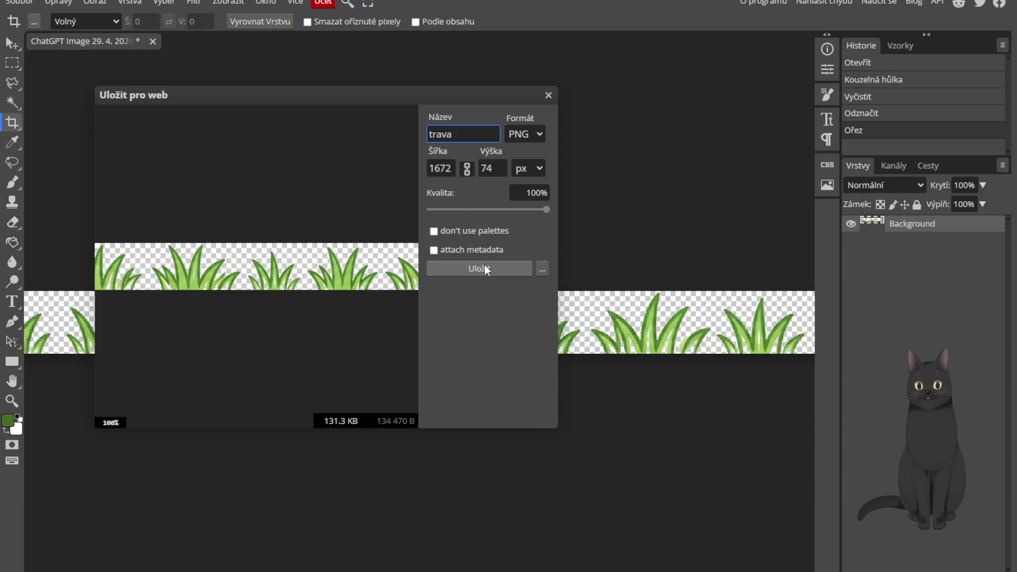
click(483, 267)
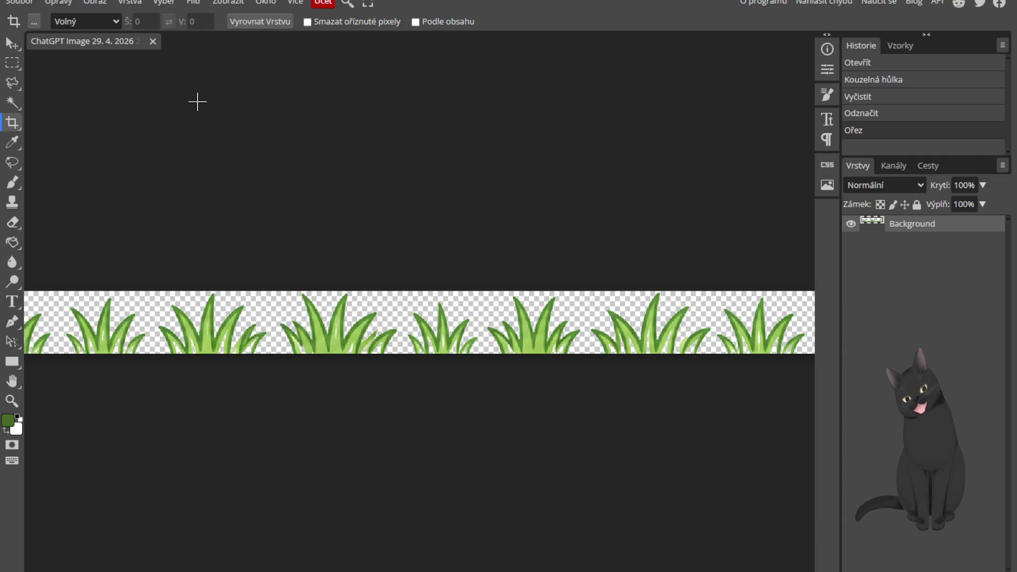
click(153, 42)
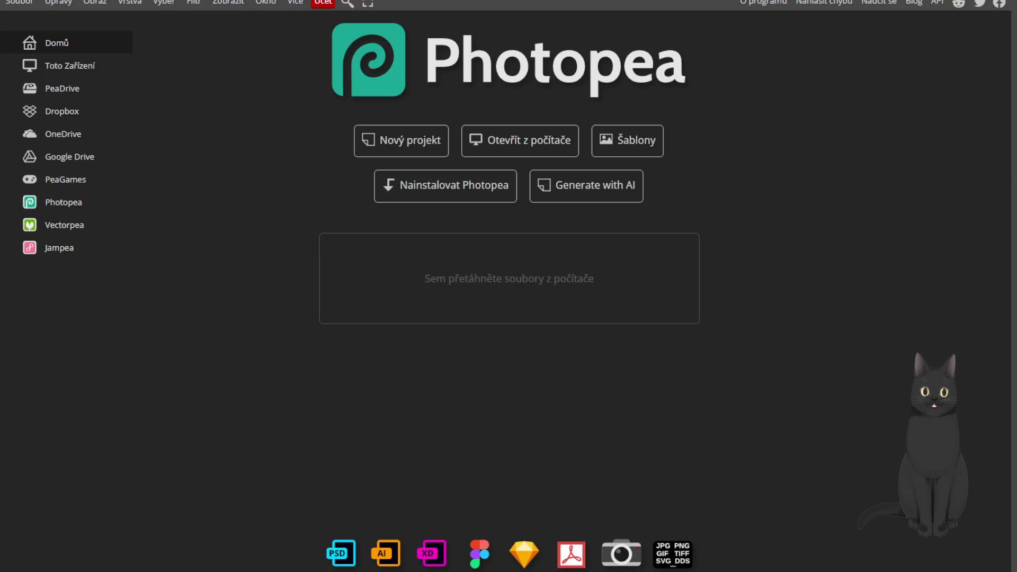
Close the grass image, open kopce1.png and crop it to the green hills strip
drag(1016, 258, 589, 257)
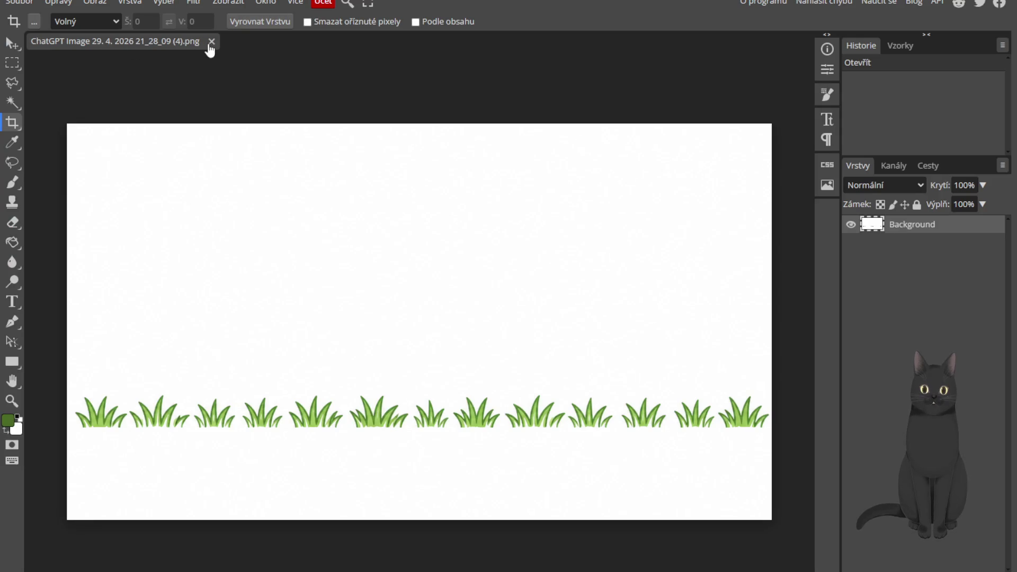
click(211, 42)
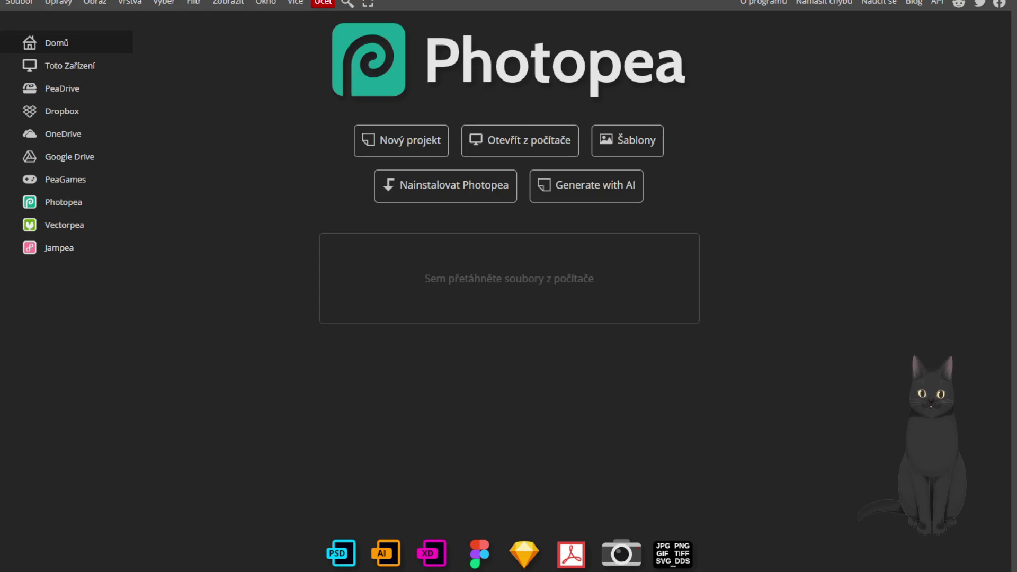
drag(1016, 302, 496, 332)
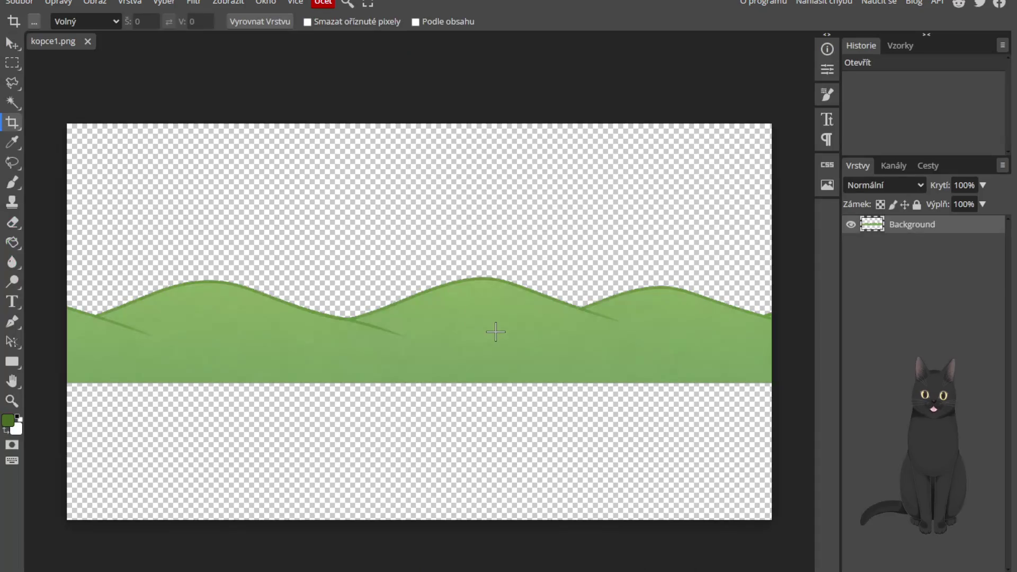
click(14, 123)
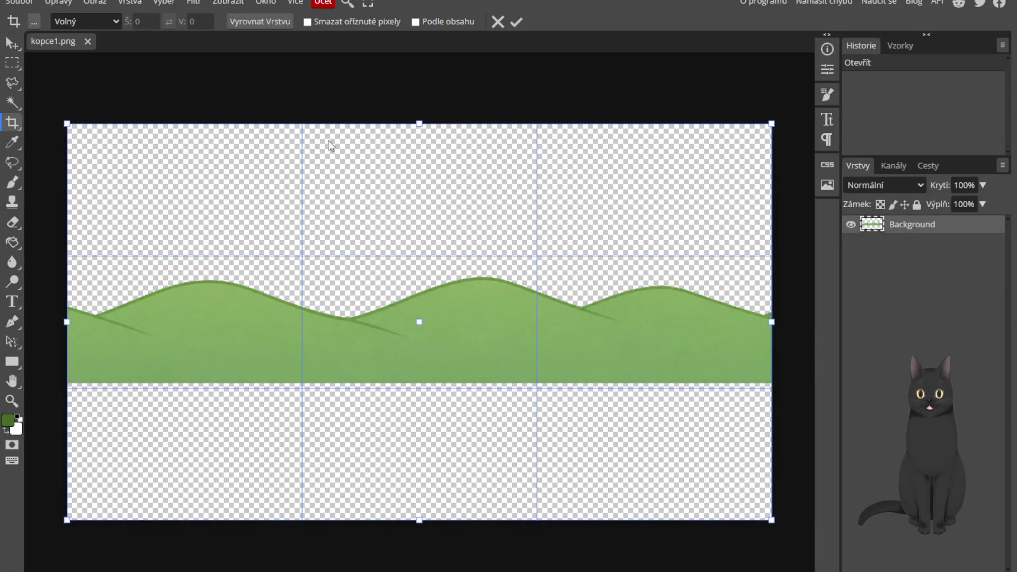
drag(403, 124, 396, 275)
drag(420, 520, 417, 383)
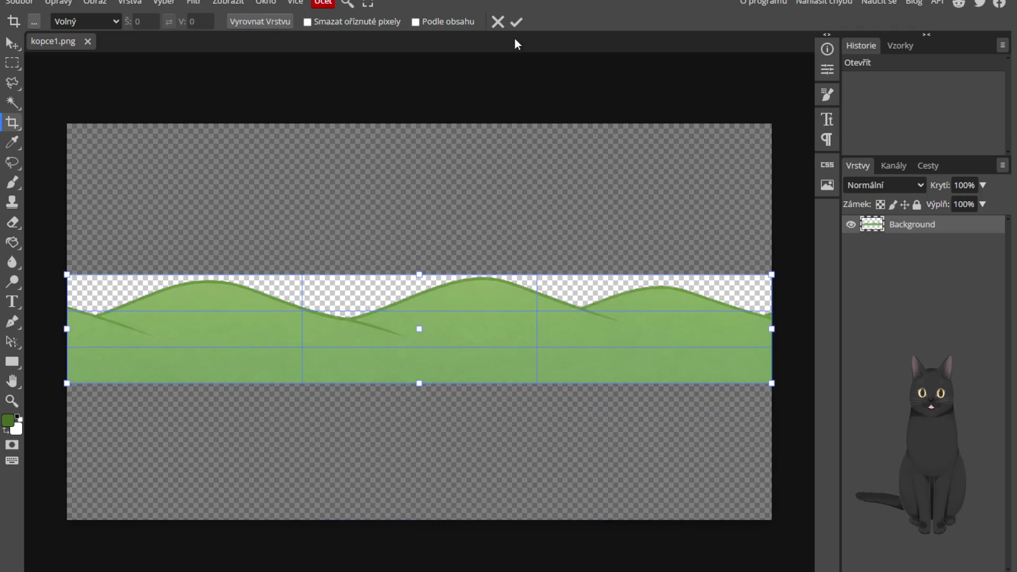
click(516, 21)
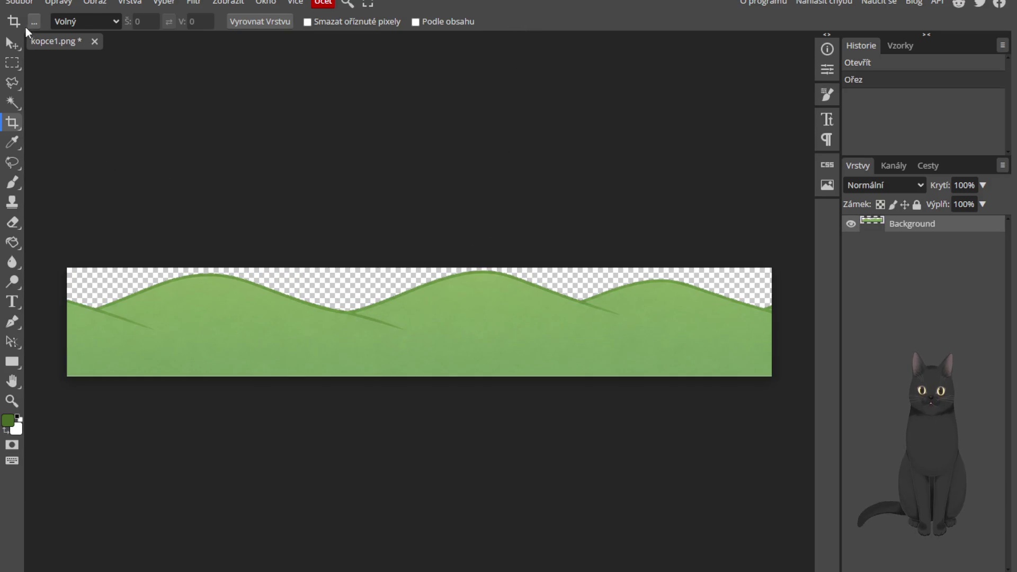
Save the cropped hills as kopce1 PNG and close the document
click(19, 3)
mouse_move(59, 193)
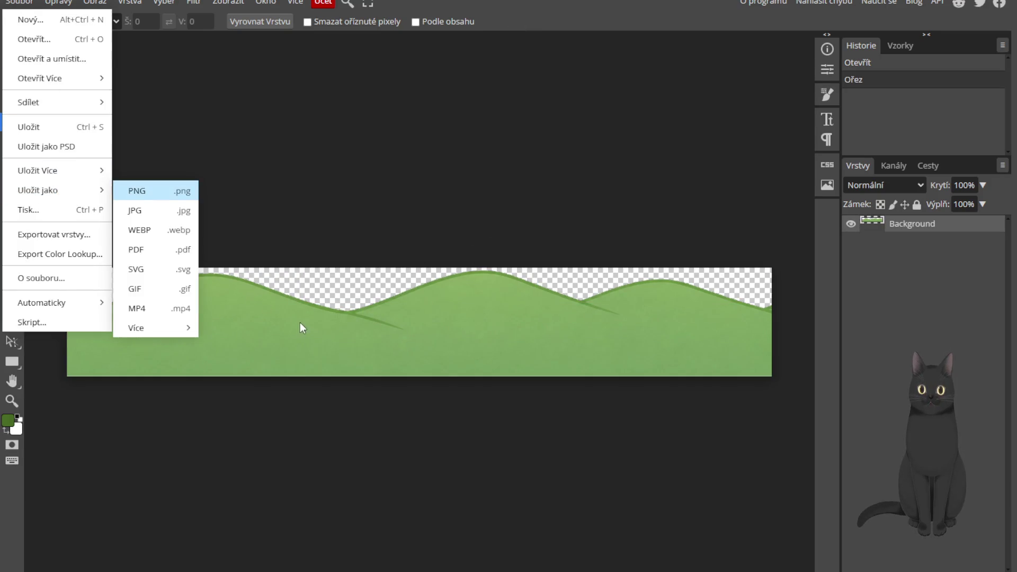
click(163, 191)
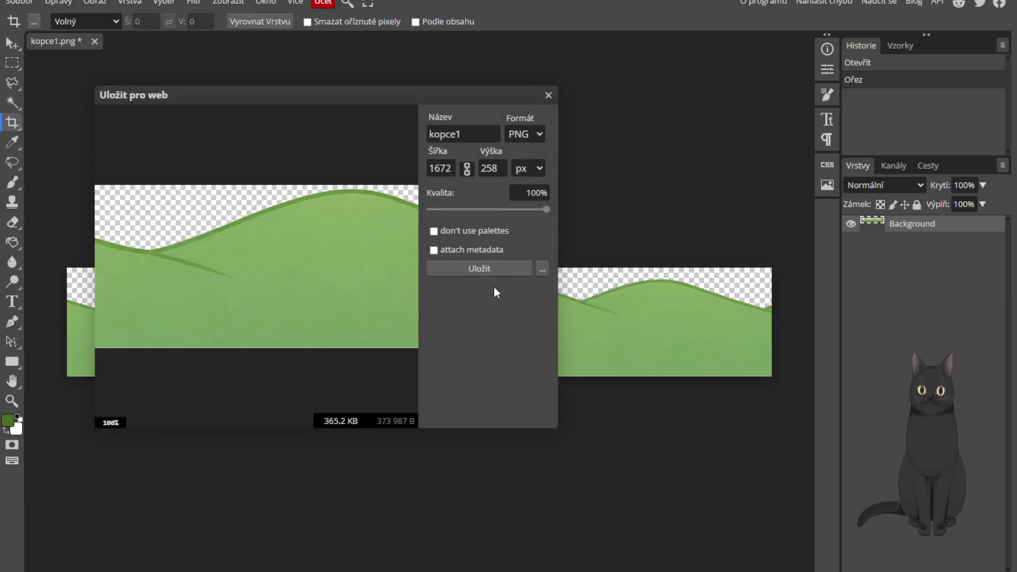
click(496, 263)
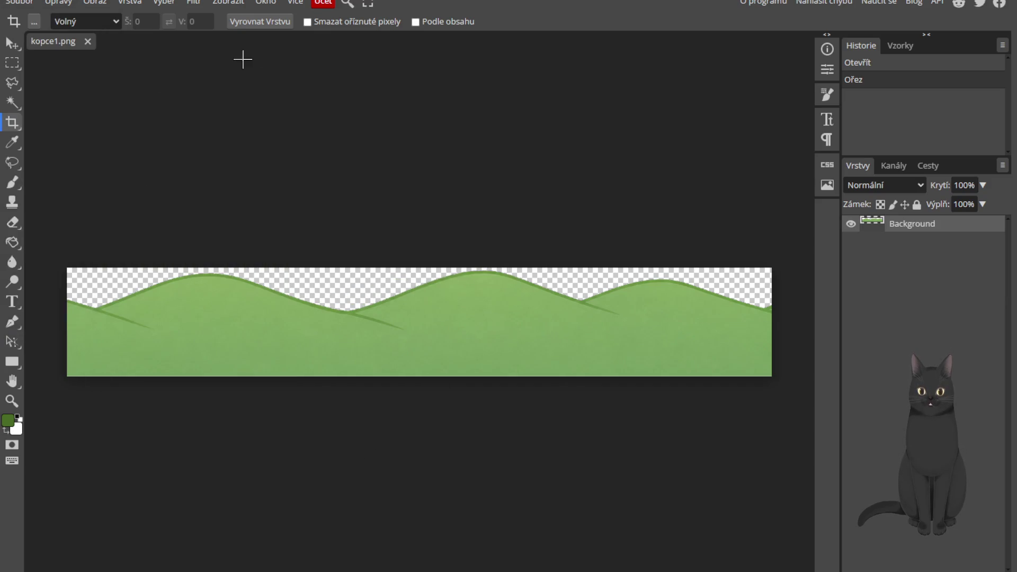
click(87, 42)
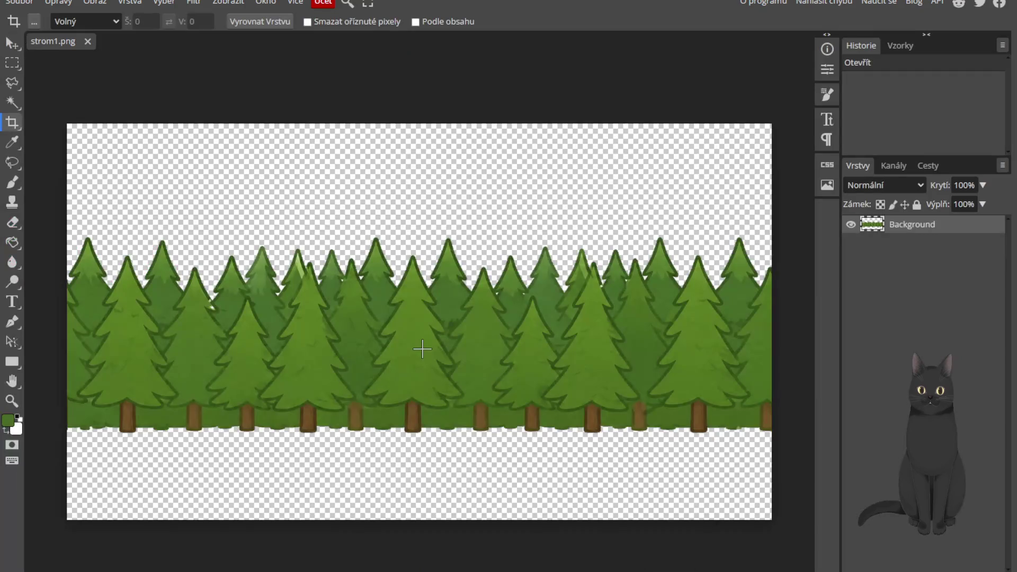
Crop strom1.png top and bottom to a tight strip around the pine trees
click(12, 123)
drag(420, 123, 444, 238)
drag(430, 520, 451, 432)
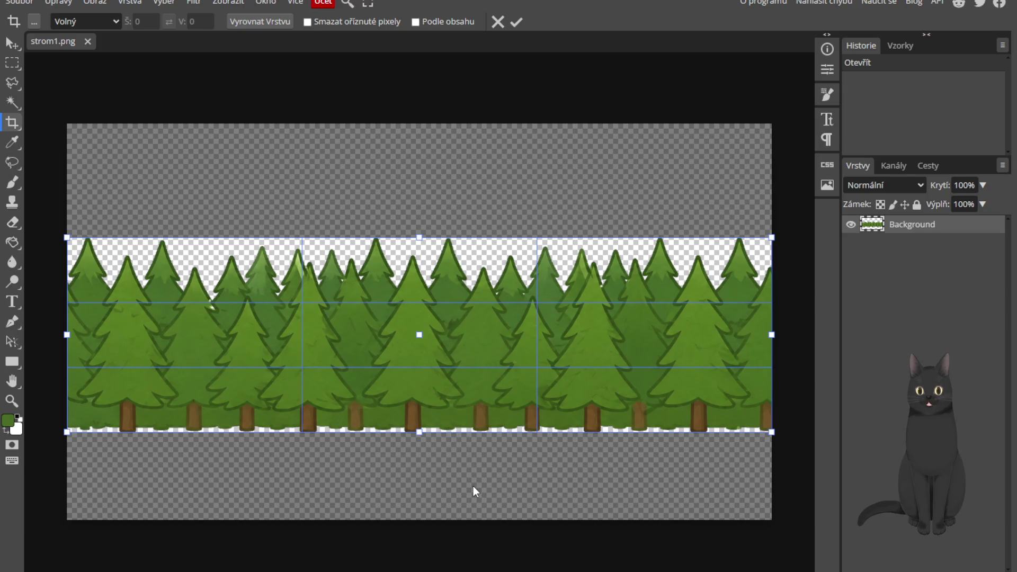
click(516, 22)
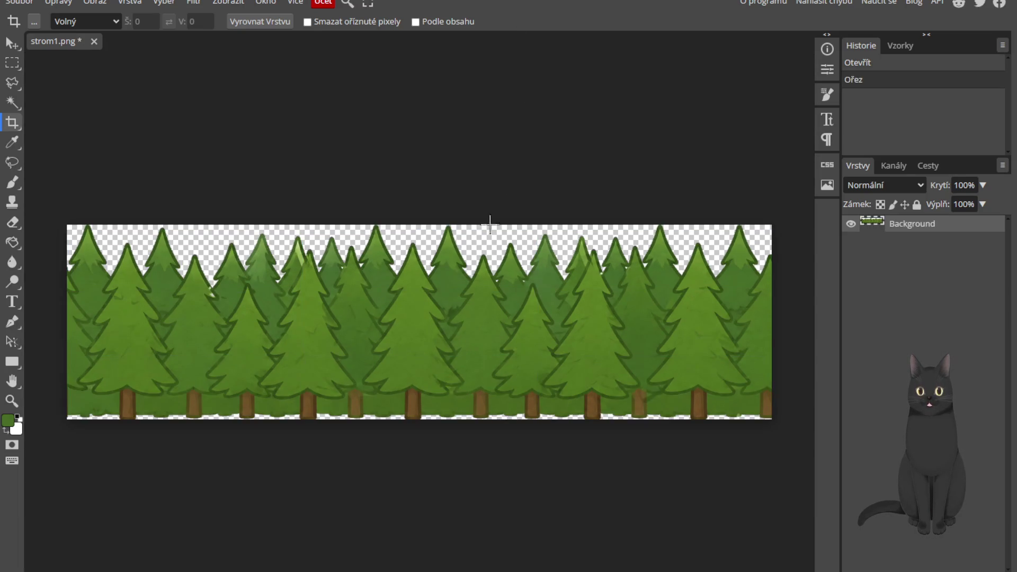
Save the cropped trees as a 1672×462 strom1 PNG and close it
click(19, 3)
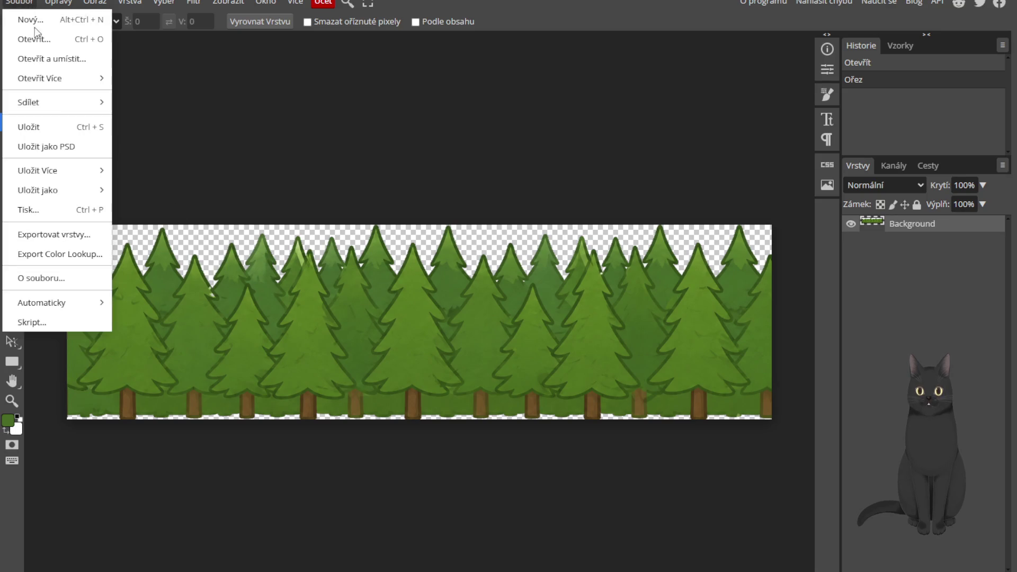
mouse_move(62, 204)
click(145, 193)
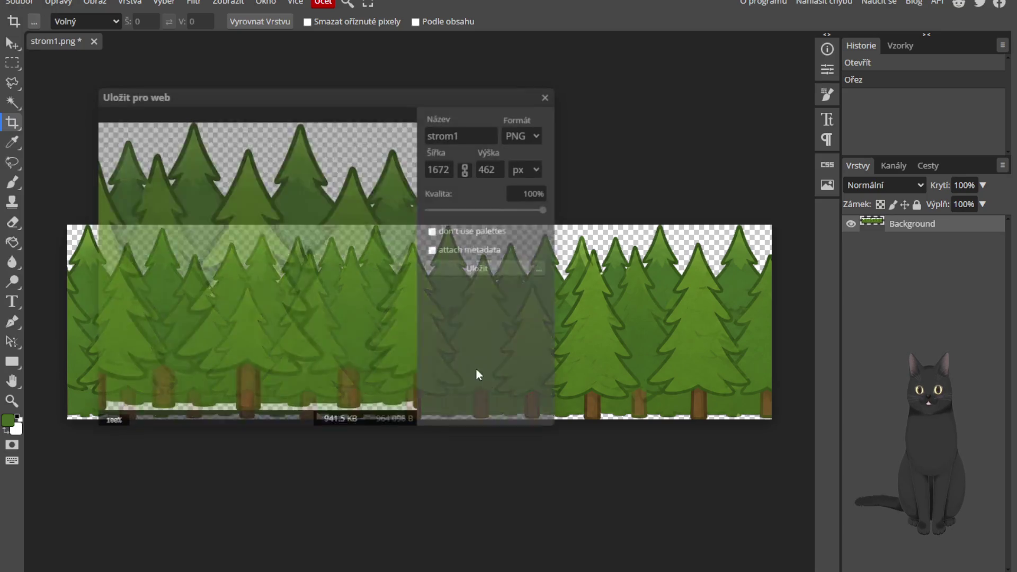
click(500, 266)
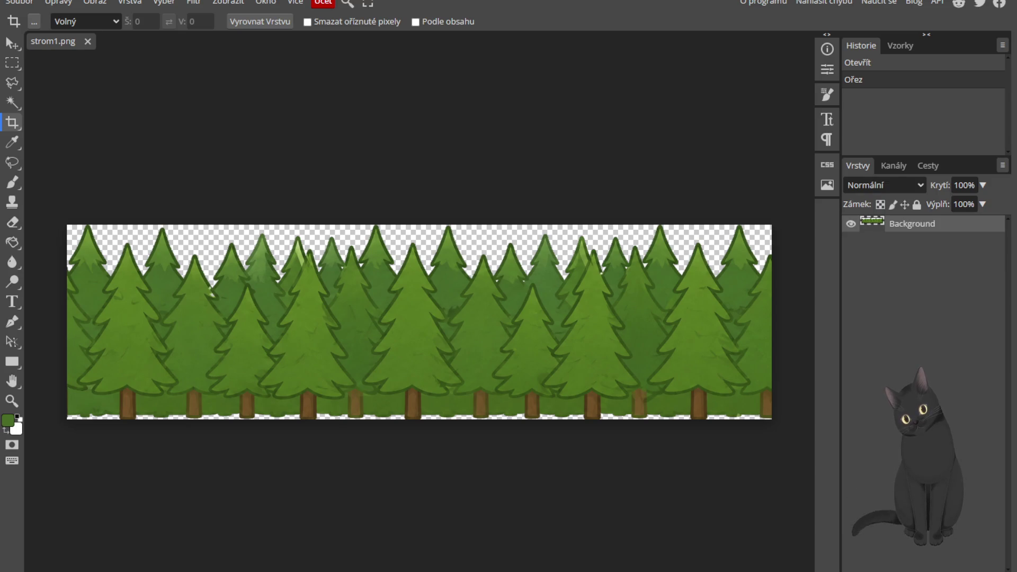
click(88, 42)
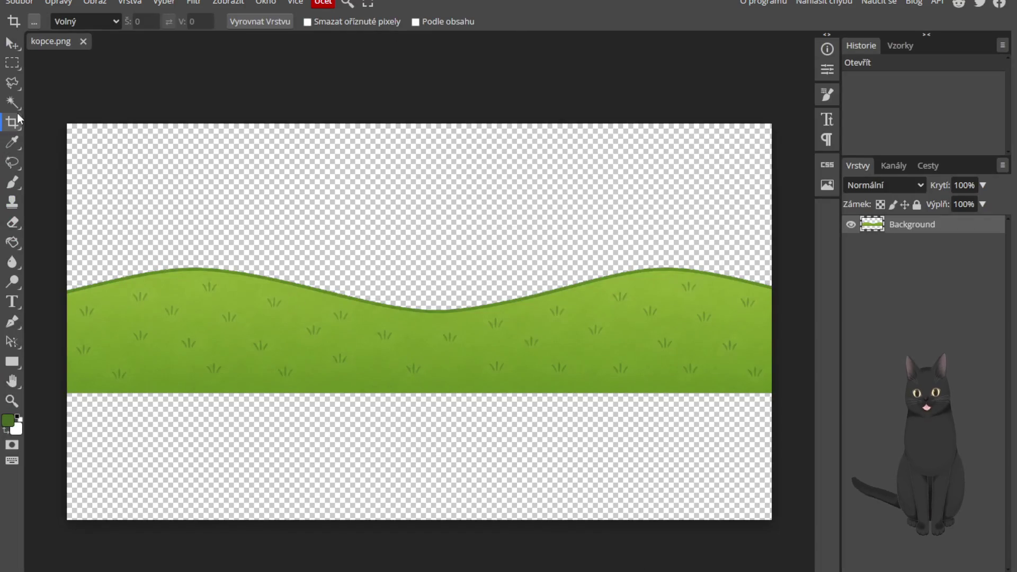
Crop kopce.png top and bottom to a 1672 × 303 px strip of green hills
click(14, 121)
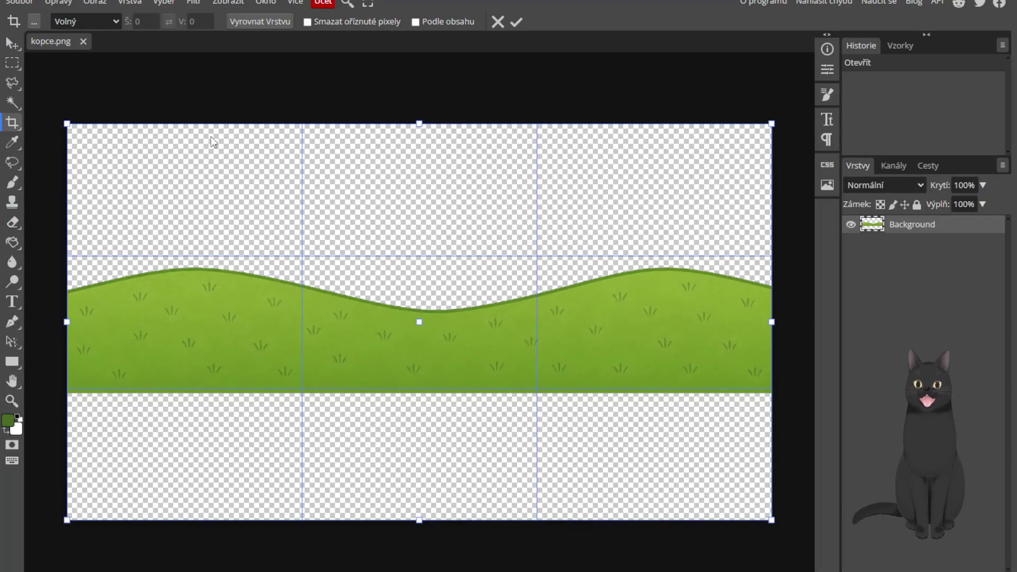
drag(419, 123, 415, 266)
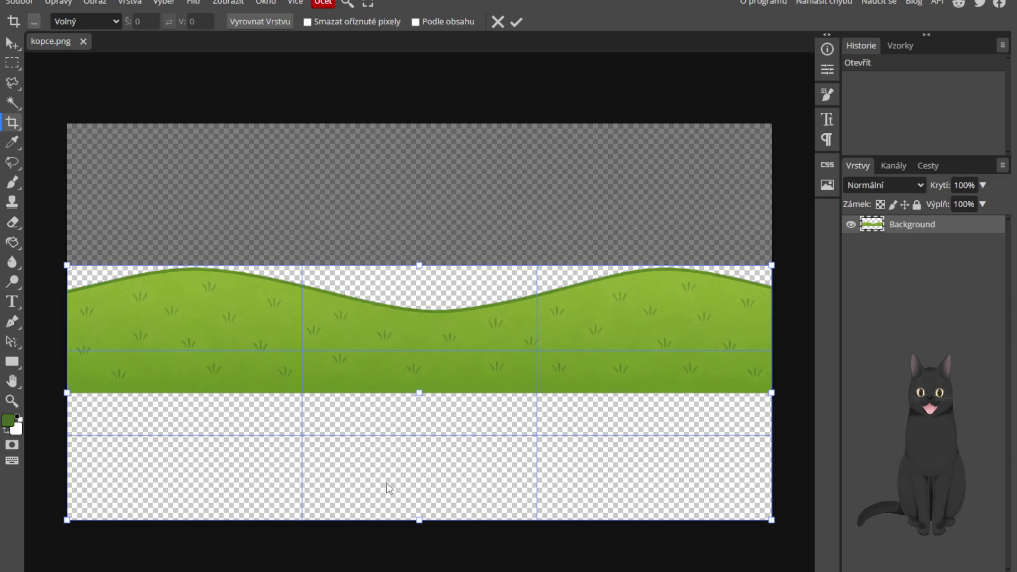
drag(419, 521, 450, 393)
click(515, 22)
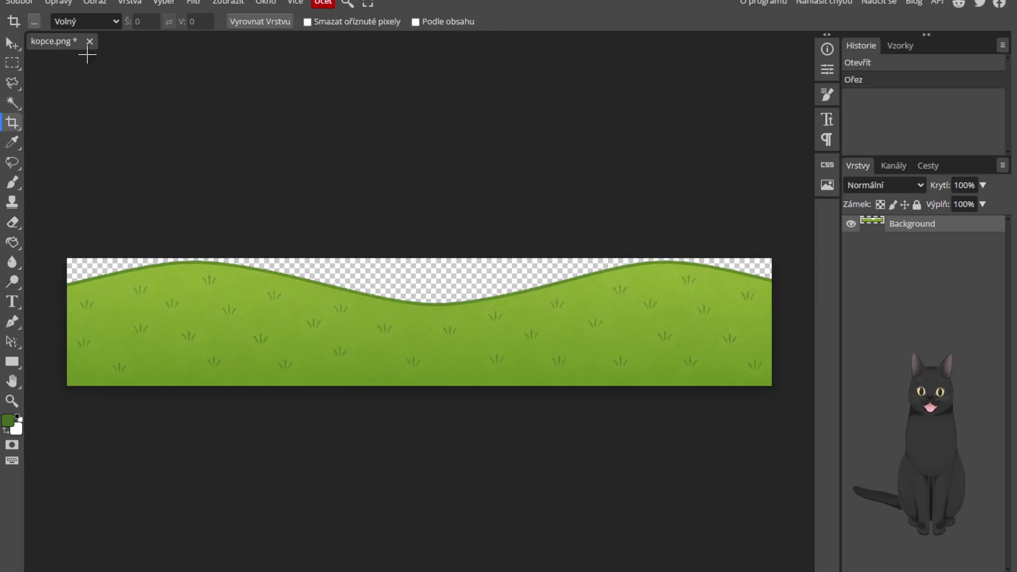
click(21, 2)
Export the cropped hill as a PNG named kopce at 1672×303 px
mouse_move(65, 190)
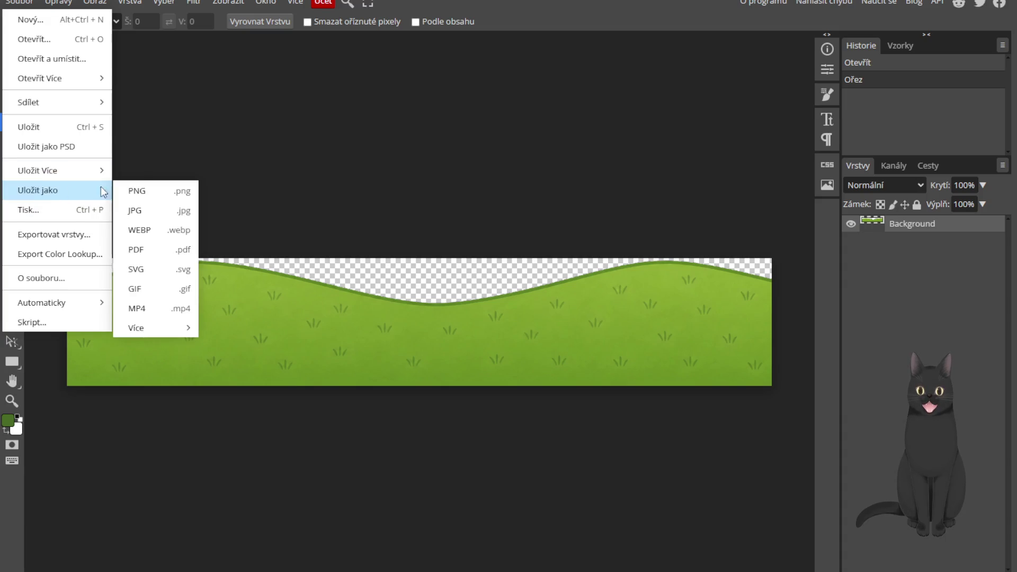
click(138, 191)
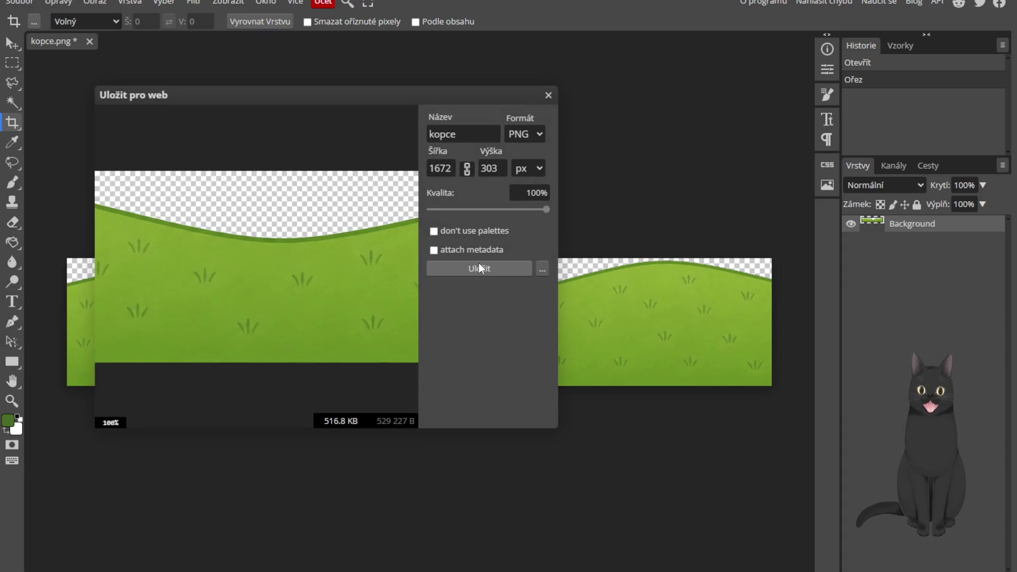
click(479, 267)
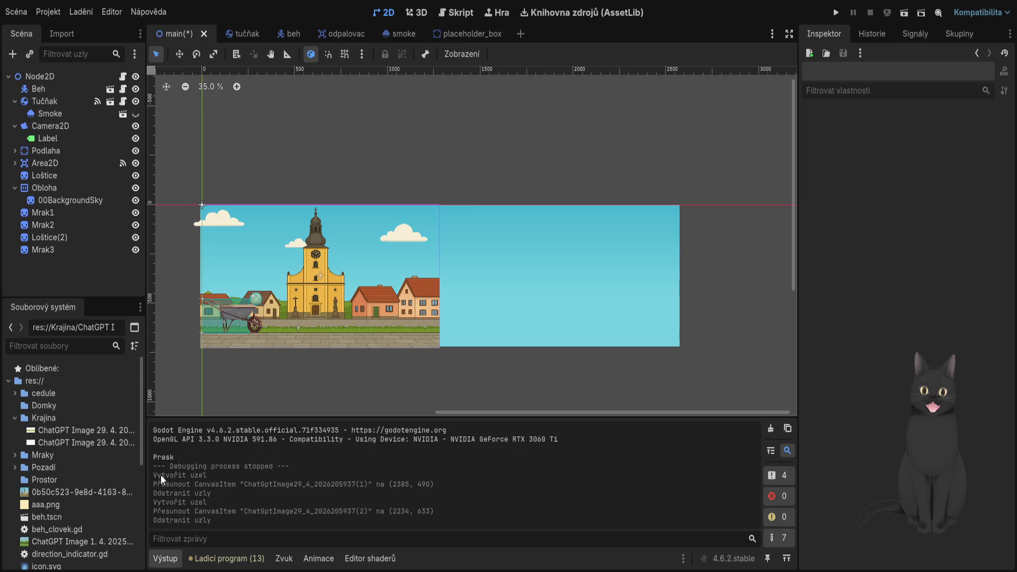
Expand the Krajina folder, compare the tree textures and delete the duplicate strom1 (1).png
click(41, 441)
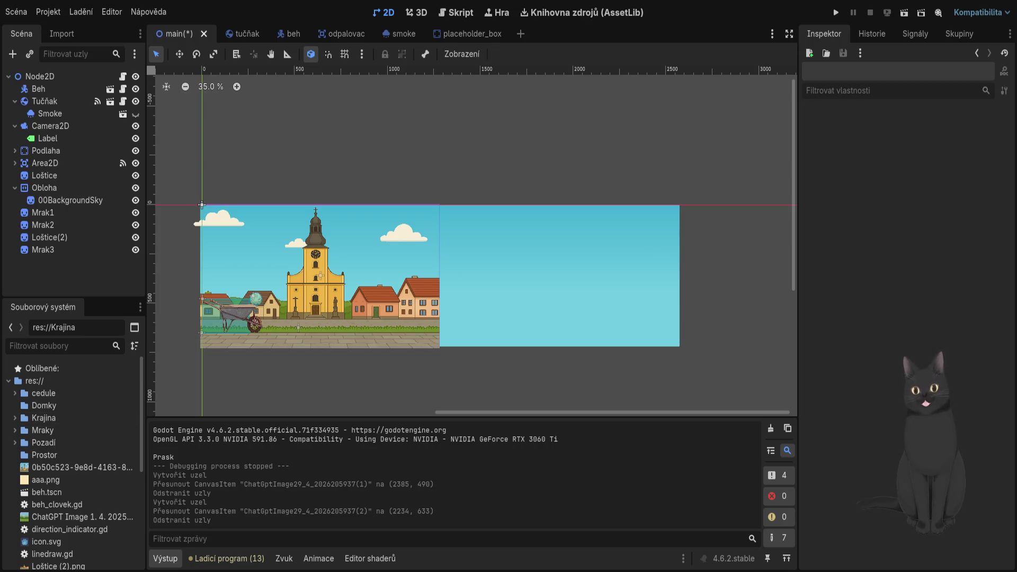
click(15, 418)
click(67, 456)
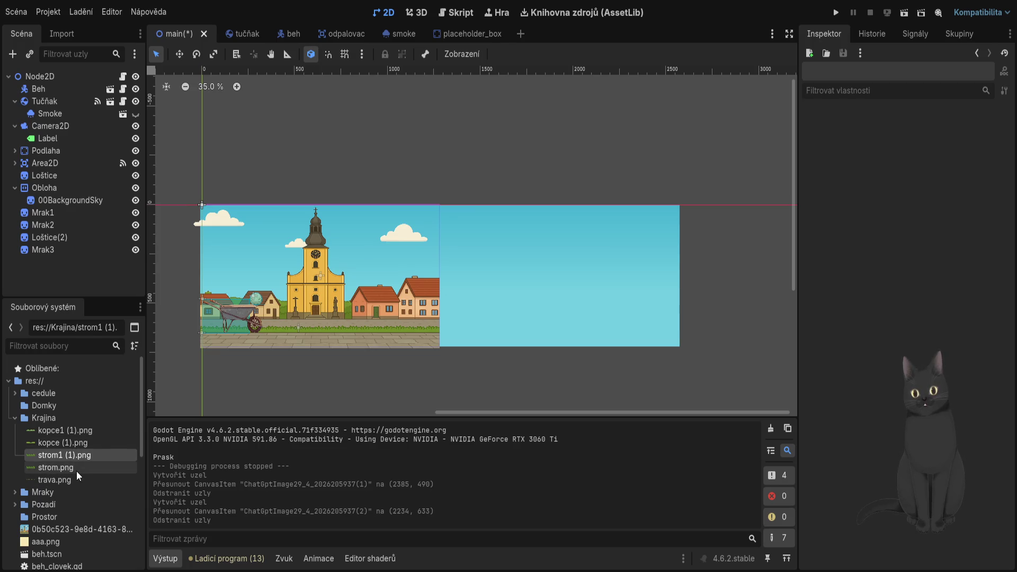
click(61, 459)
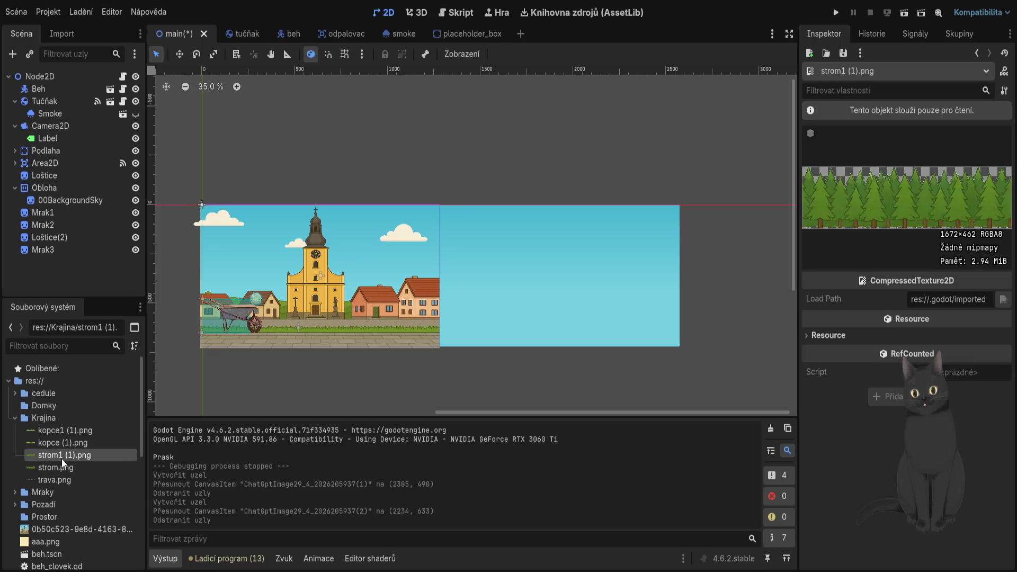
click(62, 466)
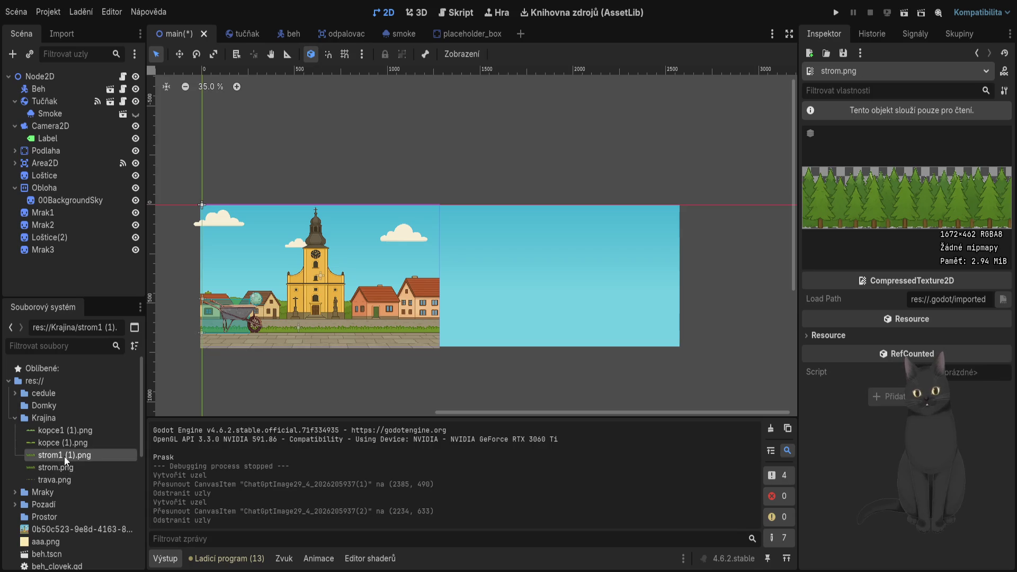
click(69, 475)
click(70, 459)
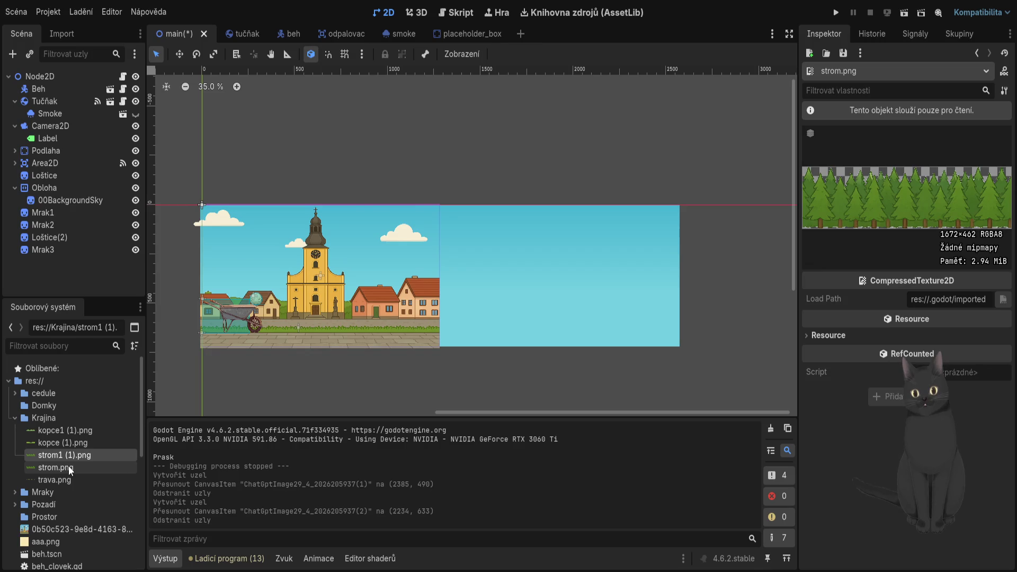
click(68, 466)
click(66, 454)
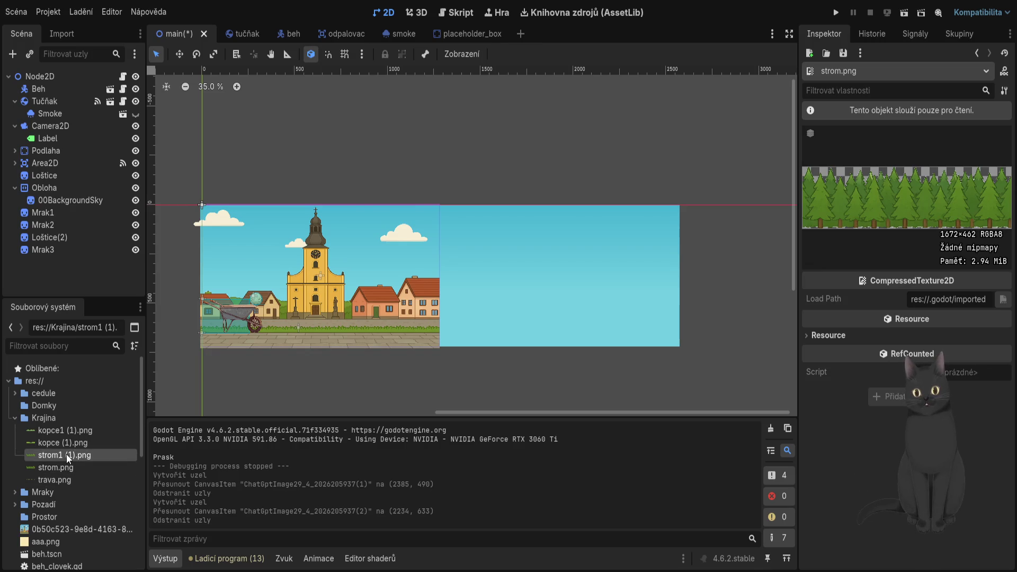
click(93, 446)
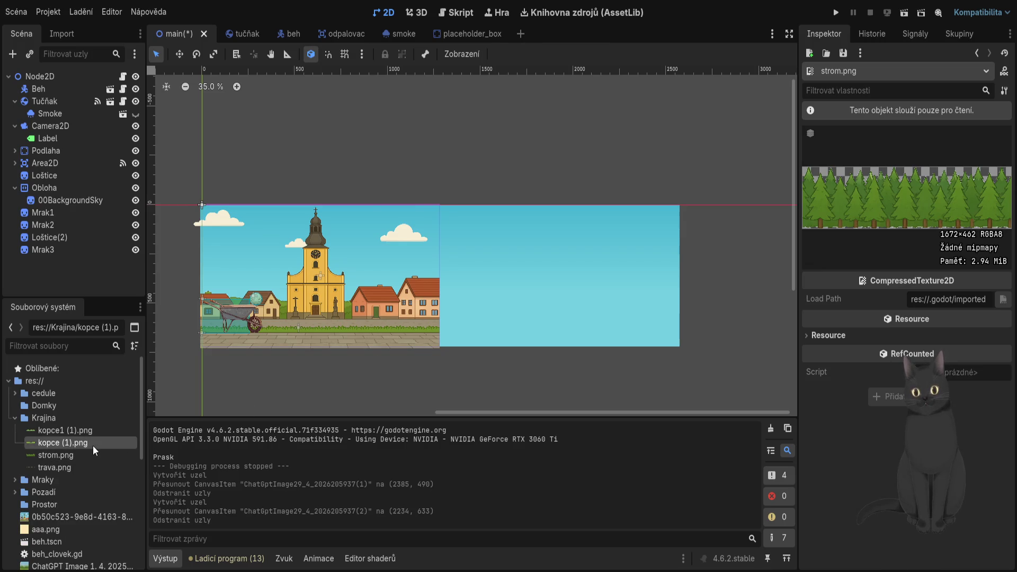
Inspect the kopce1 (1).png hills texture and select it for renaming
click(88, 433)
click(83, 443)
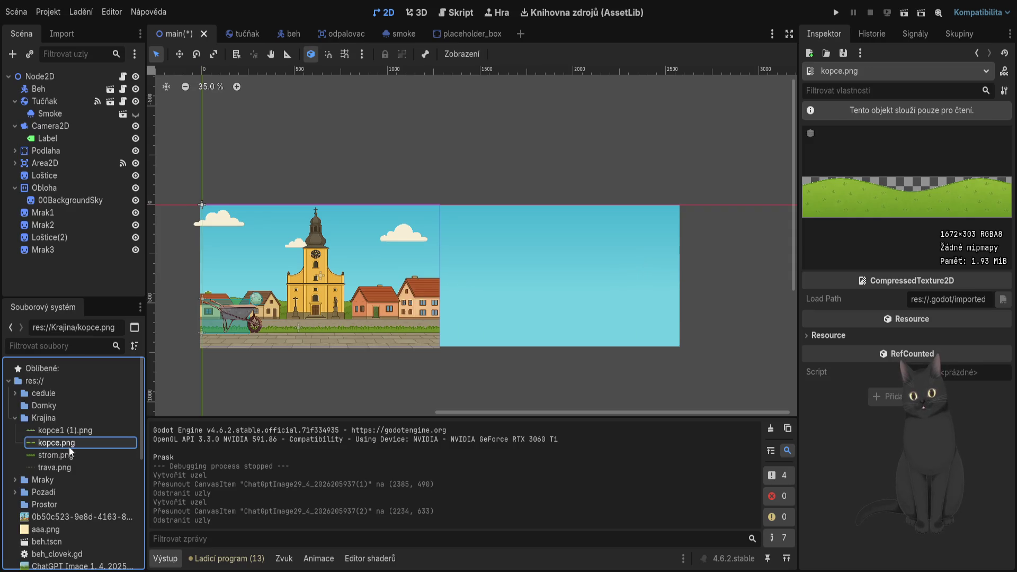
click(66, 431)
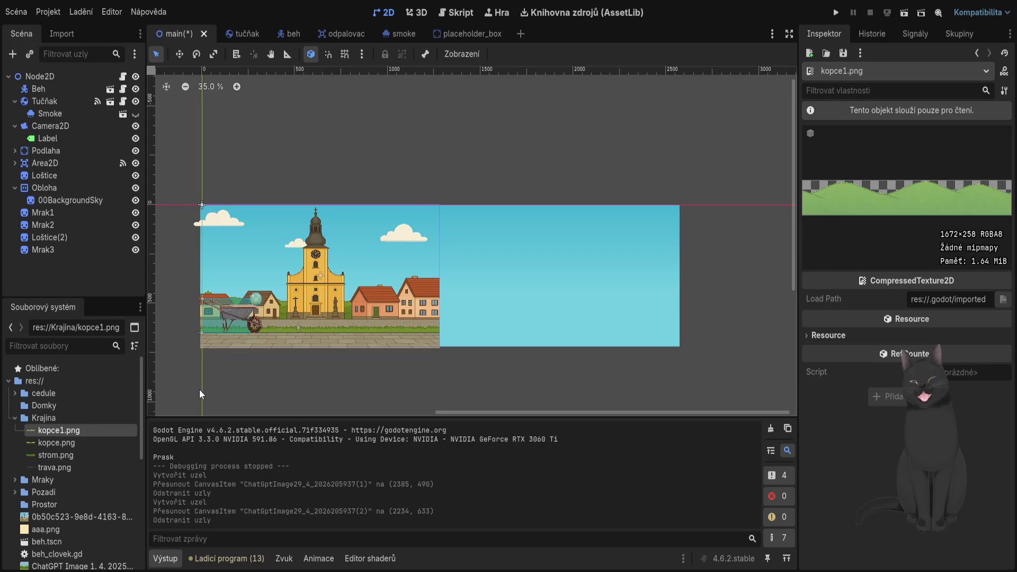
Pan the 2D scene view slightly over the layered hills and trees beside the town
mouse_move(486, 356)
mouse_down()
mouse_move(414, 347)
mouse_move(427, 346)
mouse_up()
Add kopce1.png, kopce.png and strom.png as sprites, then parent Strom under Kopce
mouse_move(74, 443)
mouse_down()
mouse_move(175, 416)
mouse_move(500, 289)
mouse_move(531, 311)
mouse_up()
mouse_move(61, 444)
mouse_down()
mouse_move(519, 307)
mouse_move(538, 312)
mouse_move(485, 342)
mouse_up()
mouse_move(75, 456)
mouse_down()
mouse_move(496, 359)
mouse_move(522, 291)
mouse_move(519, 316)
mouse_up()
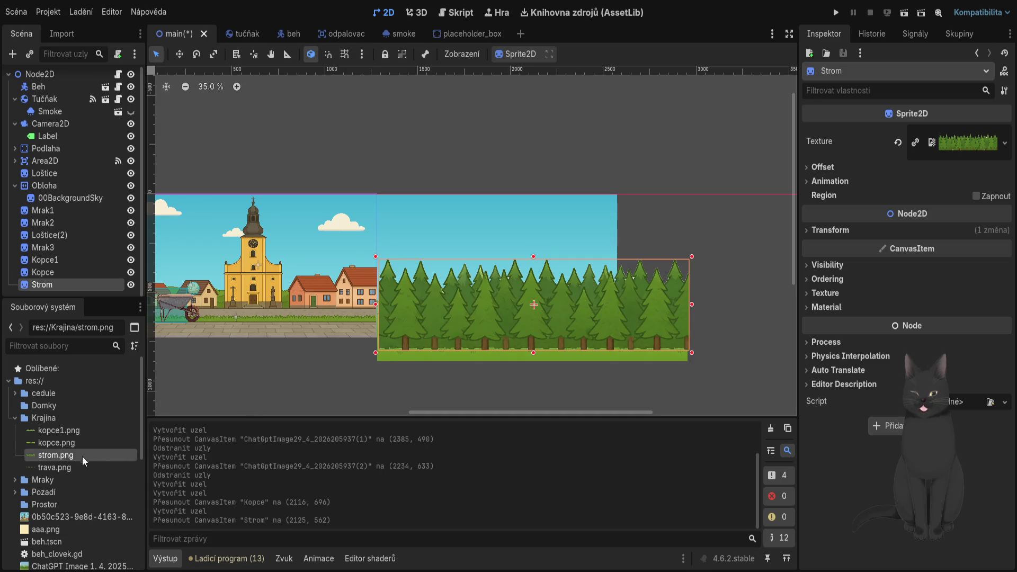
drag(81, 288, 82, 274)
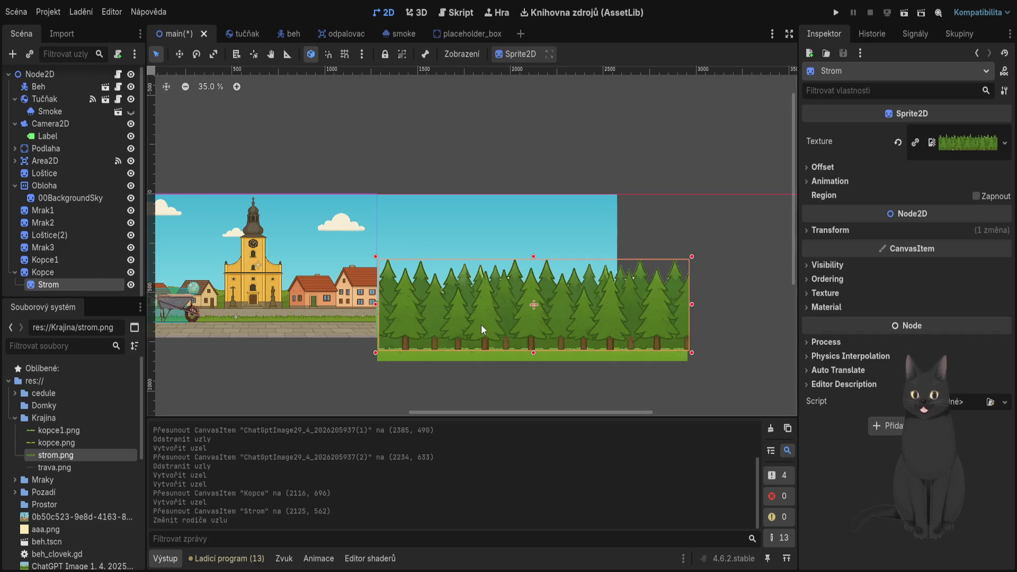
Set the Strom trees' Z Index to 1 and move Strom back under Node2D
click(809, 279)
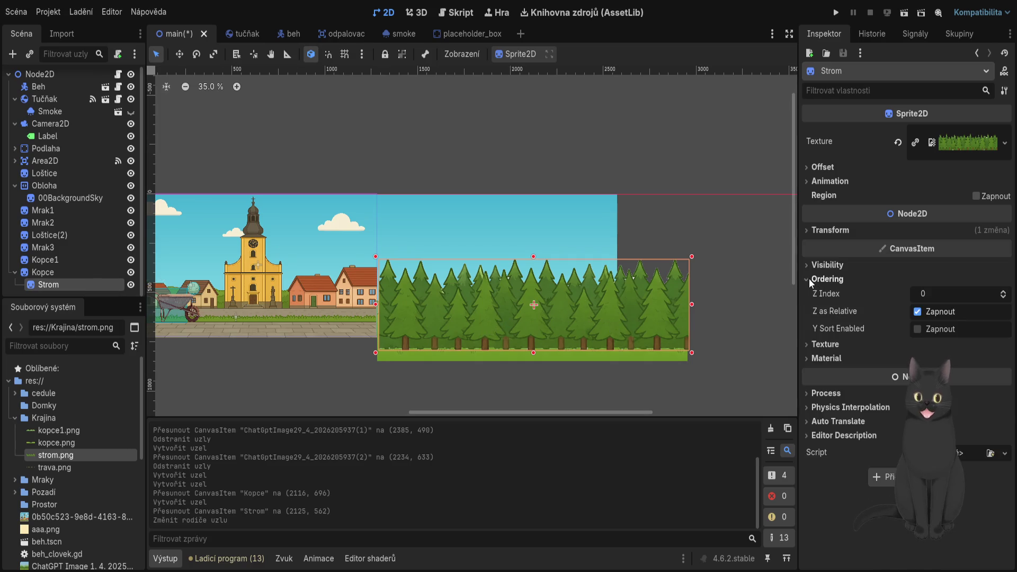
click(1006, 298)
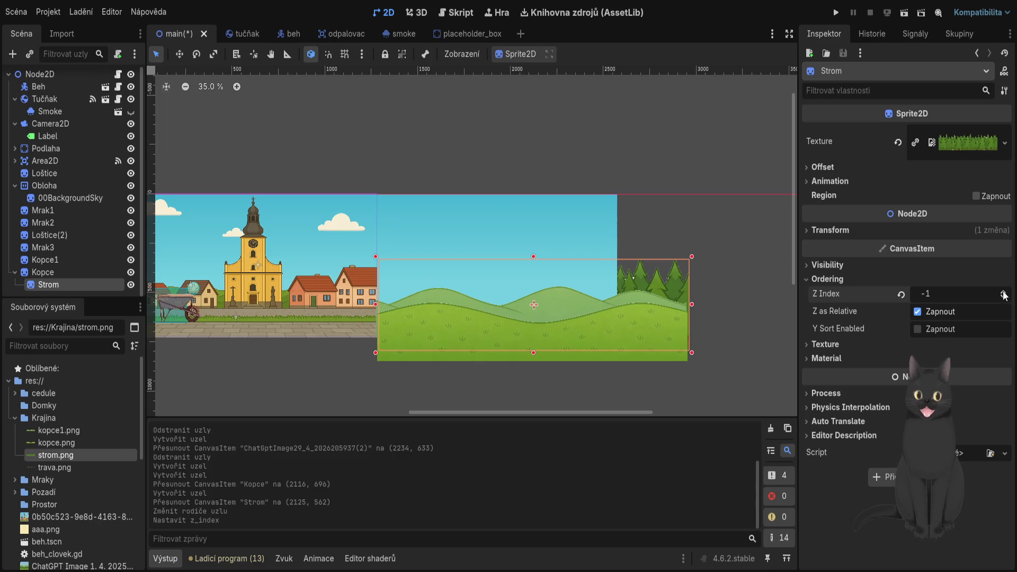
click(1004, 294)
click(1005, 294)
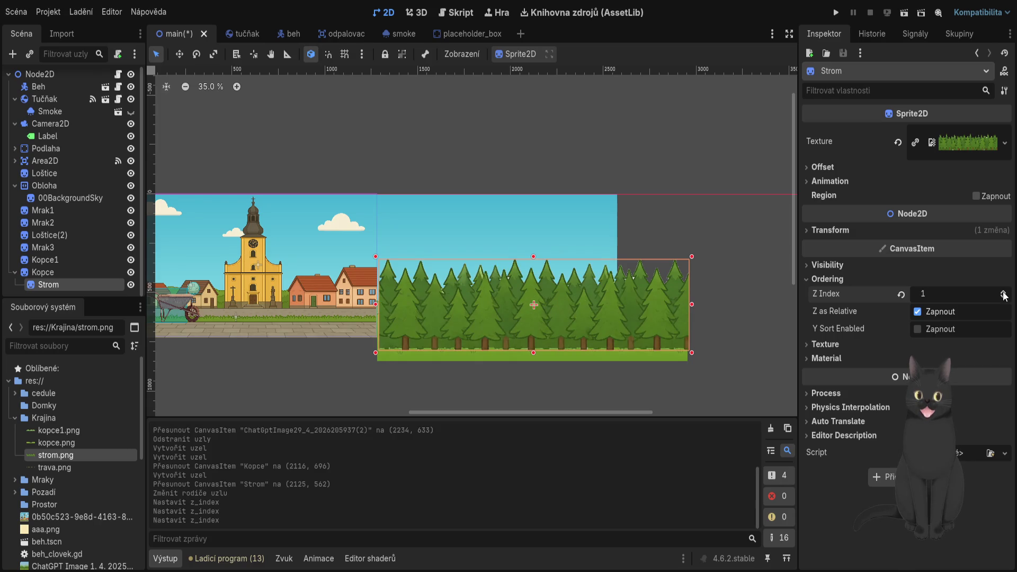
mouse_move(36, 286)
mouse_down()
mouse_move(37, 131)
mouse_move(49, 75)
mouse_move(55, 266)
mouse_up()
Raise the Kopce1 hills' Z Index to 2 so they cover the trees
click(59, 262)
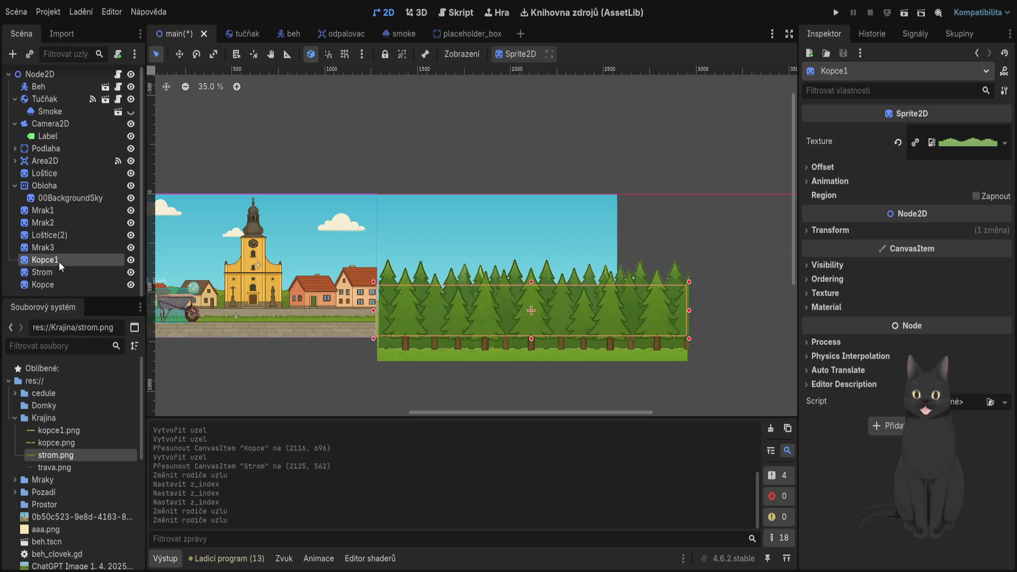
click(811, 230)
click(809, 229)
click(811, 281)
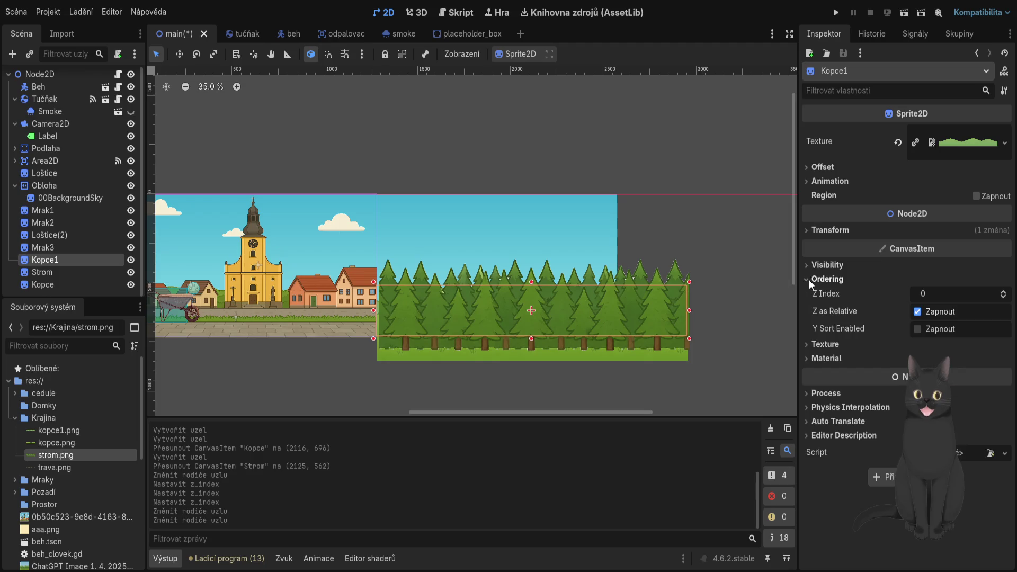
click(1003, 292)
click(1004, 292)
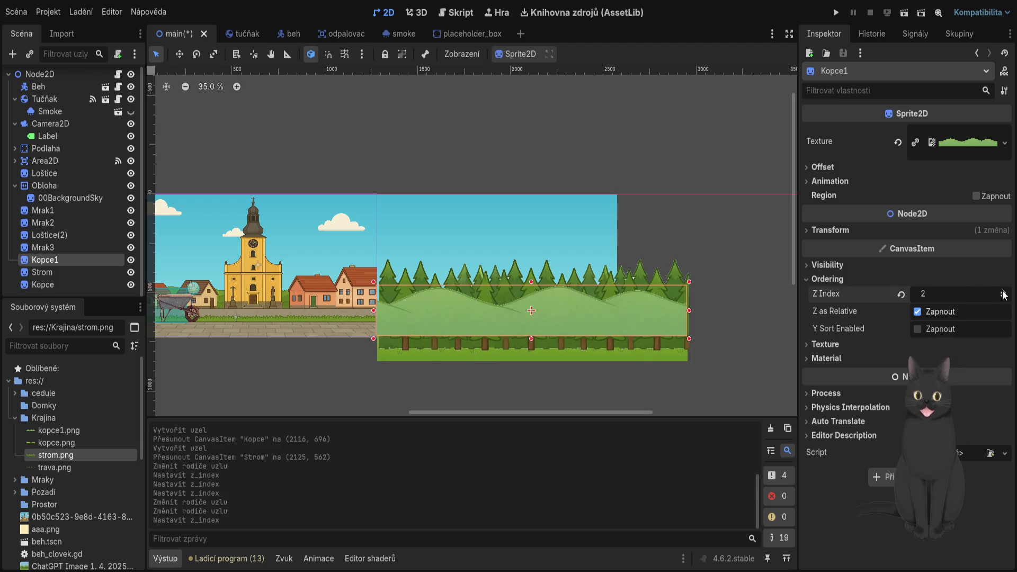
Set the Kopce hills' Z Index to 2 and add the trava.png grass sprite below them
click(621, 358)
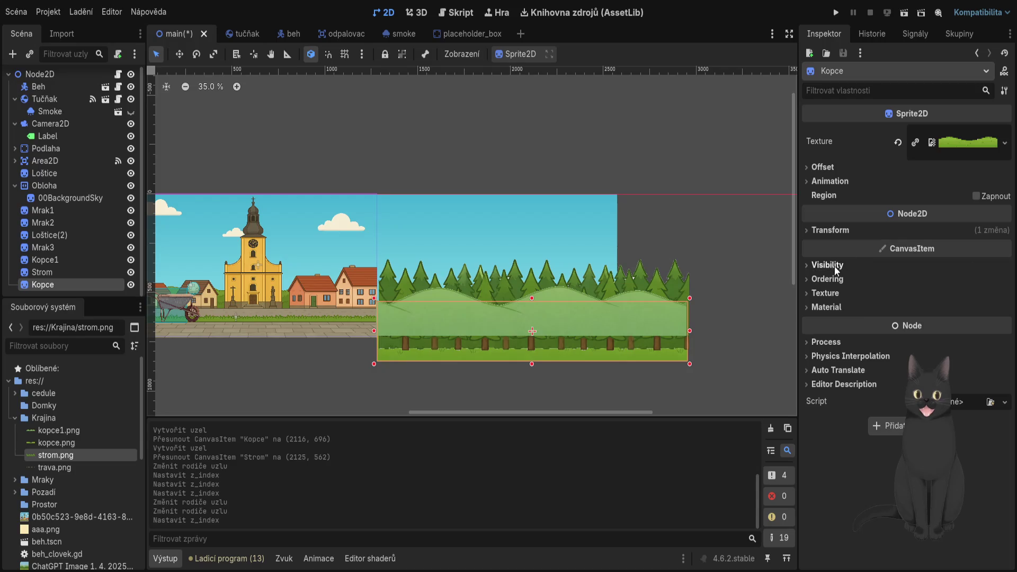
click(809, 279)
click(812, 232)
click(811, 232)
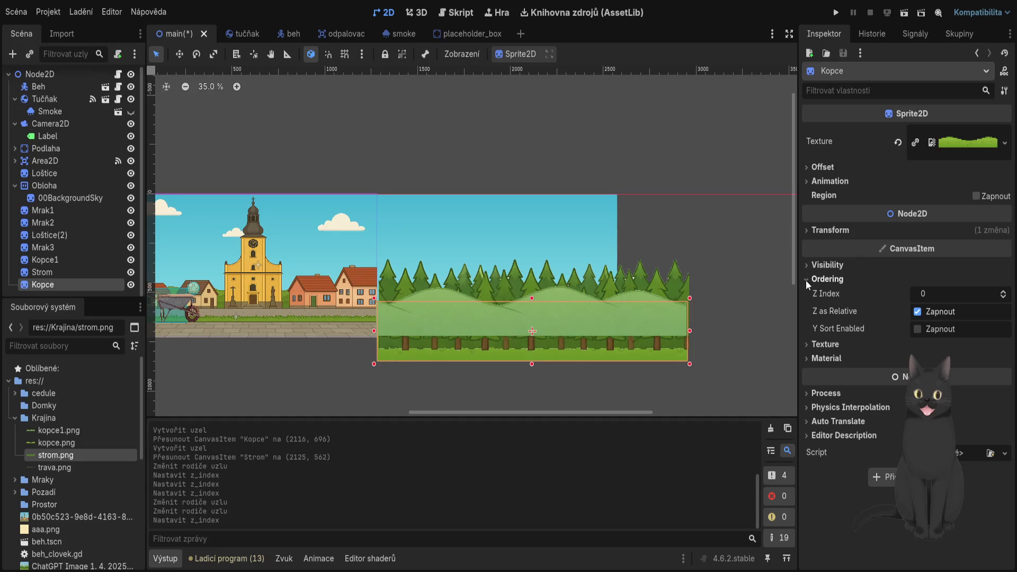
click(1003, 291)
click(1003, 291)
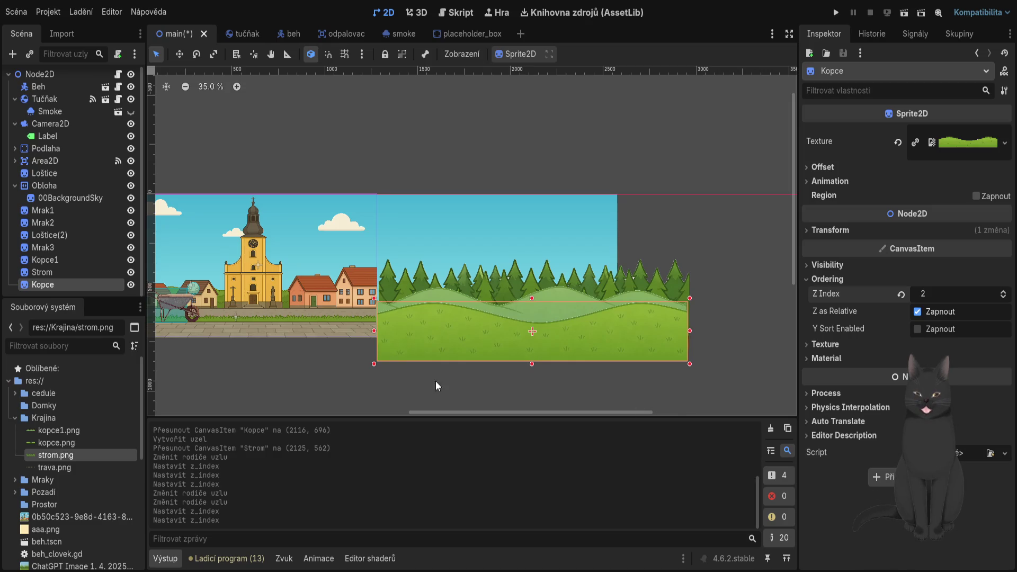
mouse_move(84, 468)
mouse_down()
mouse_move(507, 372)
mouse_move(518, 336)
mouse_move(529, 351)
mouse_up()
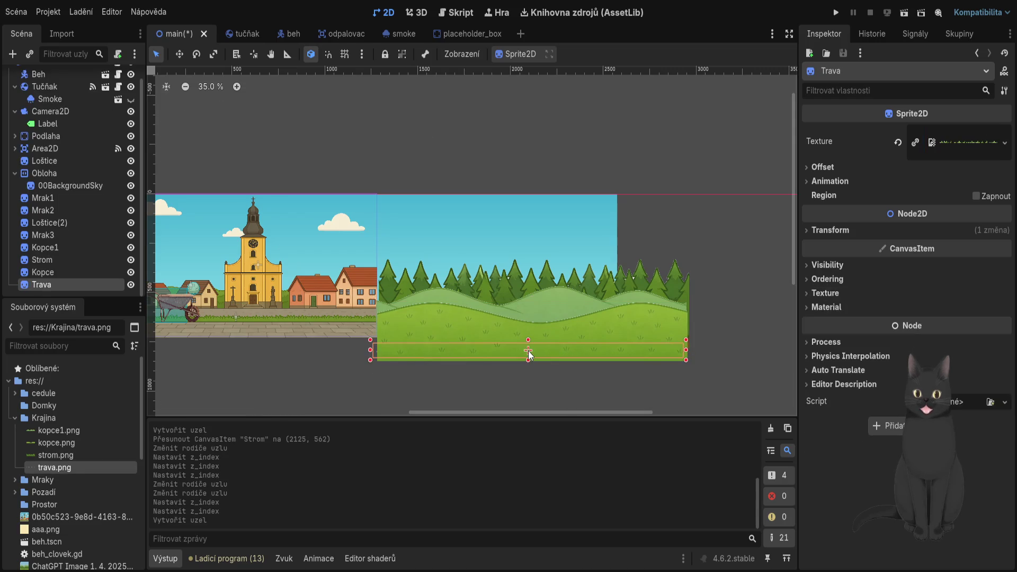
Give the Trava grass Z Index 2 and nudge the Kopce hills slightly left and down
click(809, 279)
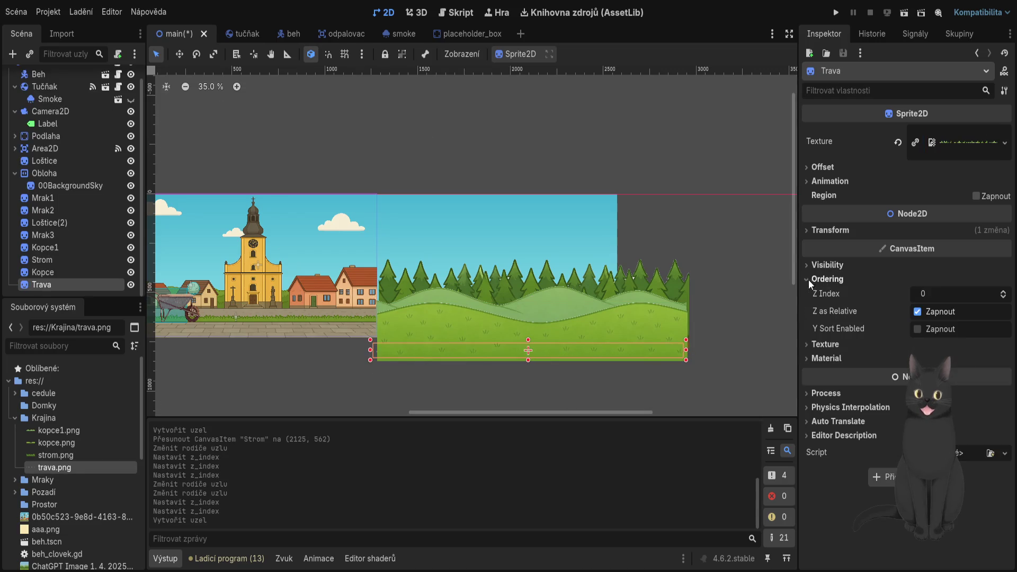
double_click(1005, 293)
drag(466, 352, 447, 359)
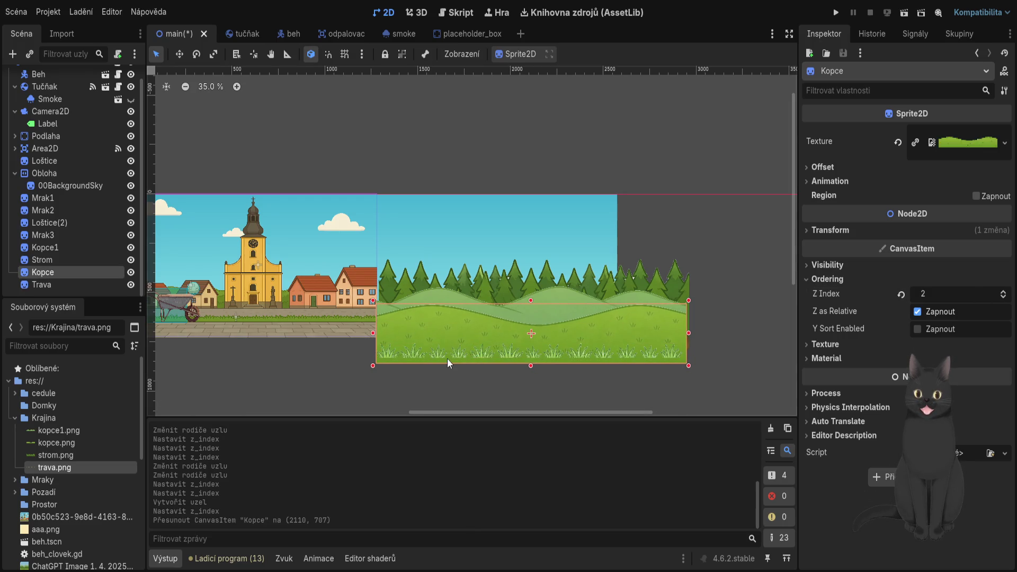
Shift the Trava grass sprite slightly and test-run the scene to check layering
click(36, 285)
drag(434, 355, 434, 332)
click(836, 12)
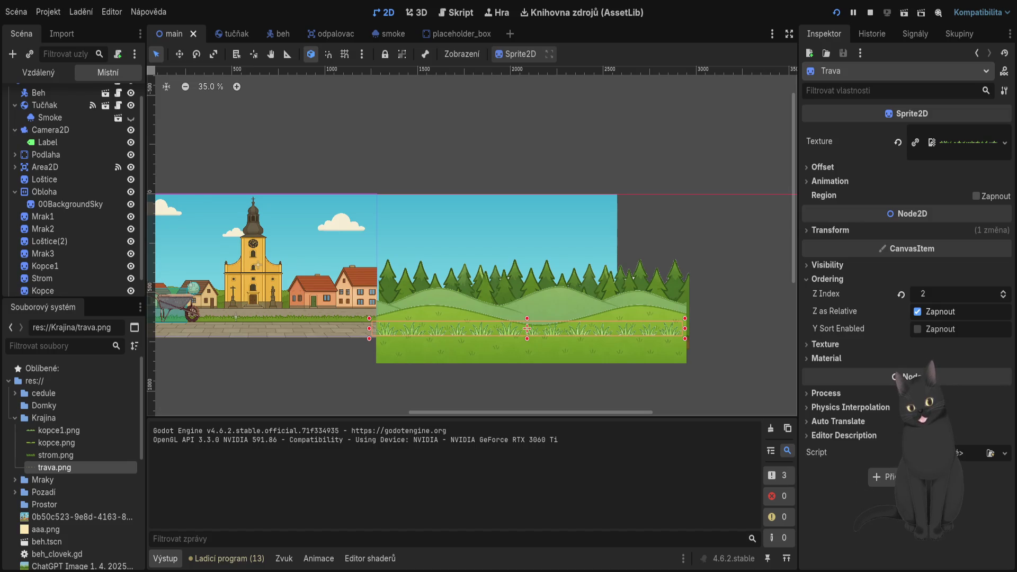
scroll(373, 228, up, 8)
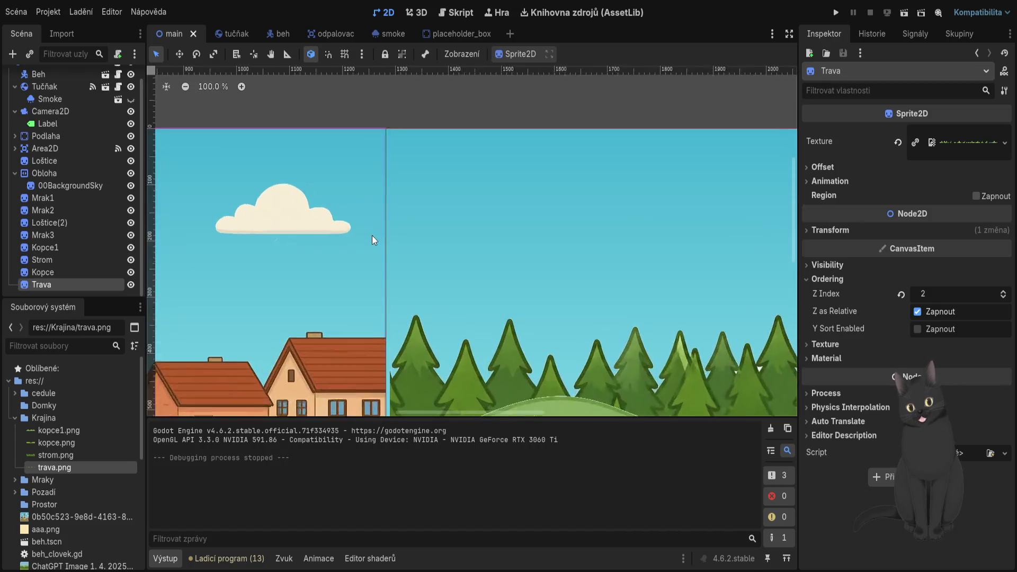
Set the Obloha sky's Repeat Size x to 1291.03, save the scene and run the game
scroll(398, 245, up, 11)
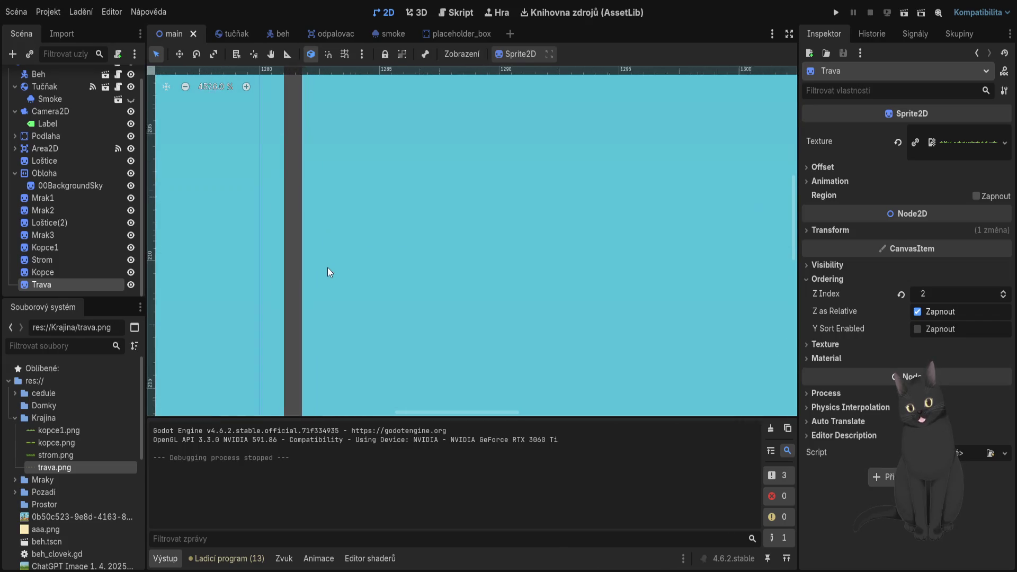
click(64, 178)
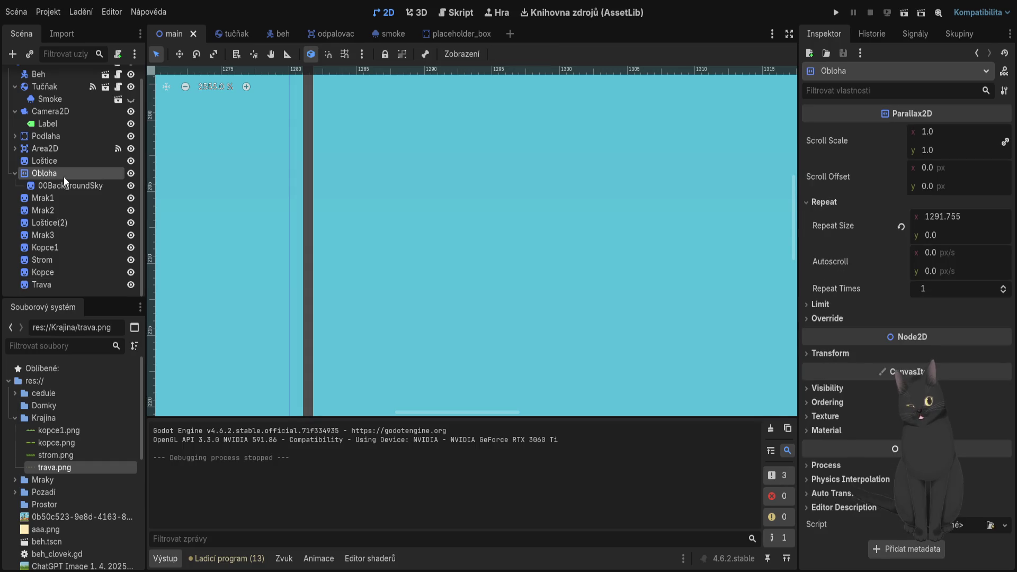
click(63, 182)
click(64, 174)
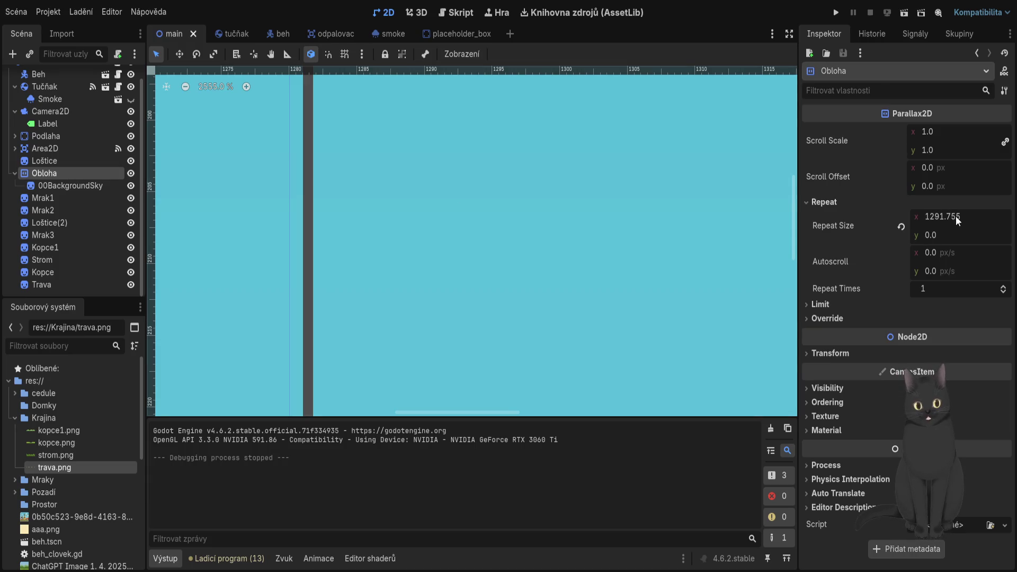
drag(961, 219, 943, 219)
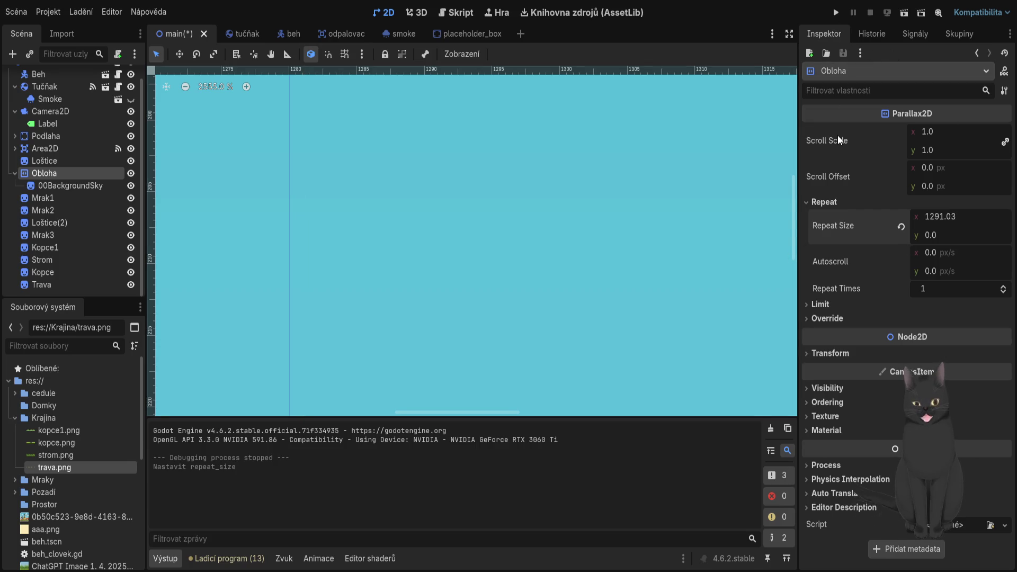
key(ctrl+s)
click(836, 12)
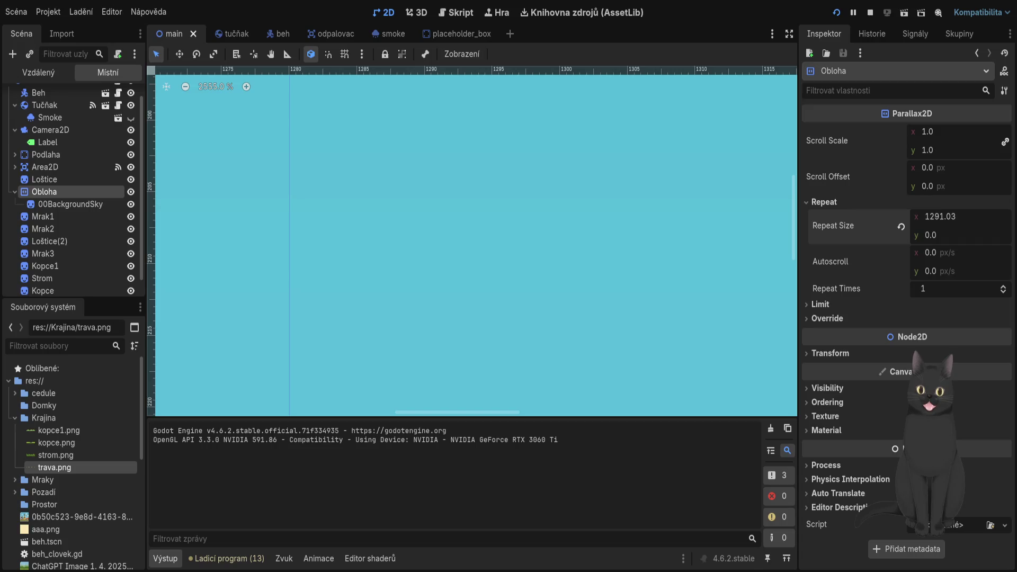
Stop the game, reduce Obloha's Repeat Size x to 1287.98, then run and stop another test
key(F8)
scroll(376, 211, down, 3)
scroll(349, 212, up, 2)
drag(961, 218, 940, 218)
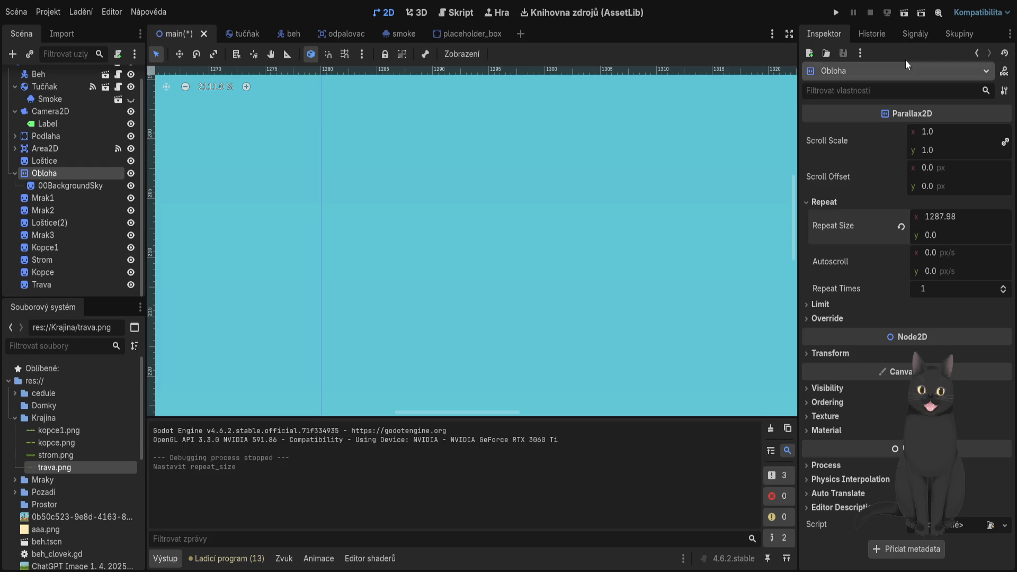
click(837, 12)
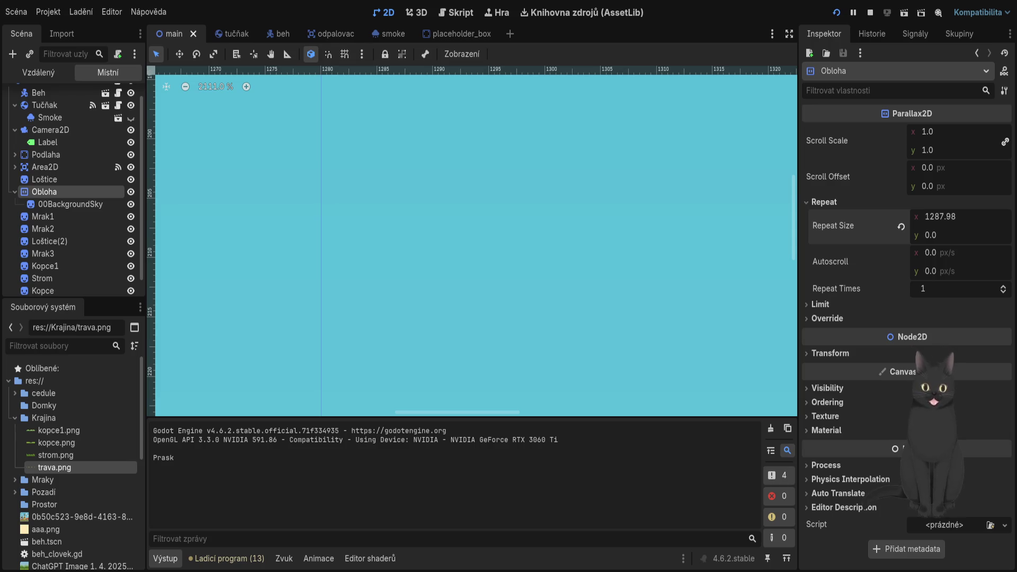
key(F8)
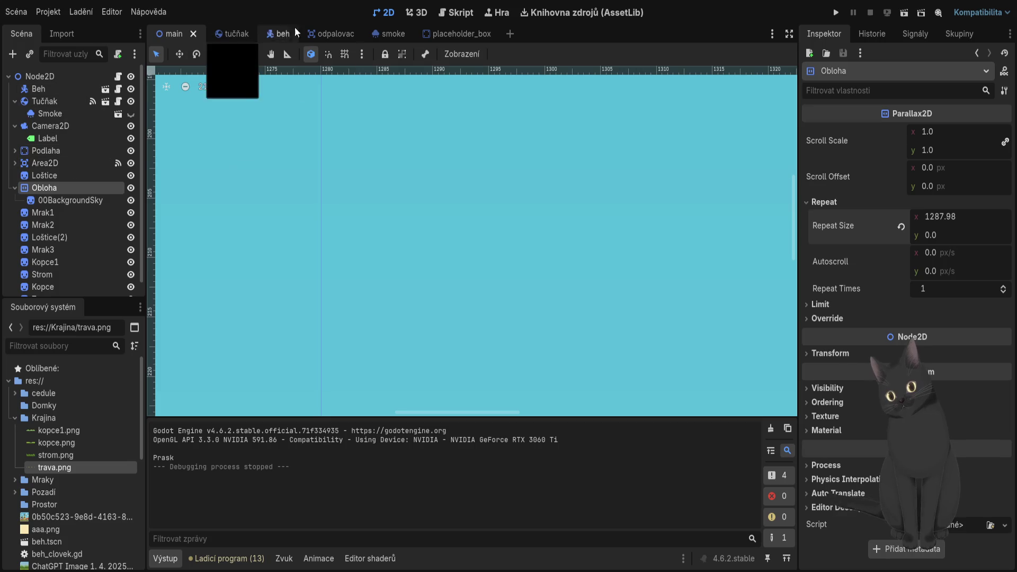
Zoom out, select the Tučňak node, and save and run the game
mouse_move(387, 35)
scroll(345, 265, down, 10)
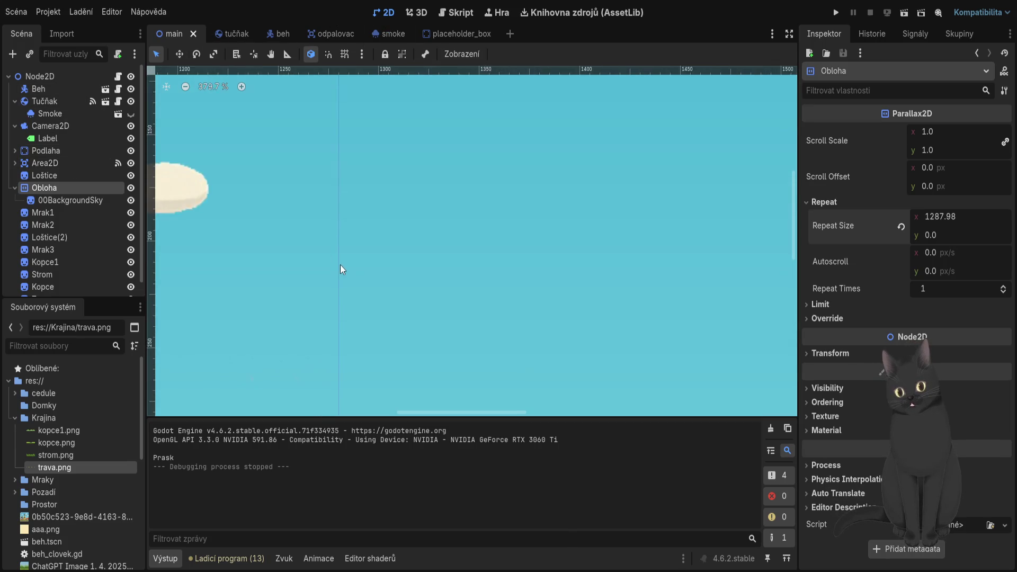
scroll(333, 267, down, 2)
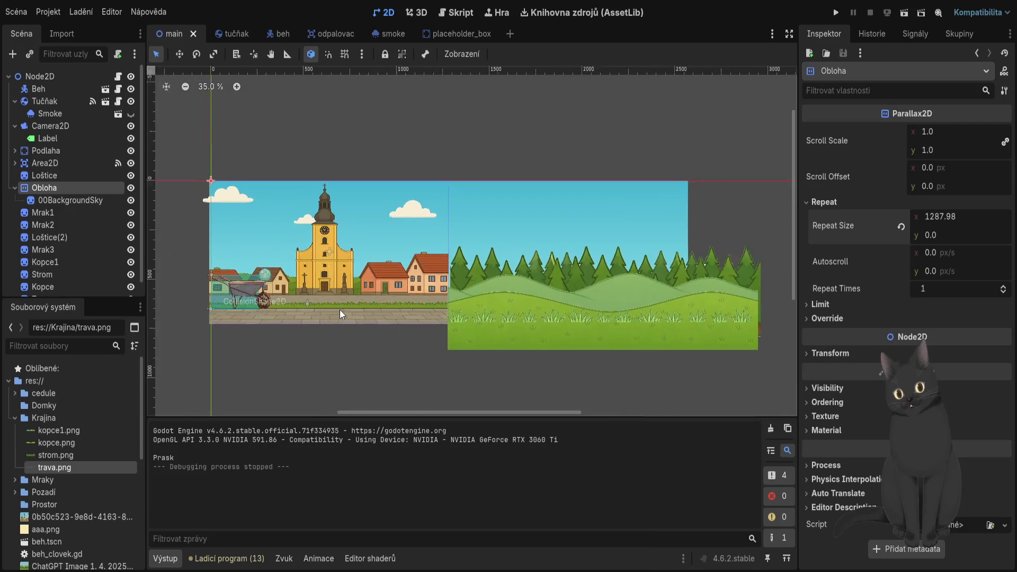
click(57, 104)
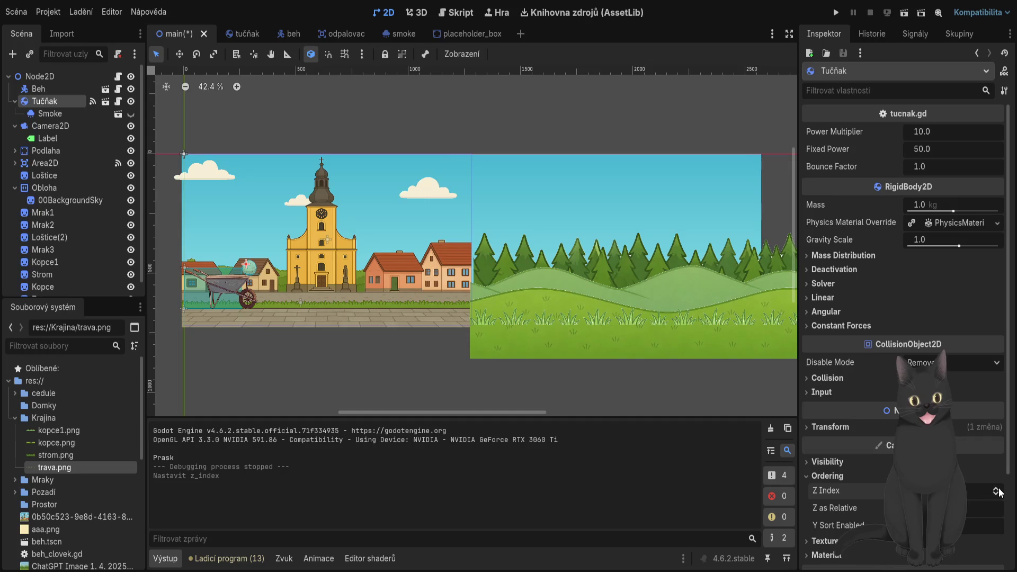
click(836, 12)
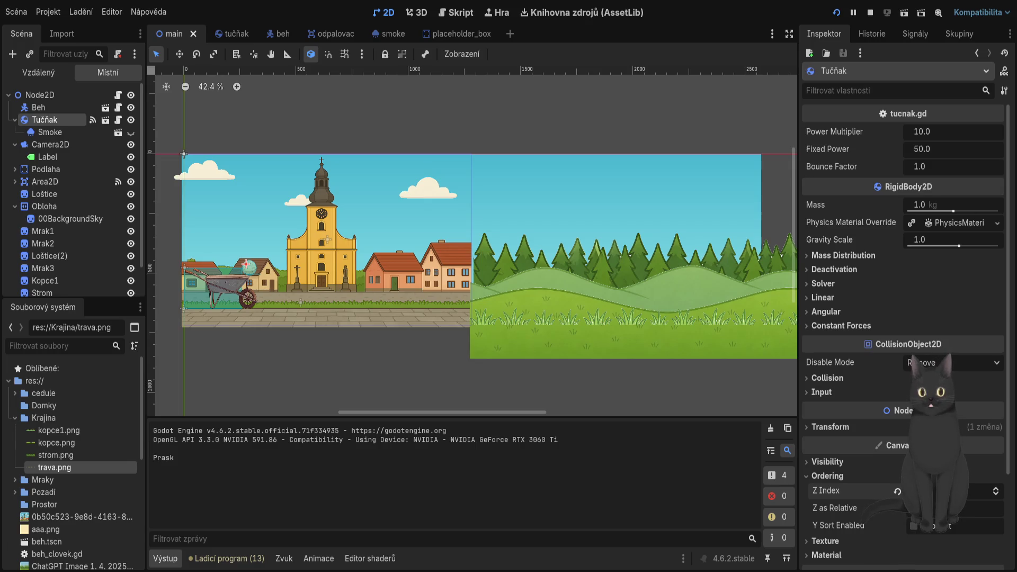
Stop the running game with F8 to return to the editor
key(F8)
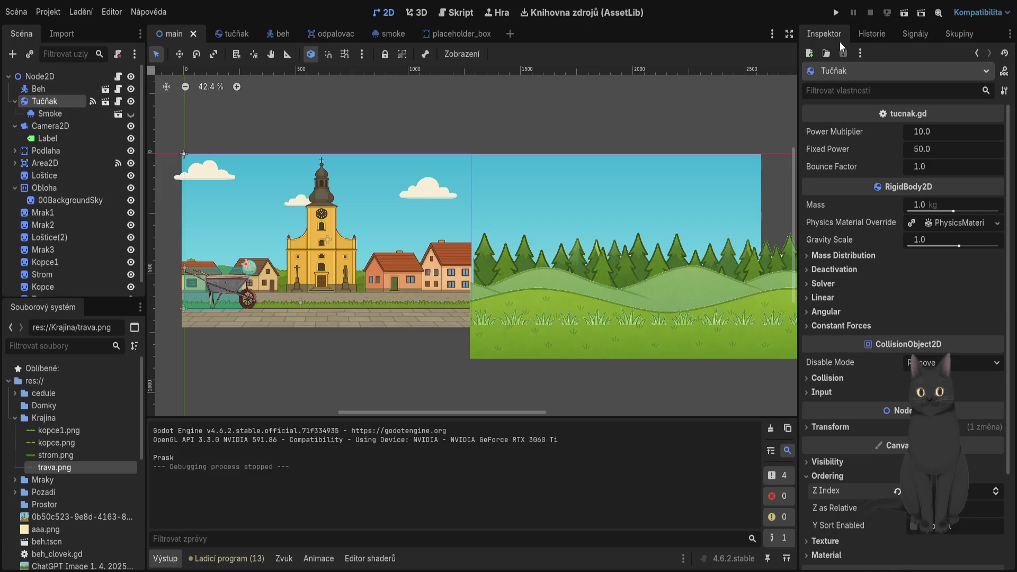
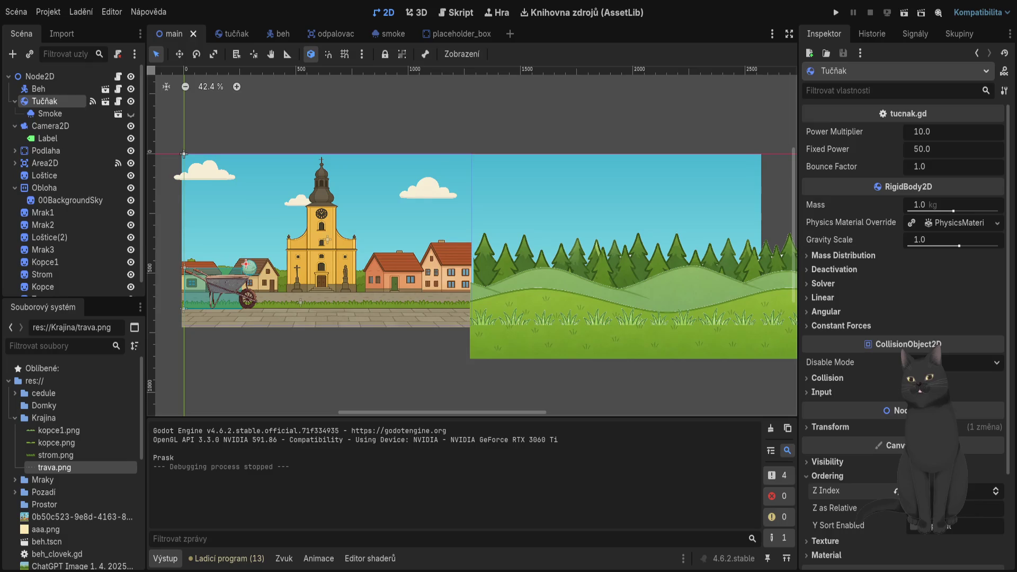
Pan the Godot 2D canvas, then bring up the Everything is Crab title menu
mouse_move(400, 343)
mouse_down()
mouse_move(299, 354)
mouse_move(479, 336)
mouse_move(411, 360)
mouse_move(386, 336)
mouse_move(336, 320)
mouse_move(468, 313)
mouse_up()
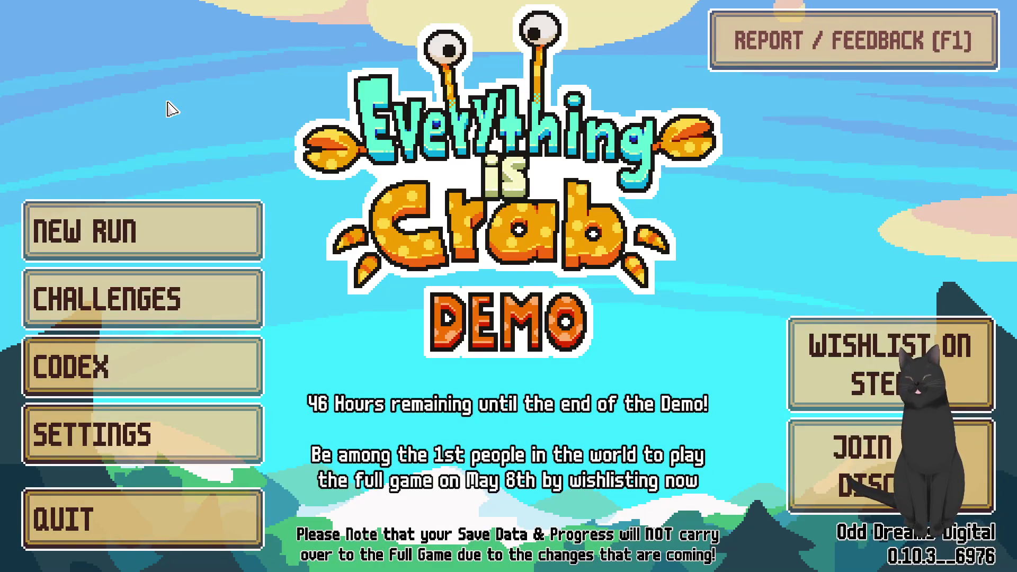
Glance at the Challenges list, then start a NEW RUN at Pressure 2
click(132, 323)
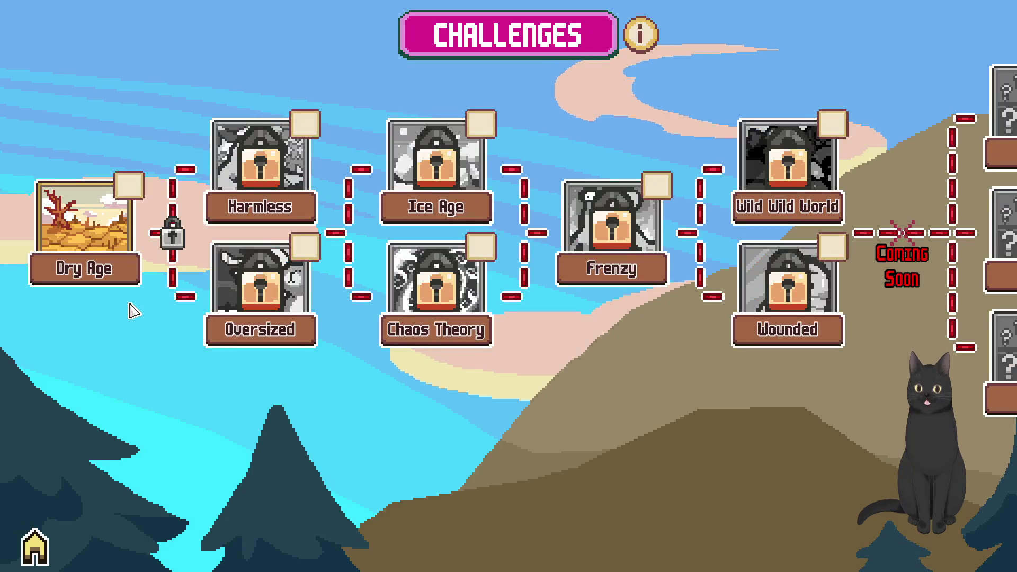
click(37, 549)
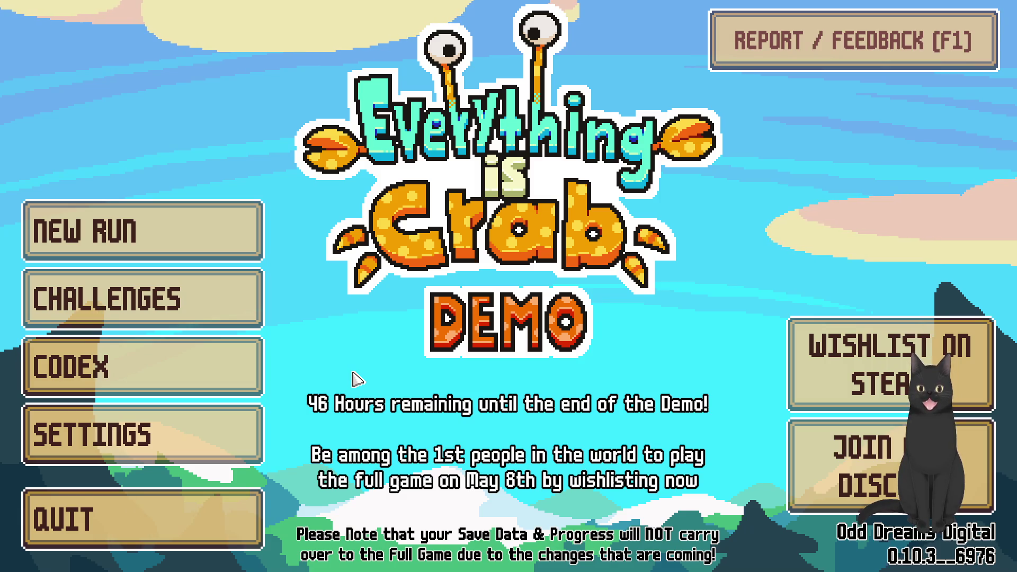
click(186, 223)
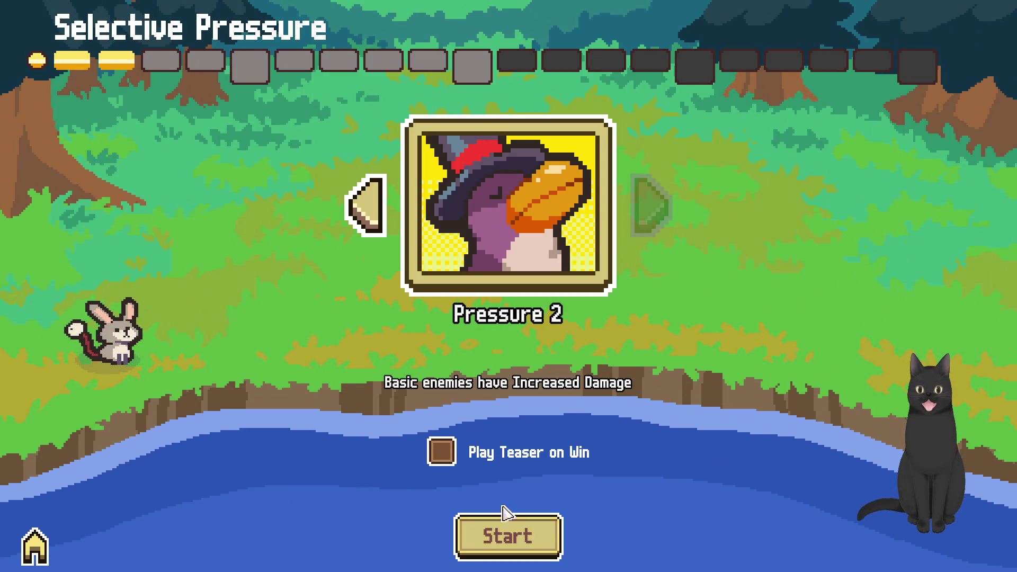
click(522, 536)
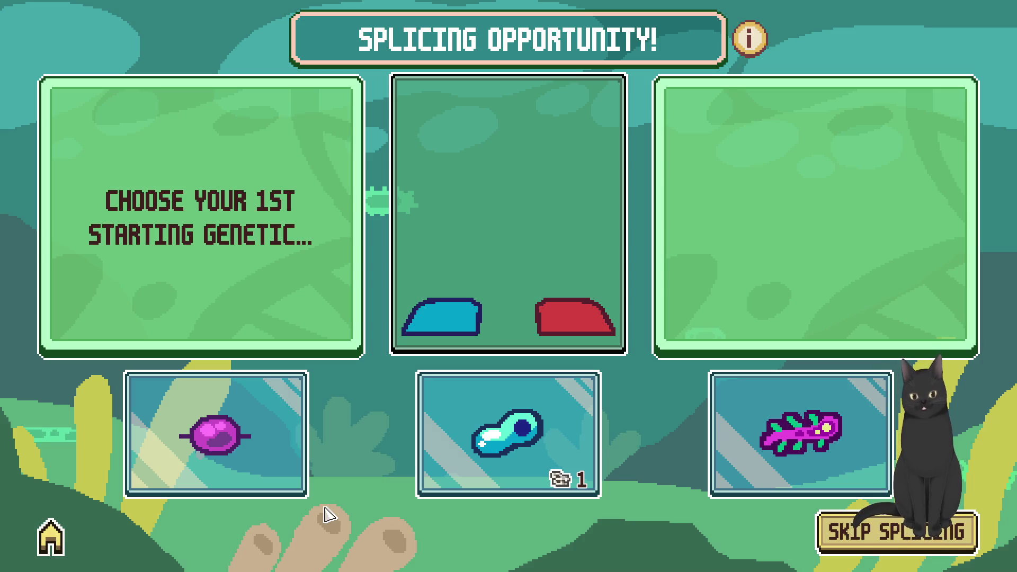
Flip through the Kaufland Stream Deck + photos and Google-search the selected 'Elgato Stream' title
key(alt+Tab)
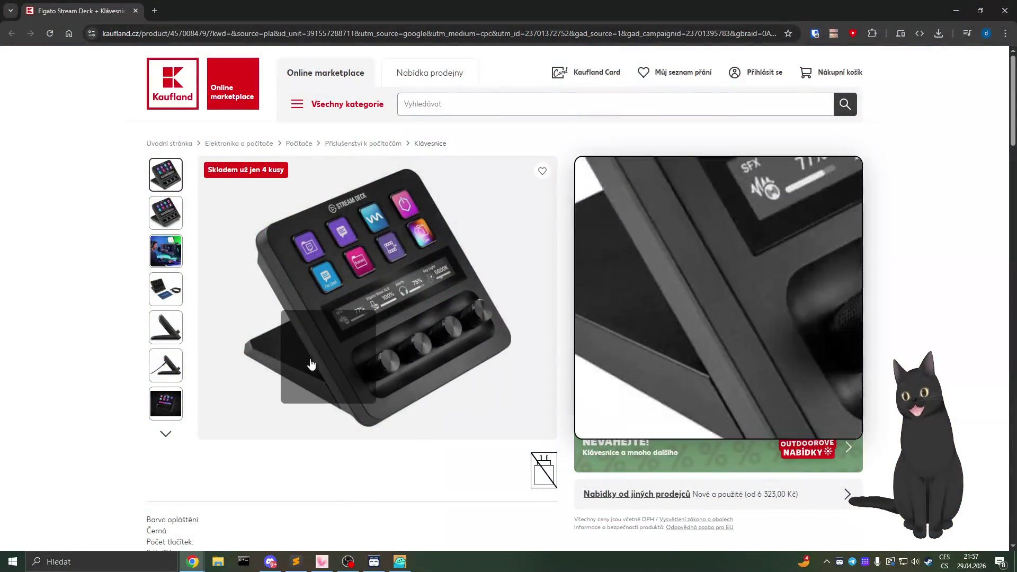
click(166, 366)
click(156, 178)
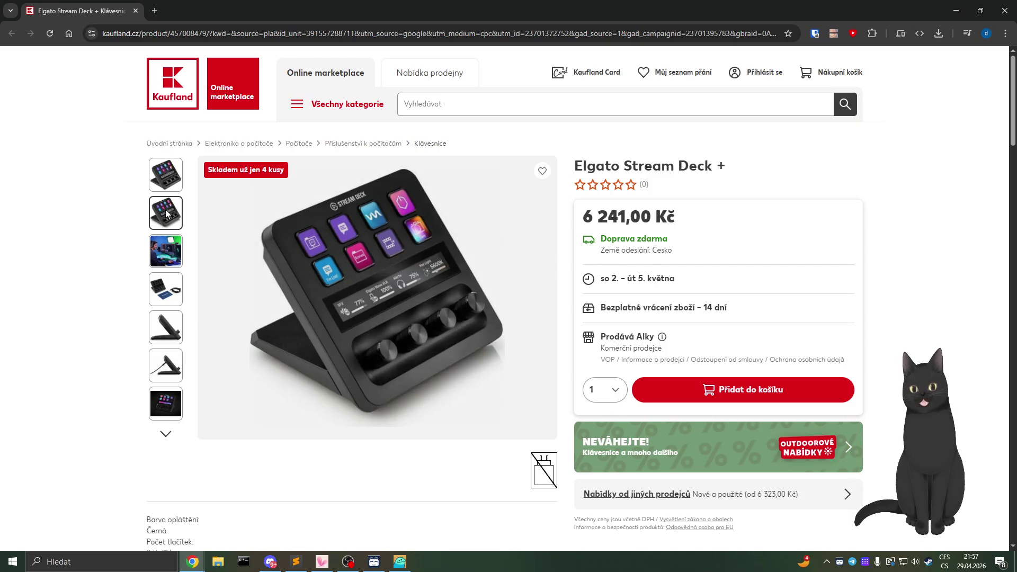
click(171, 242)
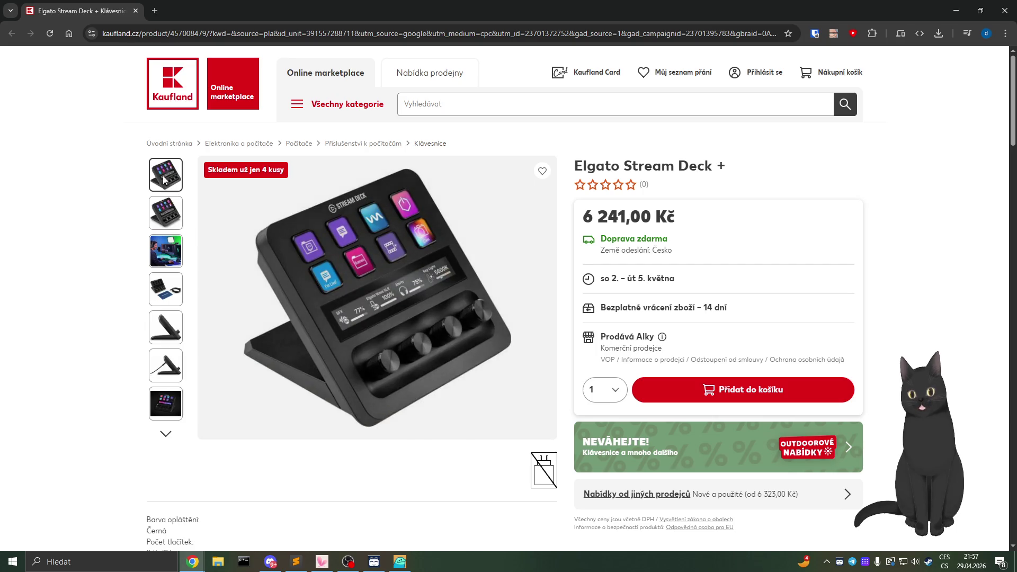
right_click(674, 165)
click(711, 203)
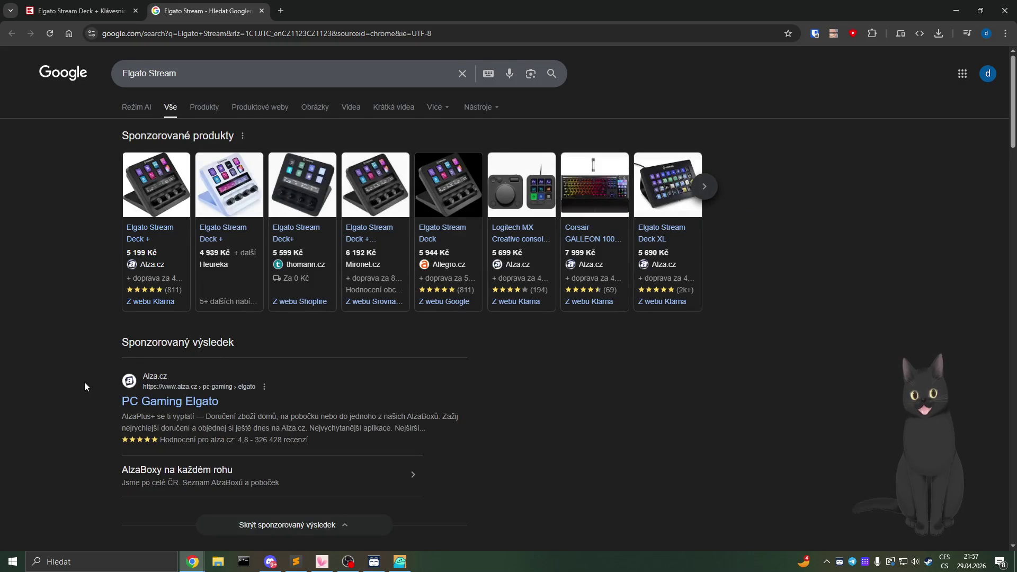
Open Elgato's Stream Deck result and reach the Stream Deck + page with 8 keys, 4 dials
scroll(84, 382, down, 3)
click(138, 421)
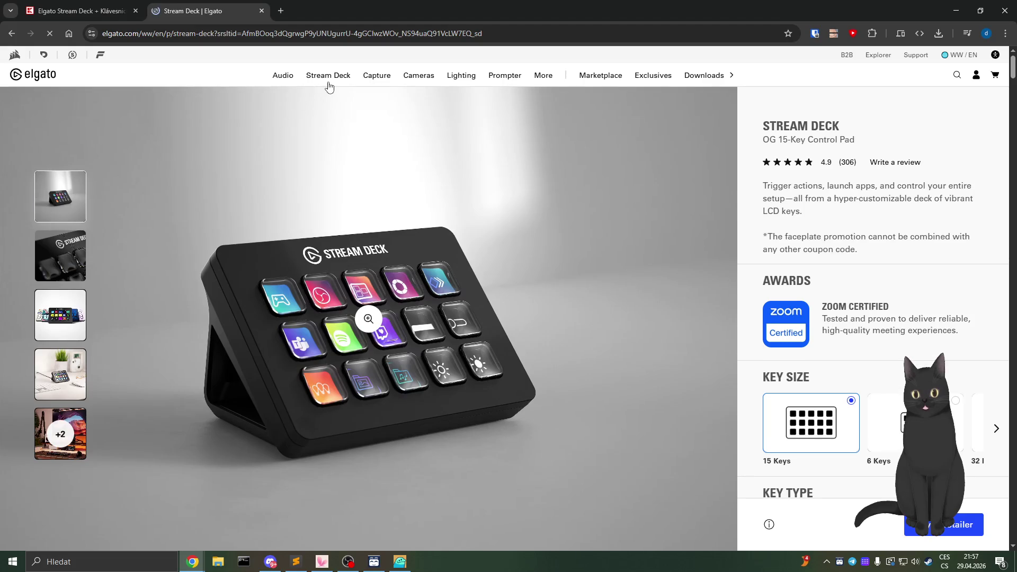
mouse_move(329, 77)
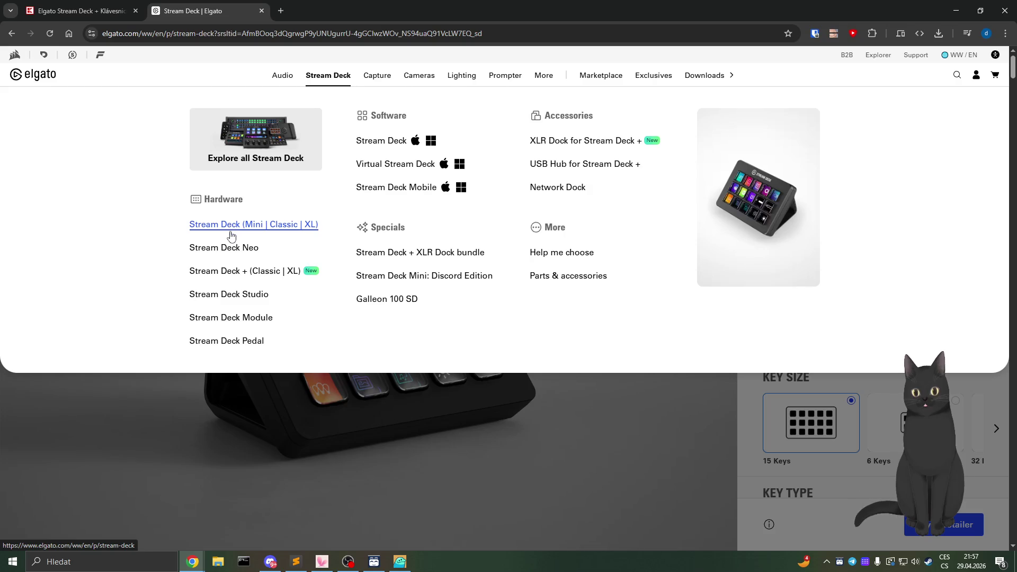
click(226, 270)
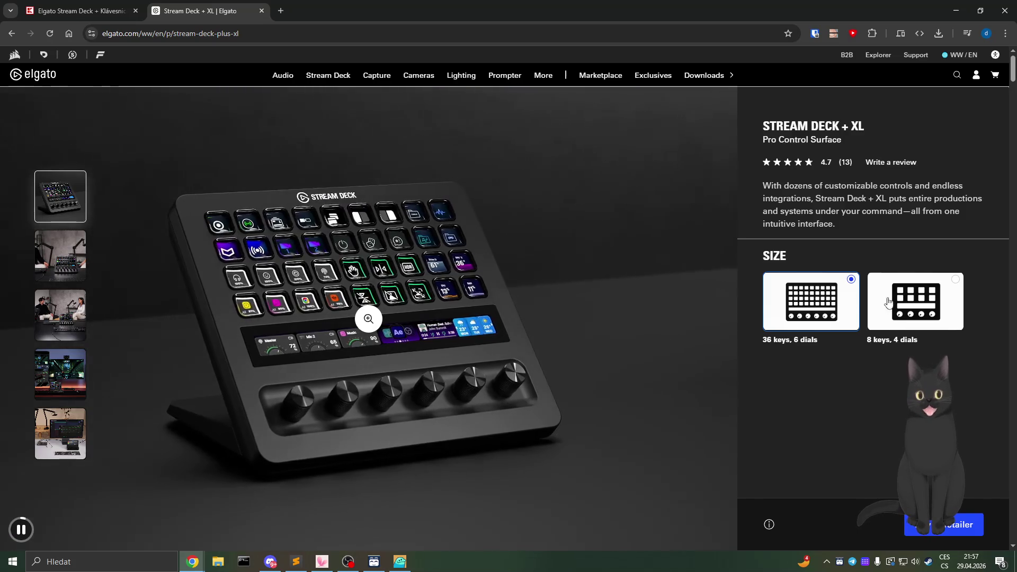
click(889, 301)
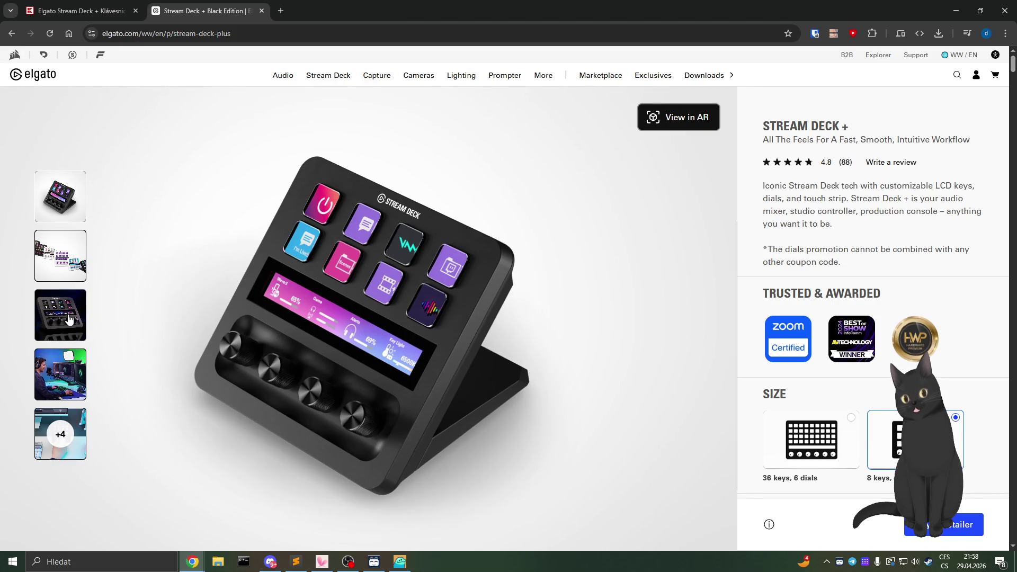
Browse the Stream Deck + photos, including the full-screen gallery, then close it and scroll the page
click(68, 317)
click(66, 395)
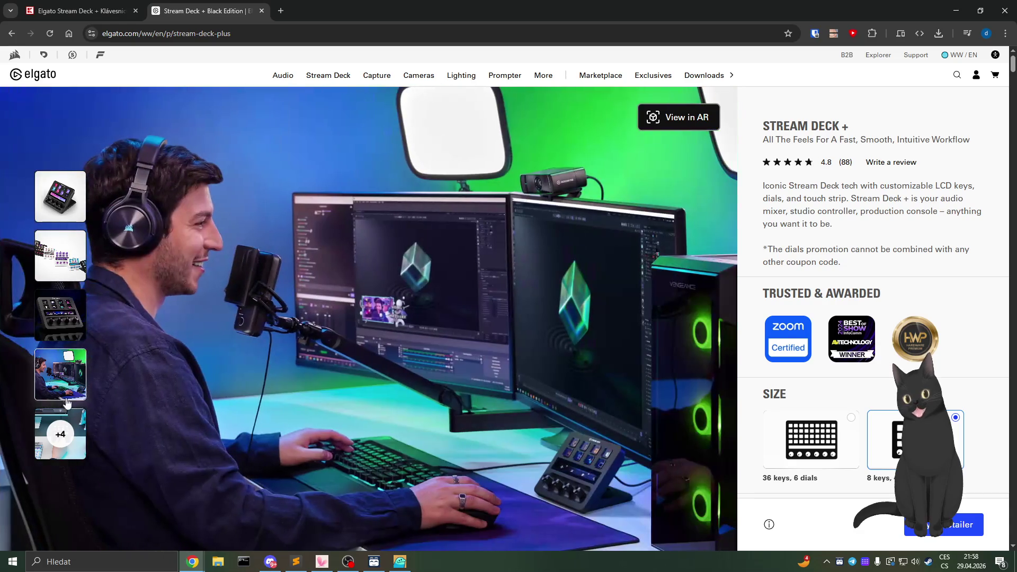
click(68, 427)
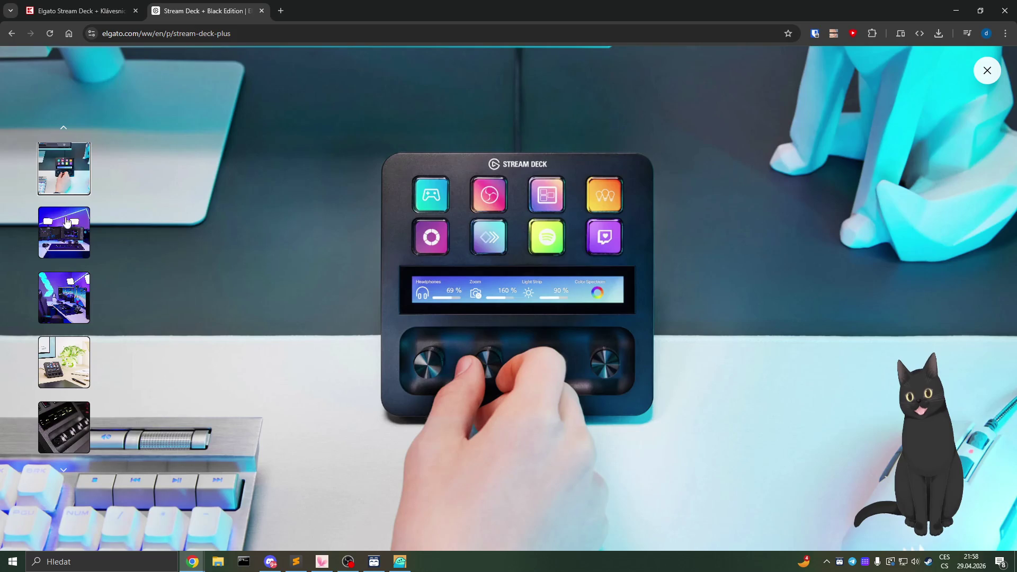
click(64, 131)
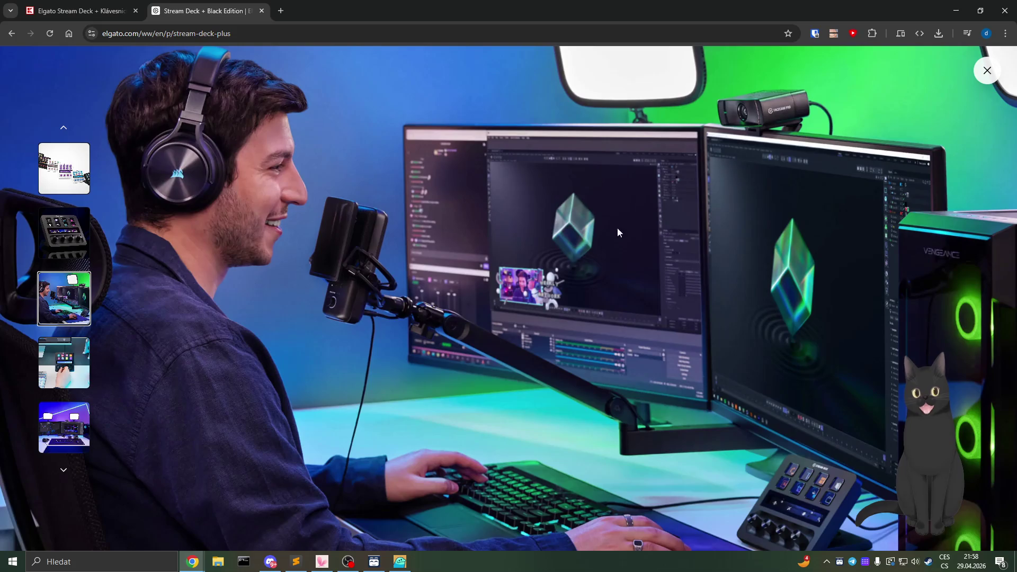
click(988, 71)
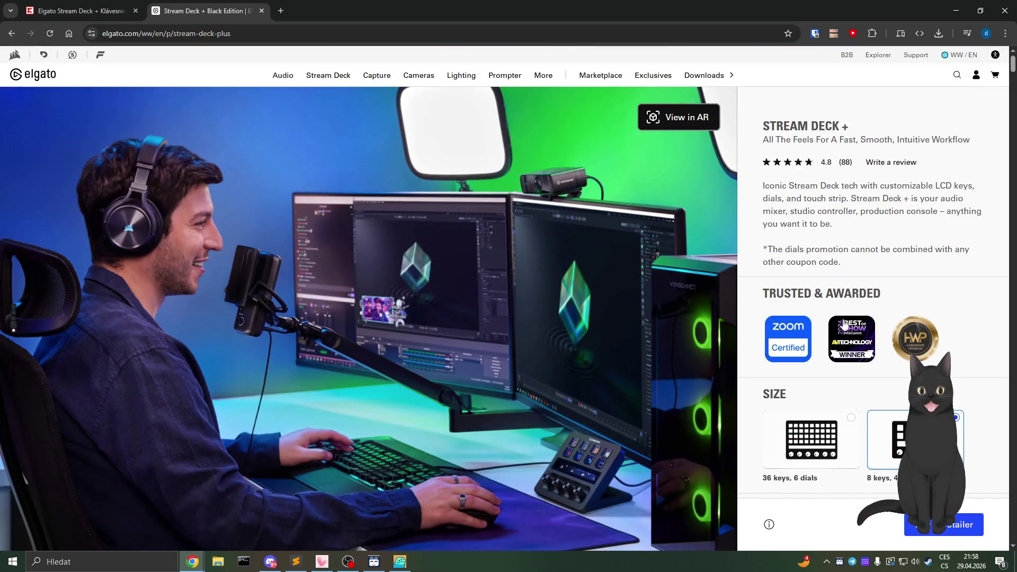
scroll(848, 393, down, 4)
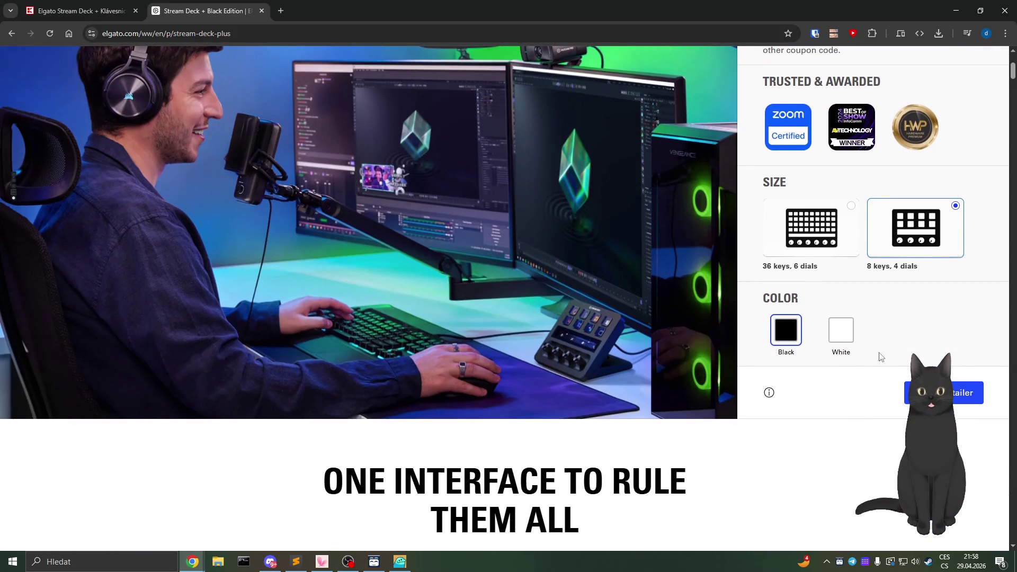
scroll(879, 357, up, 2)
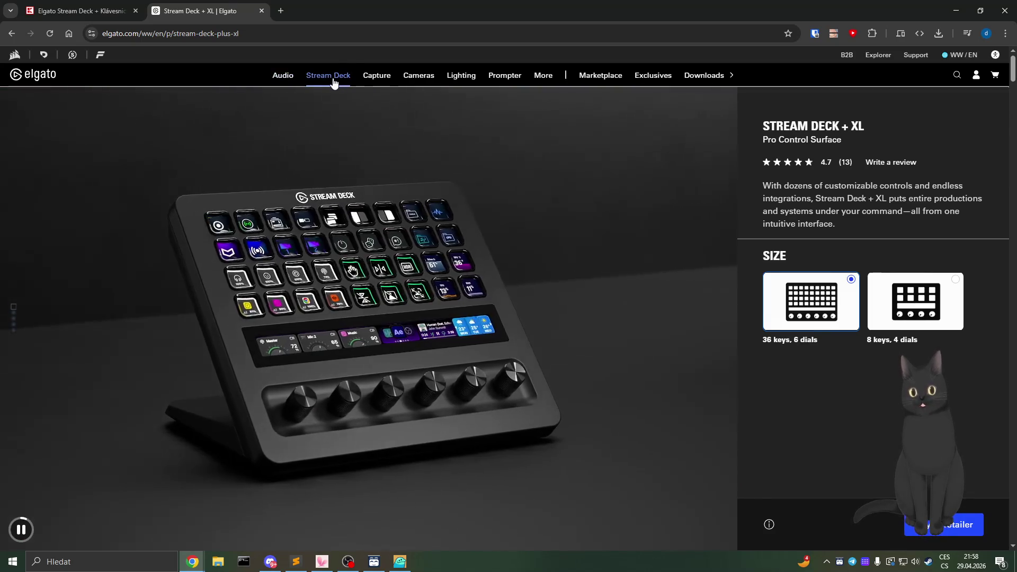
Go to the Stream Deck Neo page from Elgato's Stream Deck menu
mouse_move(333, 79)
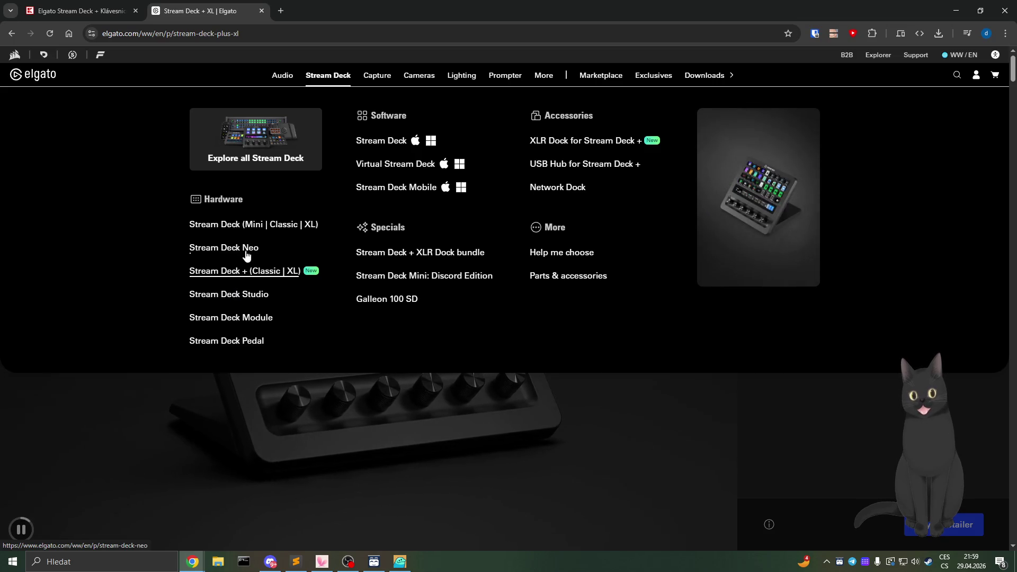
click(246, 254)
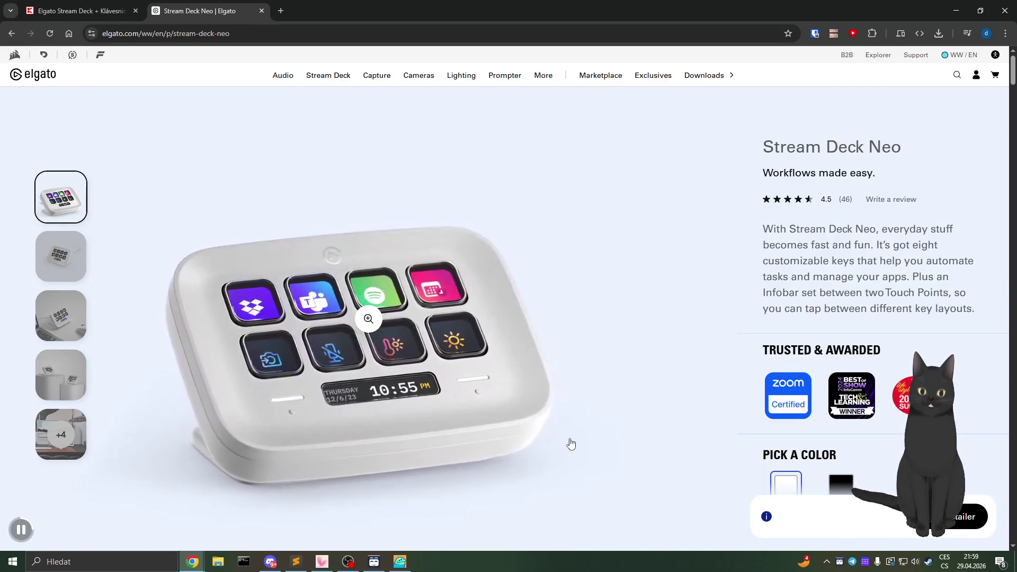
Page through four Stream Deck Neo photos, view the rest full screen, then scroll down
click(78, 262)
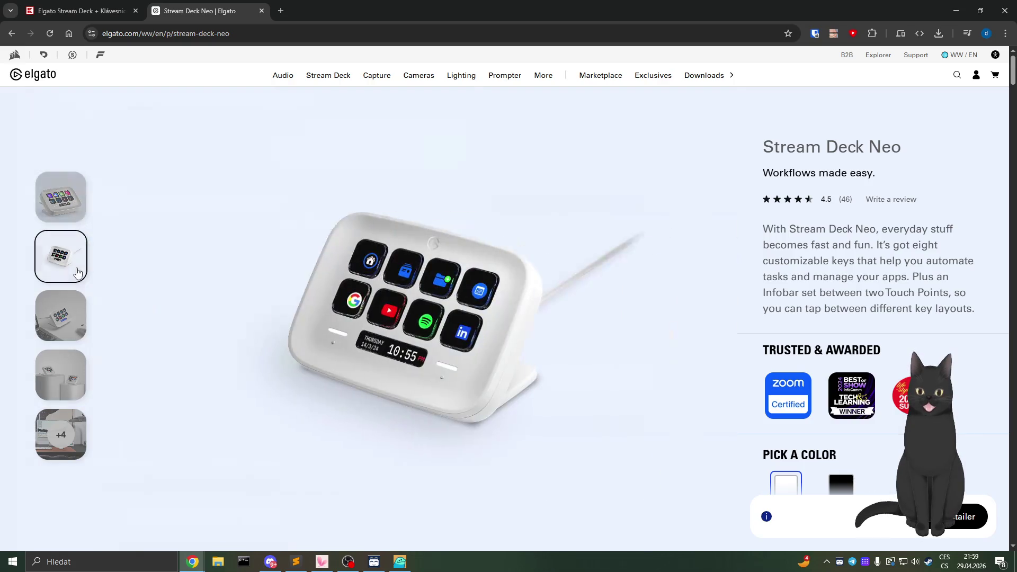
click(75, 317)
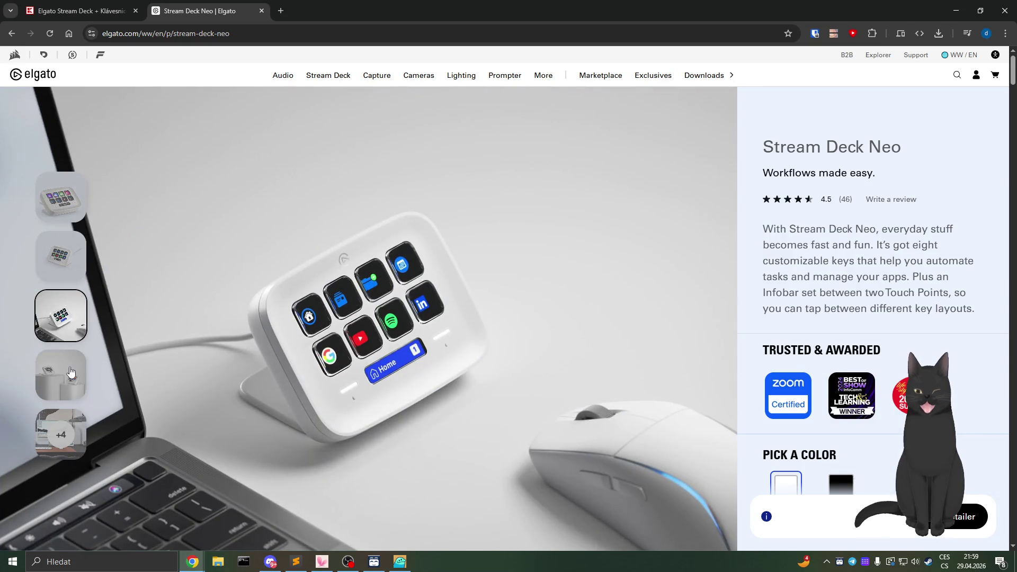
click(71, 373)
click(59, 443)
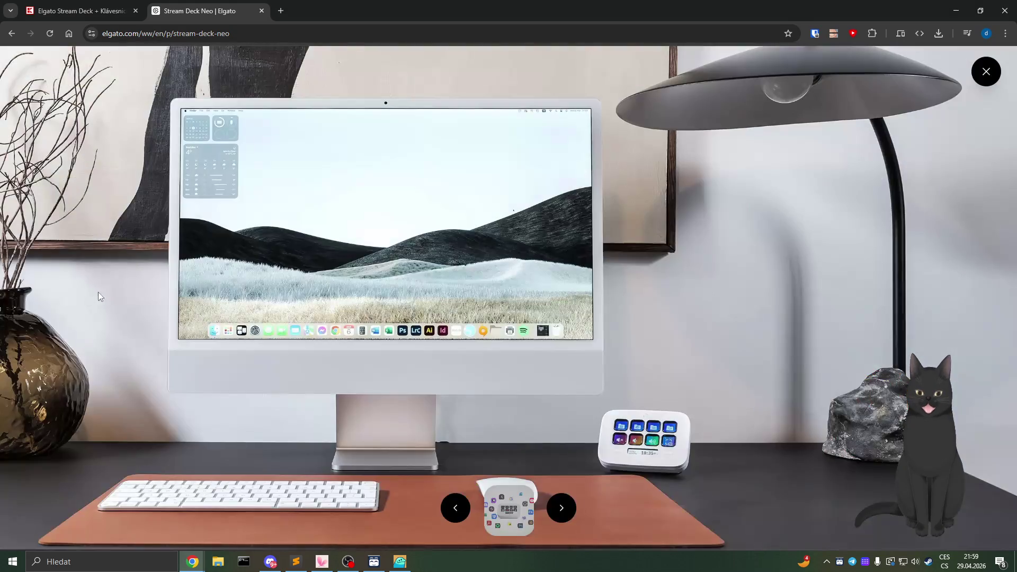
click(979, 84)
scroll(793, 346, down, 3)
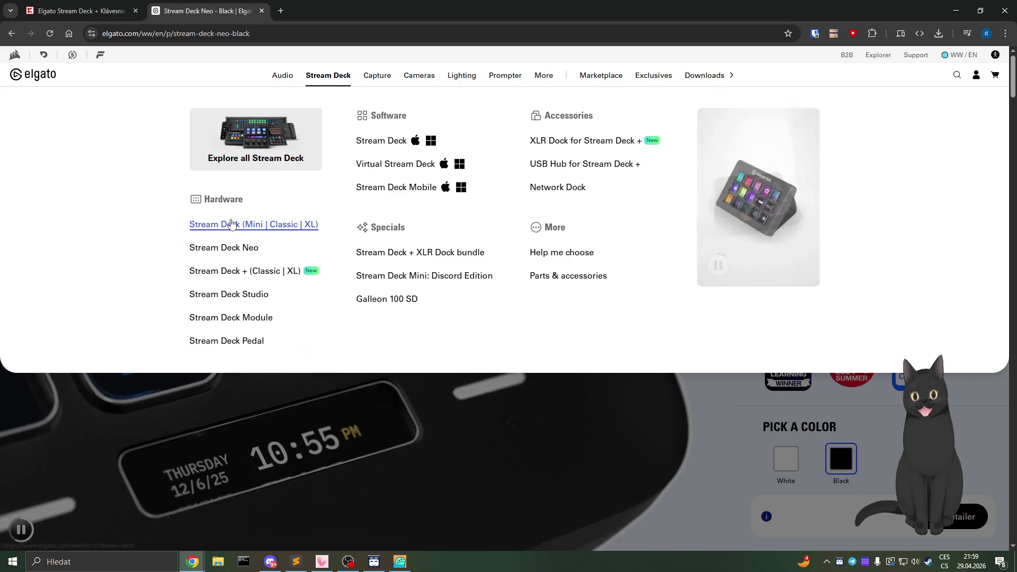
Open the classic Stream Deck page and browse its product photos, including the full-screen gallery
click(222, 223)
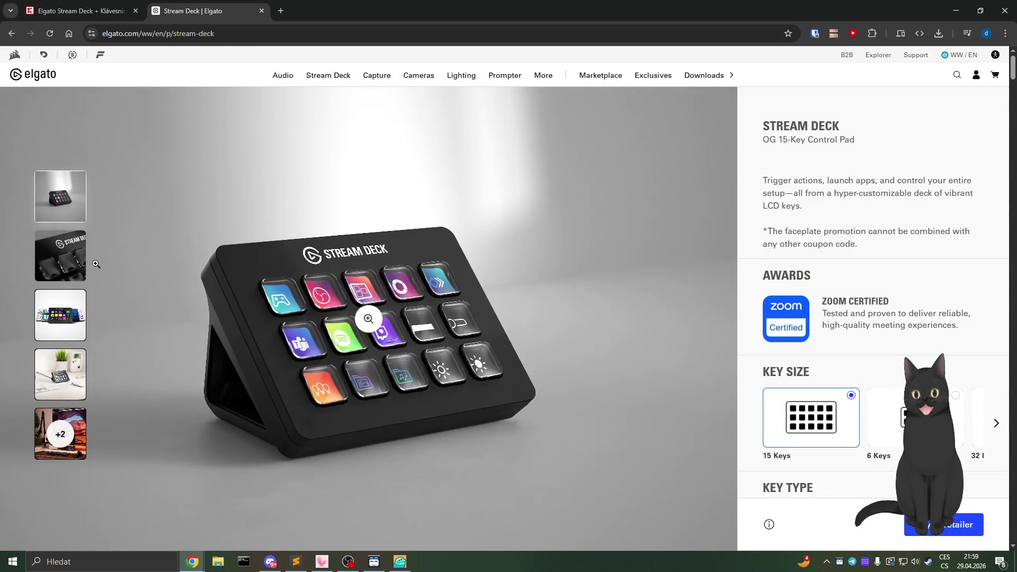
click(69, 265)
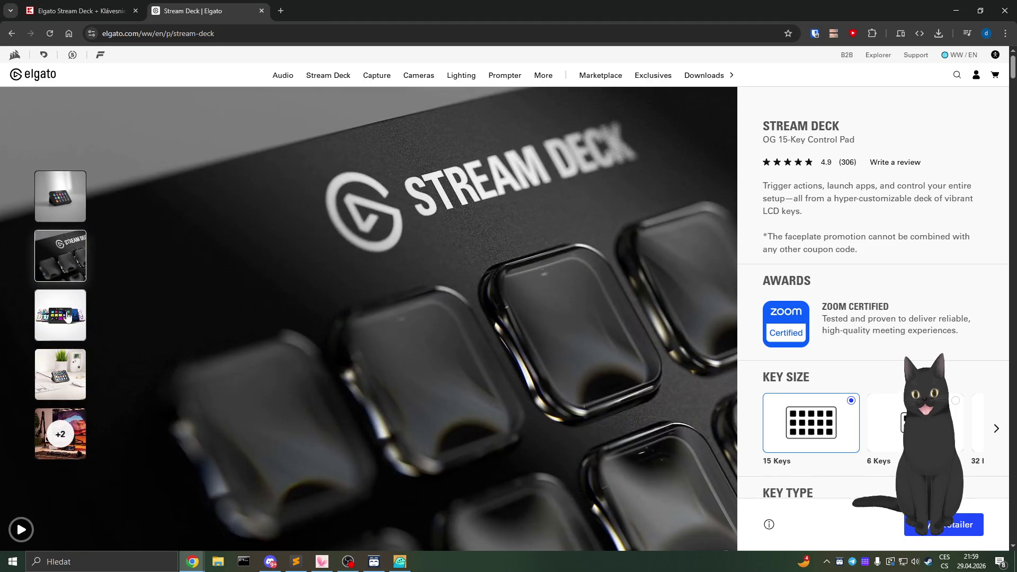
click(66, 321)
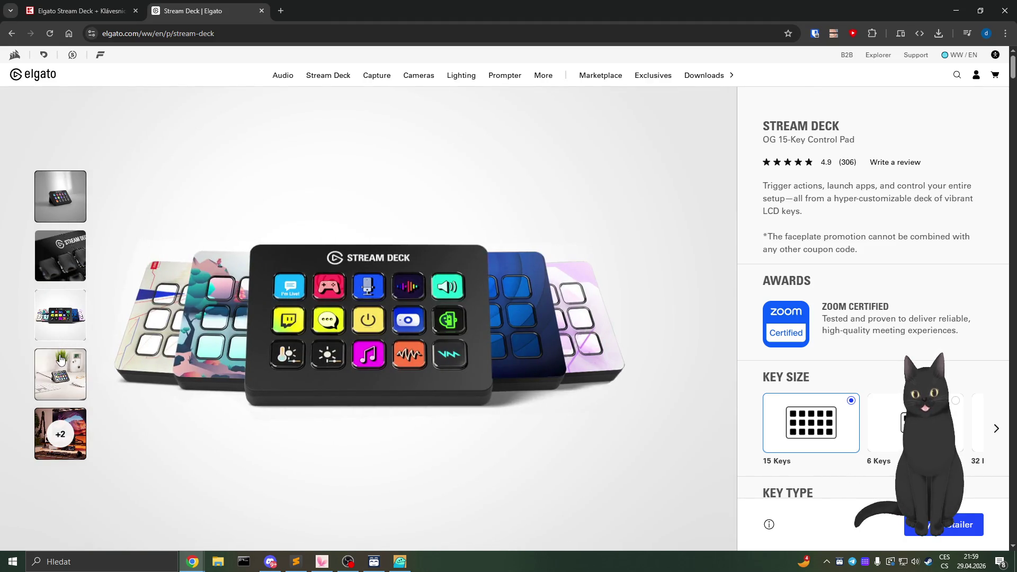
click(61, 359)
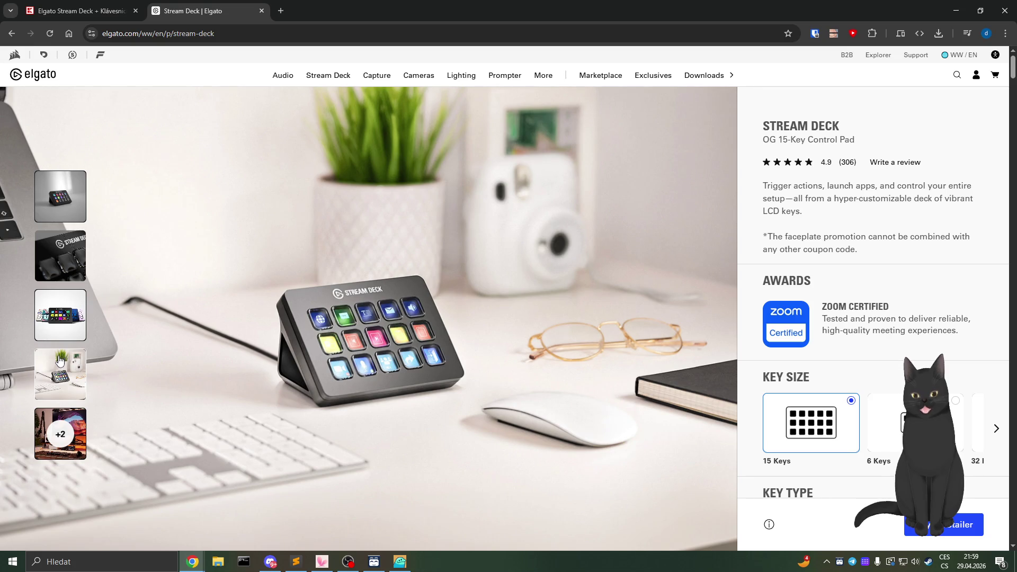
click(60, 431)
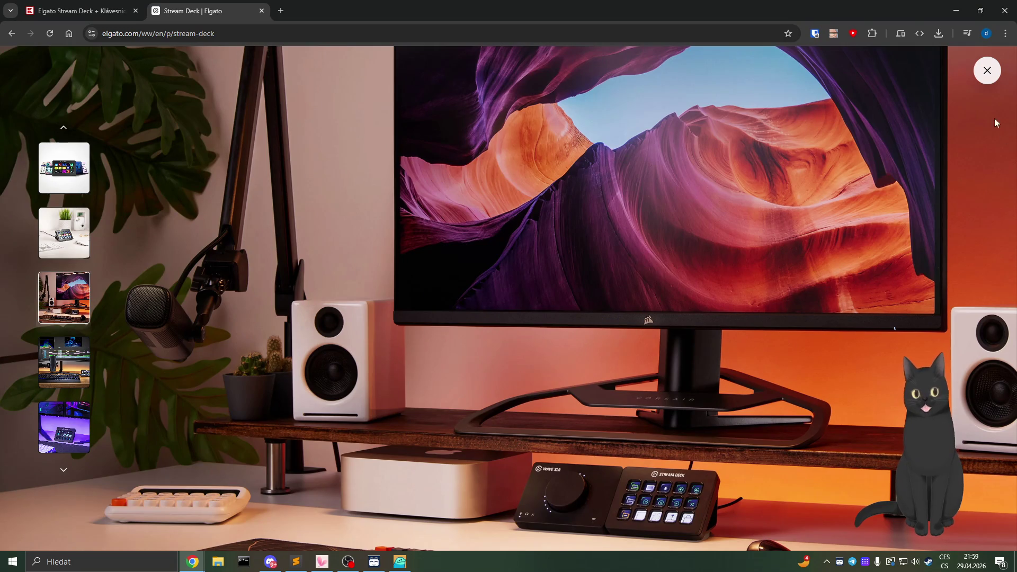
click(988, 71)
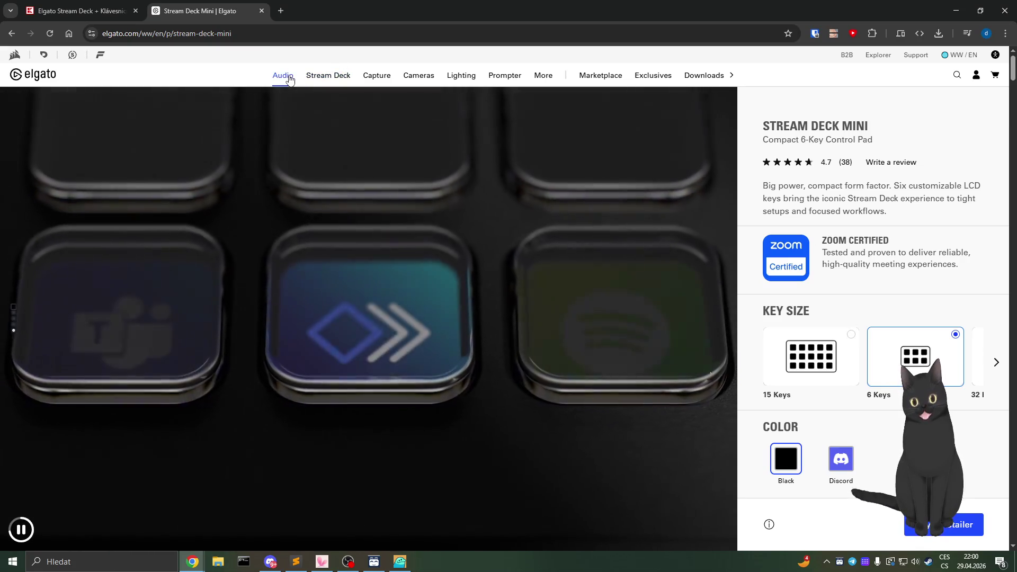
Open the Stream Deck Neo page and translate its description paragraph into Czech
mouse_move(322, 80)
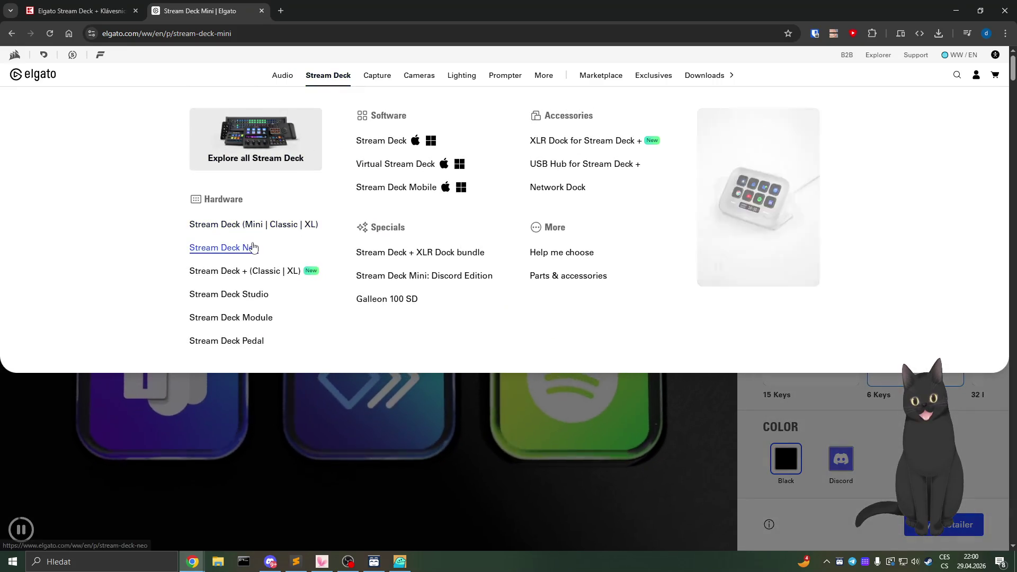
click(224, 247)
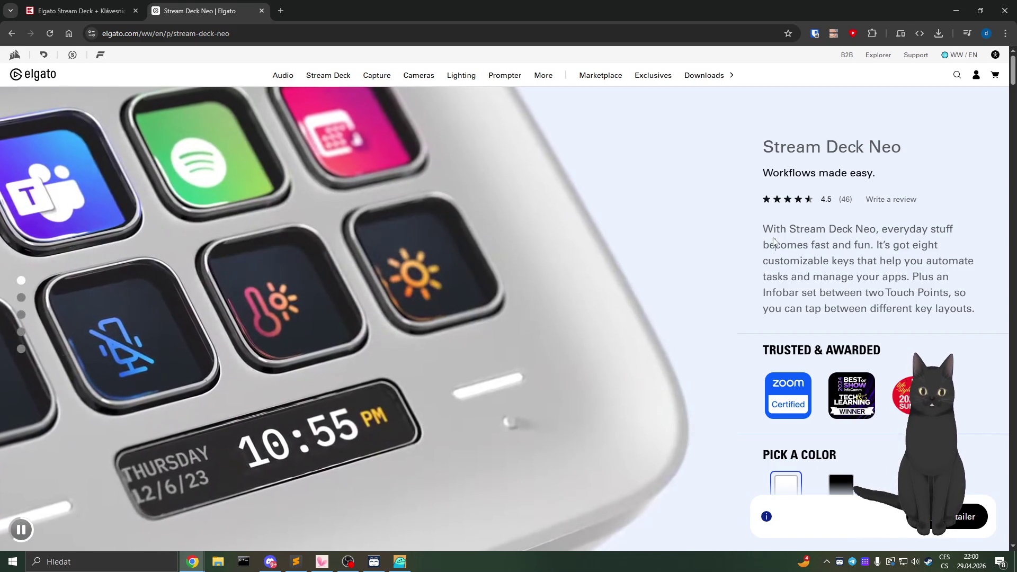
double_click(773, 241)
triple_click(775, 228)
click(775, 214)
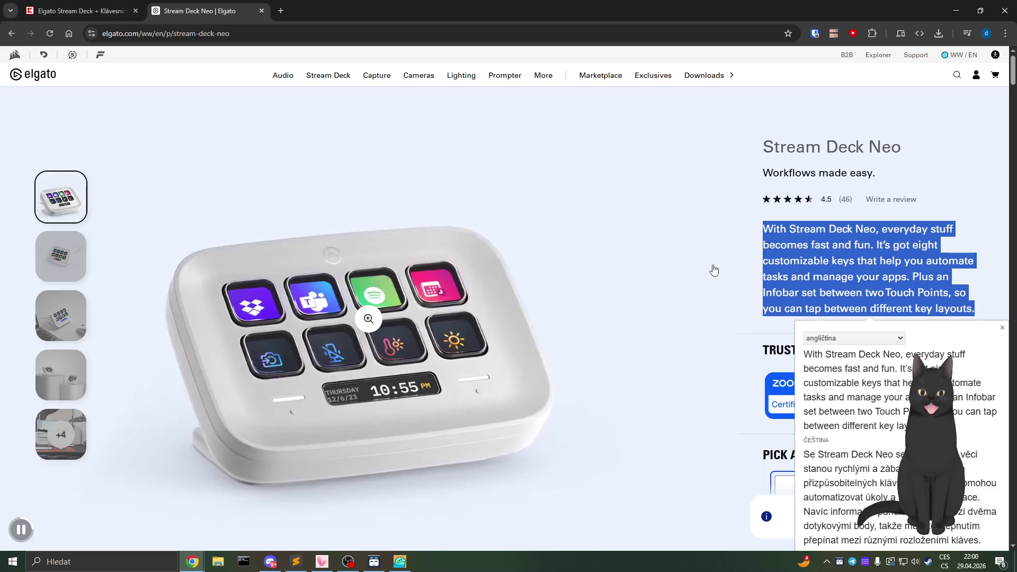
key(Escape)
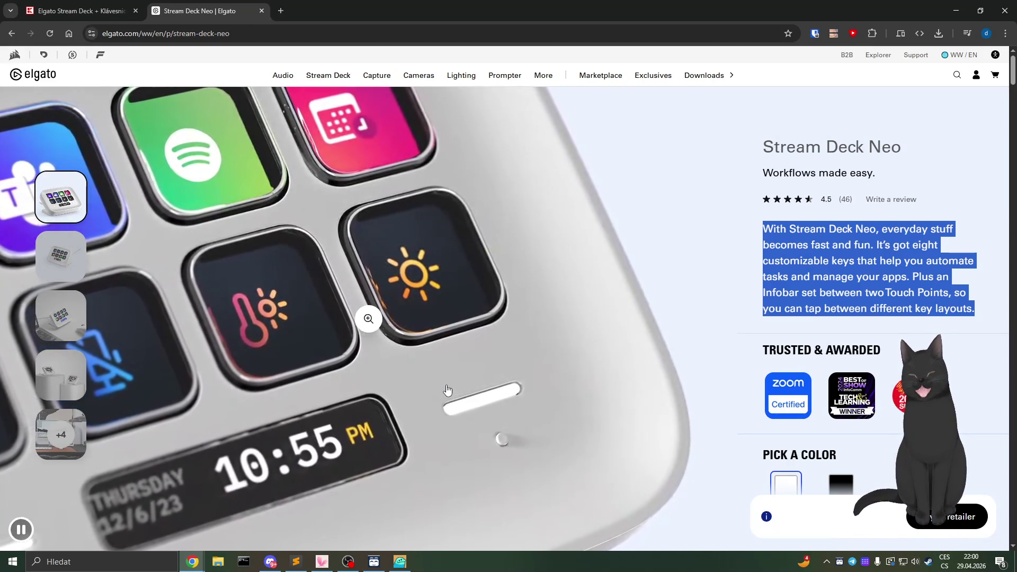
Scroll down the Neo page to the 'Always a glance away' section
scroll(439, 354, down, 12)
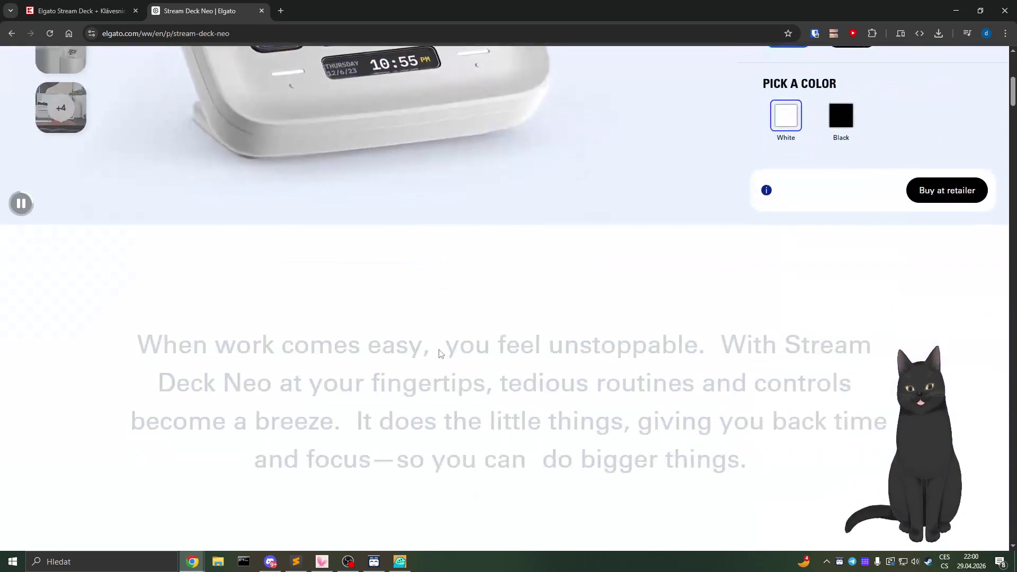
scroll(438, 354, down, 9)
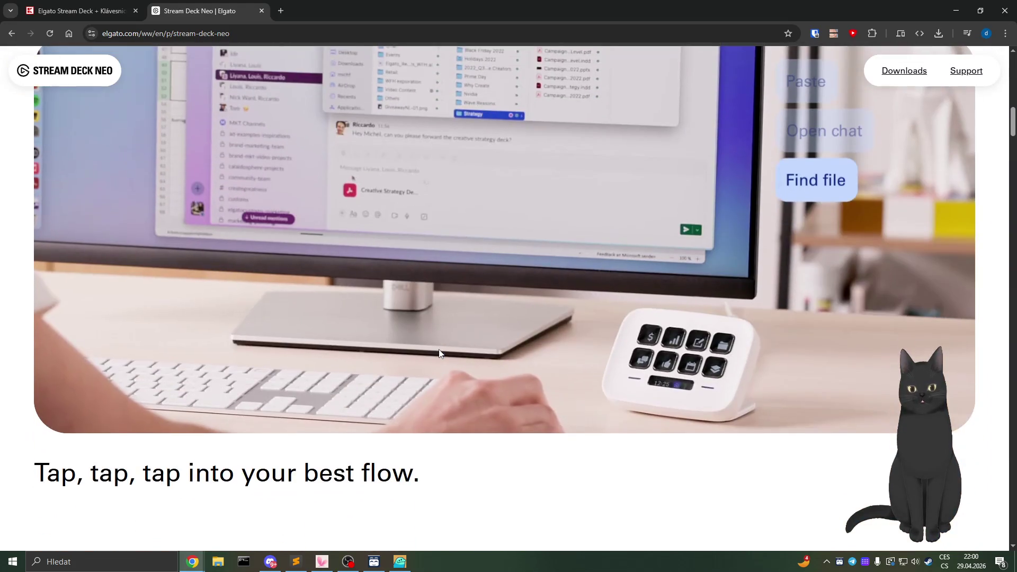
scroll(376, 390, down, 4)
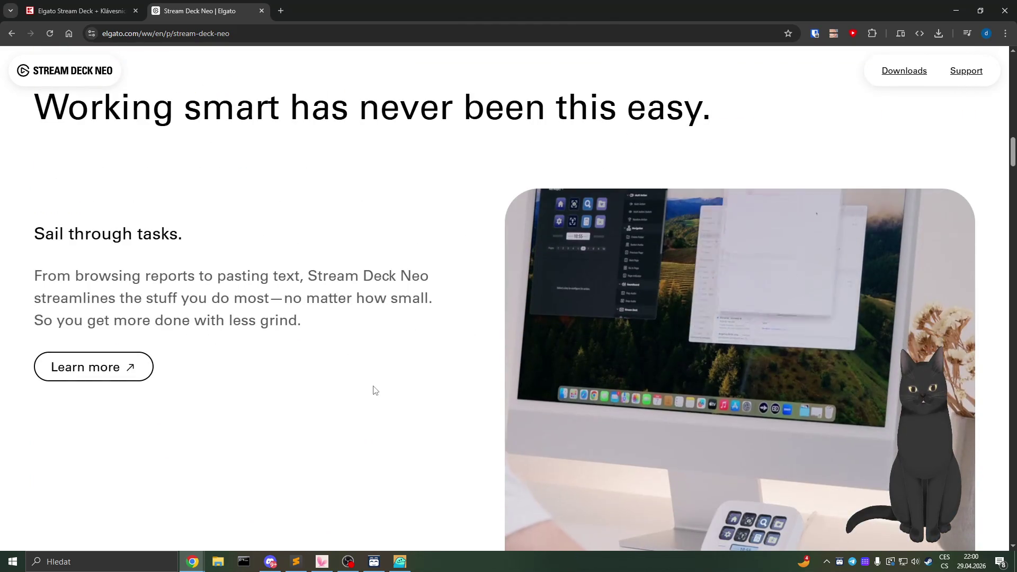
scroll(374, 389, down, 2)
scroll(374, 389, down, 4)
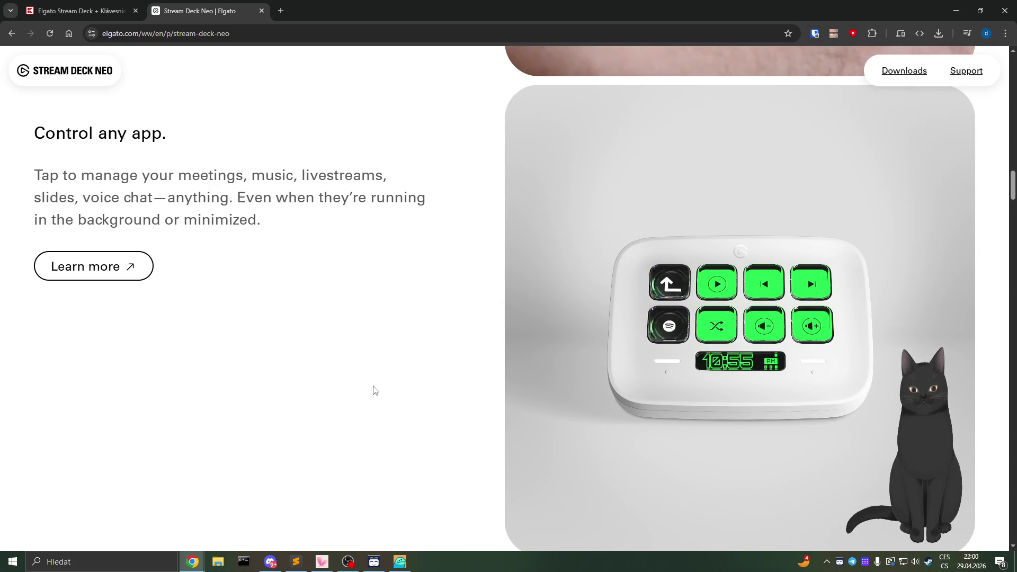
scroll(374, 388, down, 5)
scroll(374, 386, down, 5)
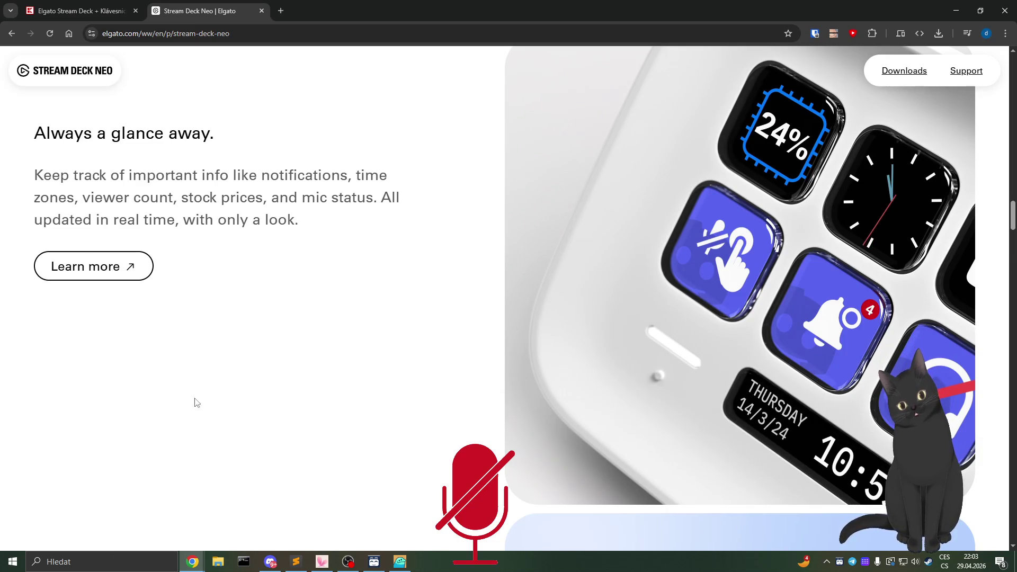
Advance the Neo feature cards three times to the last one, then scroll down to Compare
scroll(196, 403, down, 5)
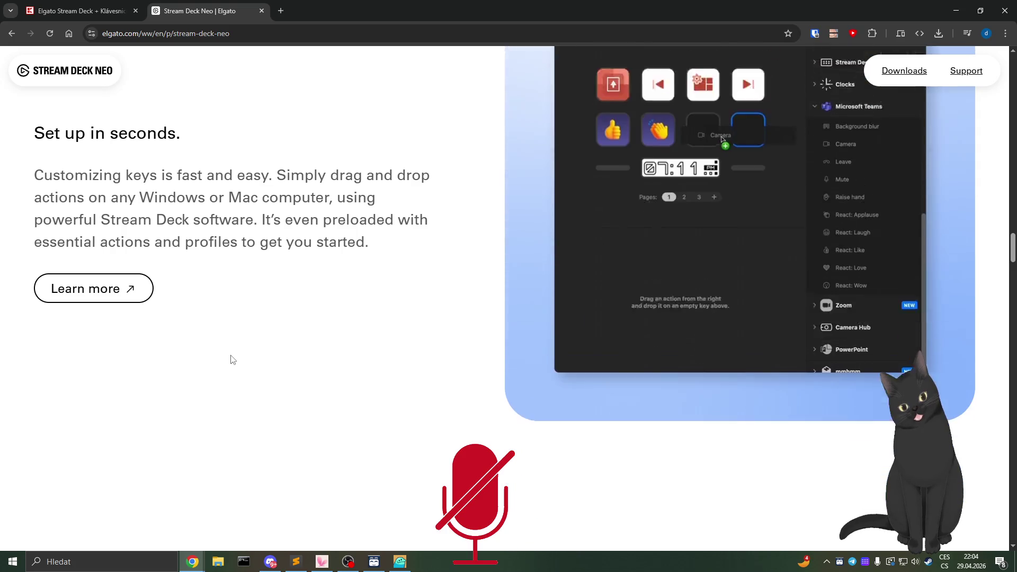
scroll(231, 360, down, 10)
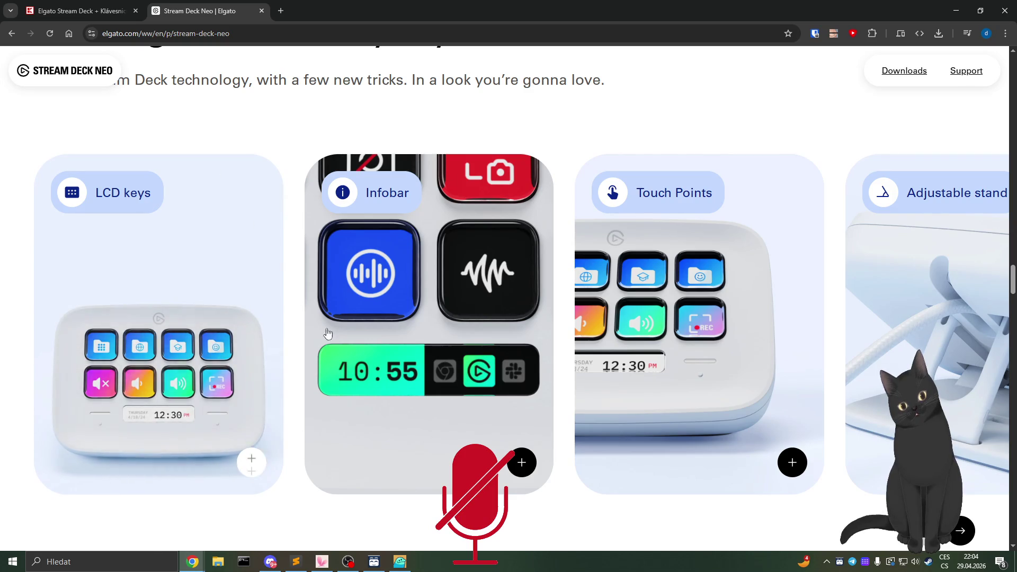
click(954, 537)
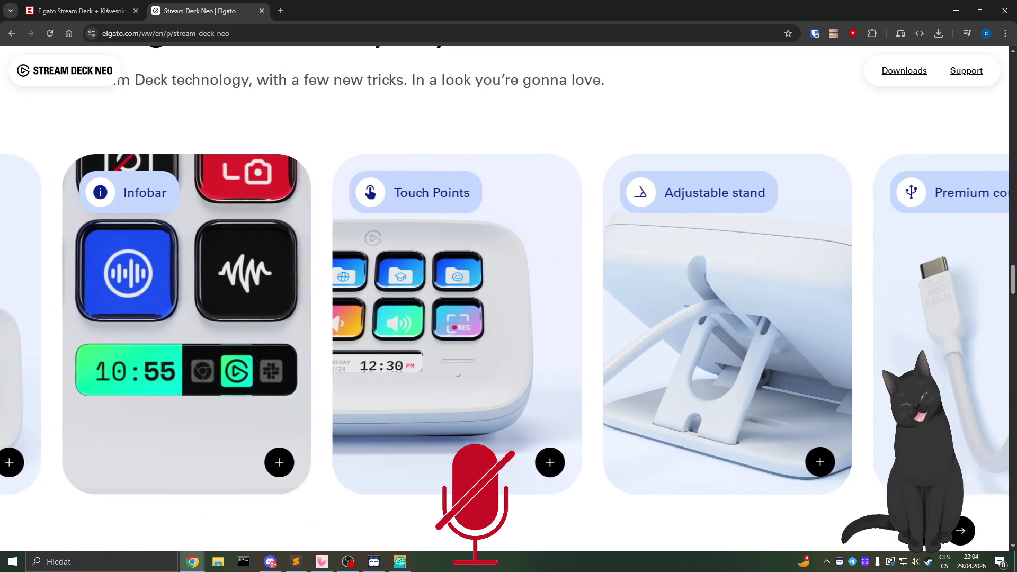
click(954, 536)
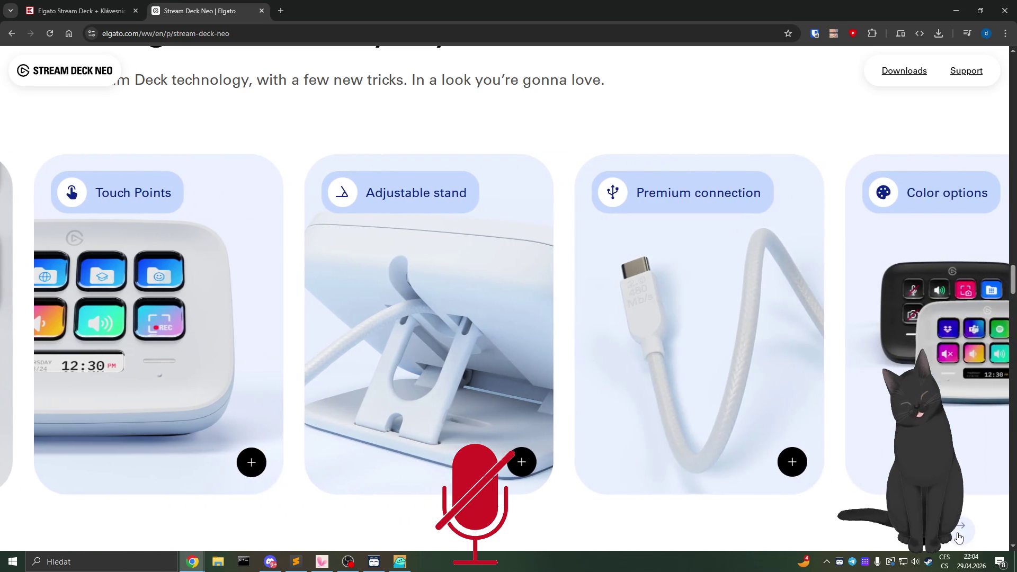
click(960, 531)
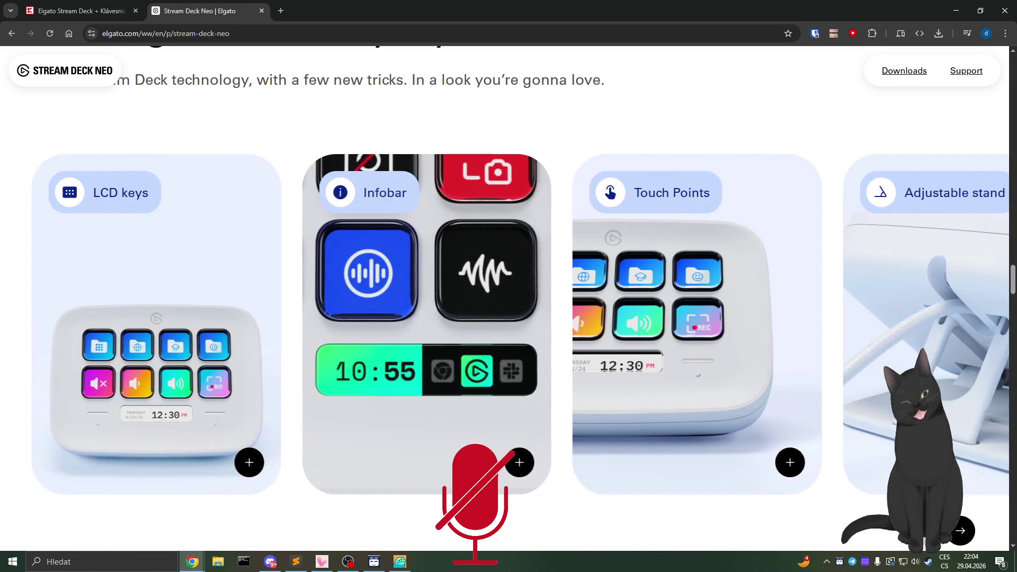
scroll(546, 393, down, 3)
scroll(546, 392, down, 10)
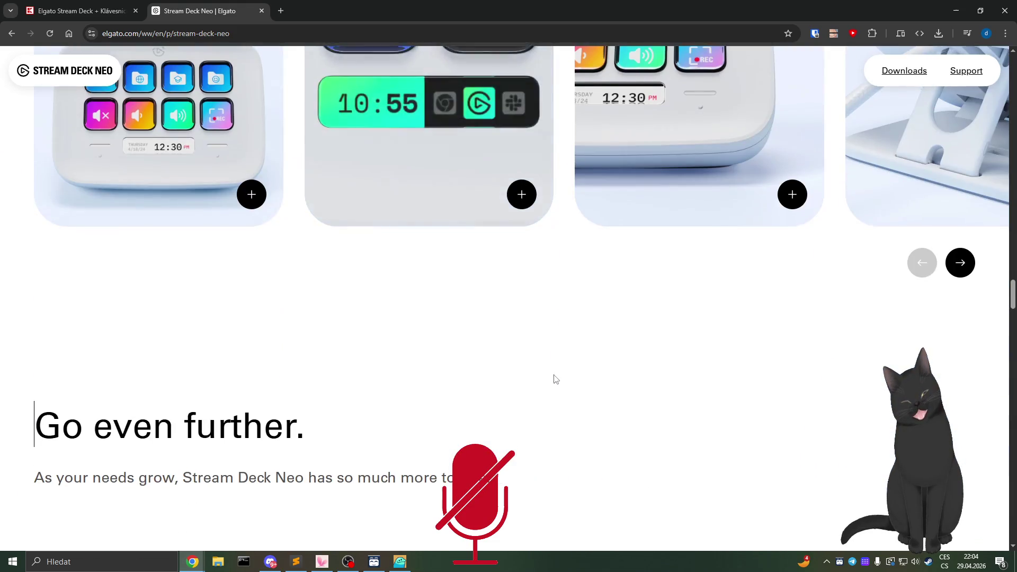
scroll(636, 470, up, 2)
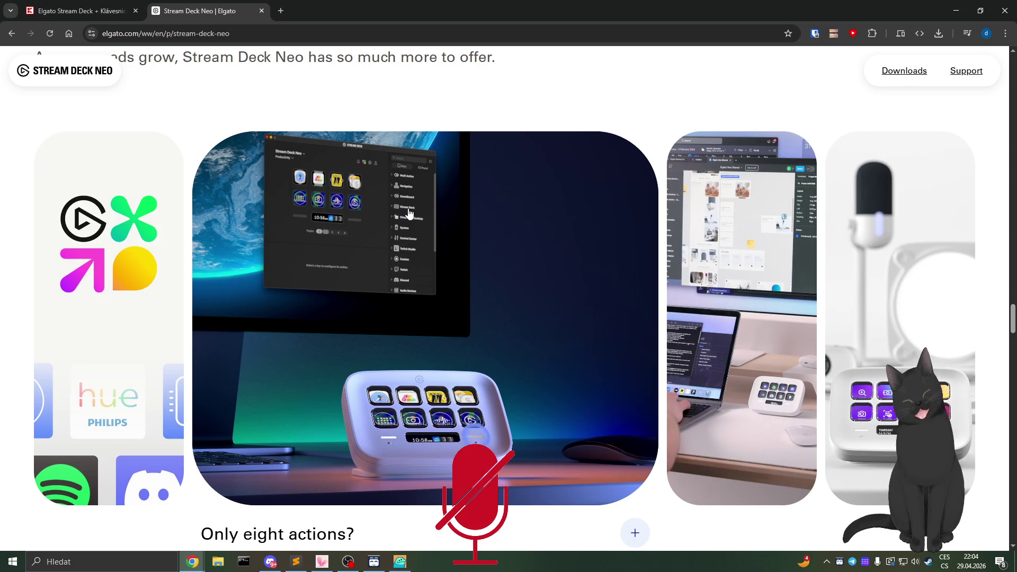
scroll(459, 204, down, 8)
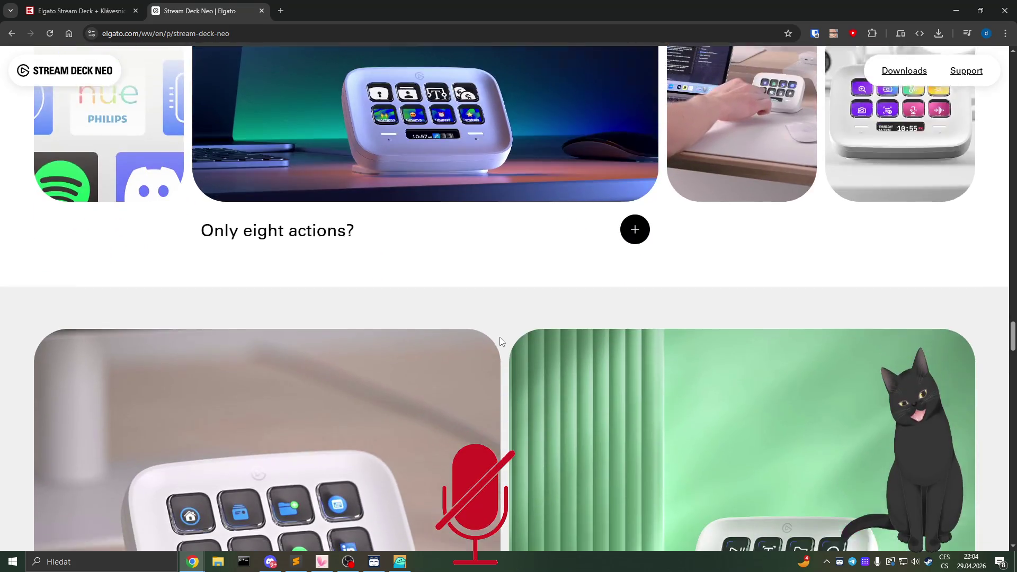
scroll(456, 212, down, 4)
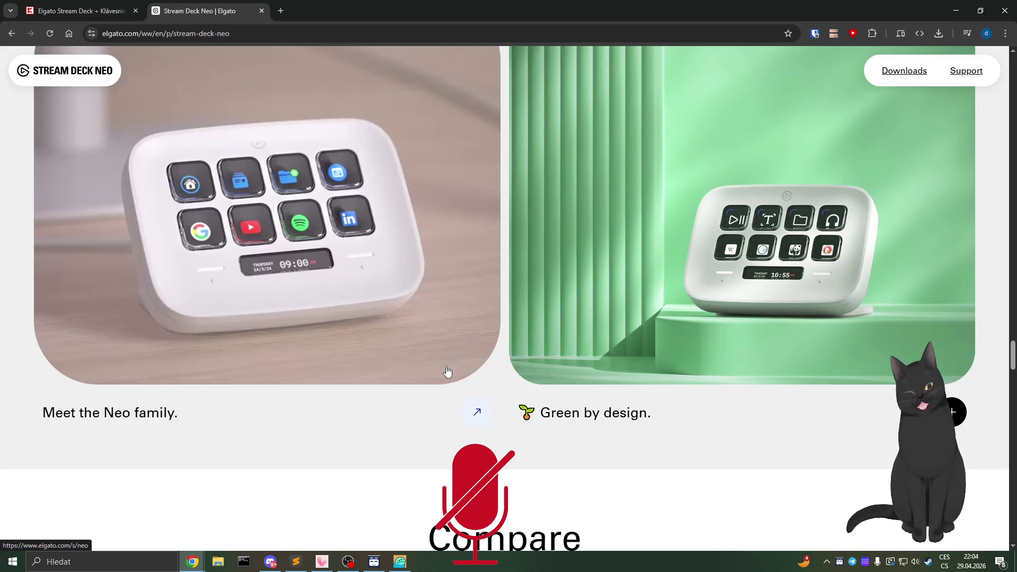
scroll(303, 337, down, 10)
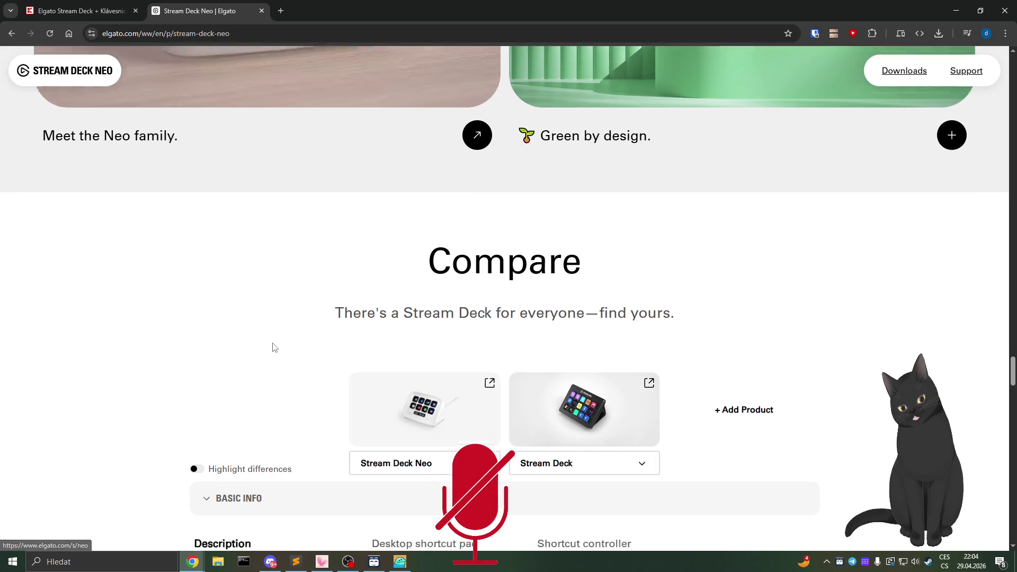
Scroll through the Compare table's Hardware and Software rows, then back to the page top
scroll(180, 339, up, 2)
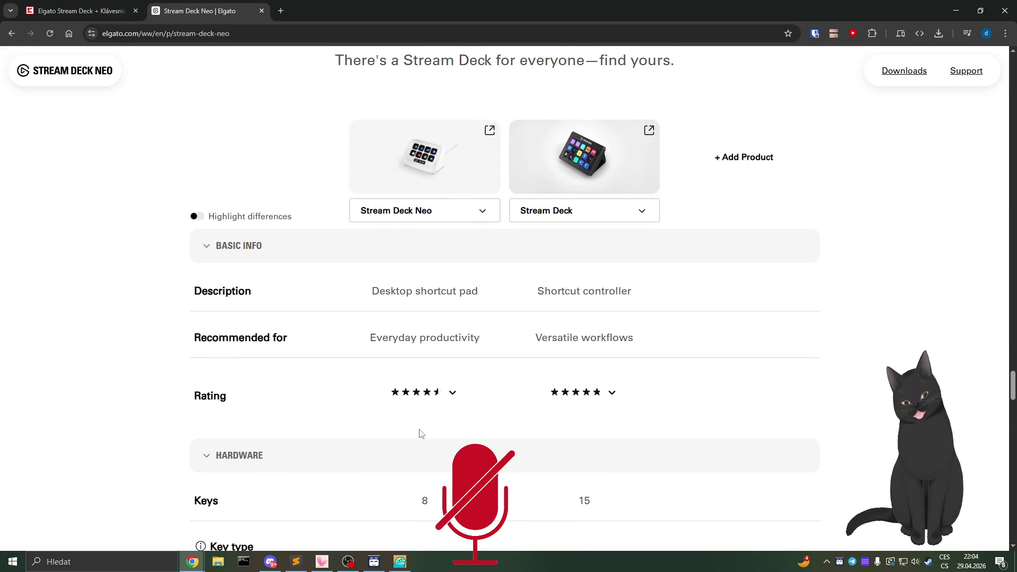
scroll(345, 400, down, 8)
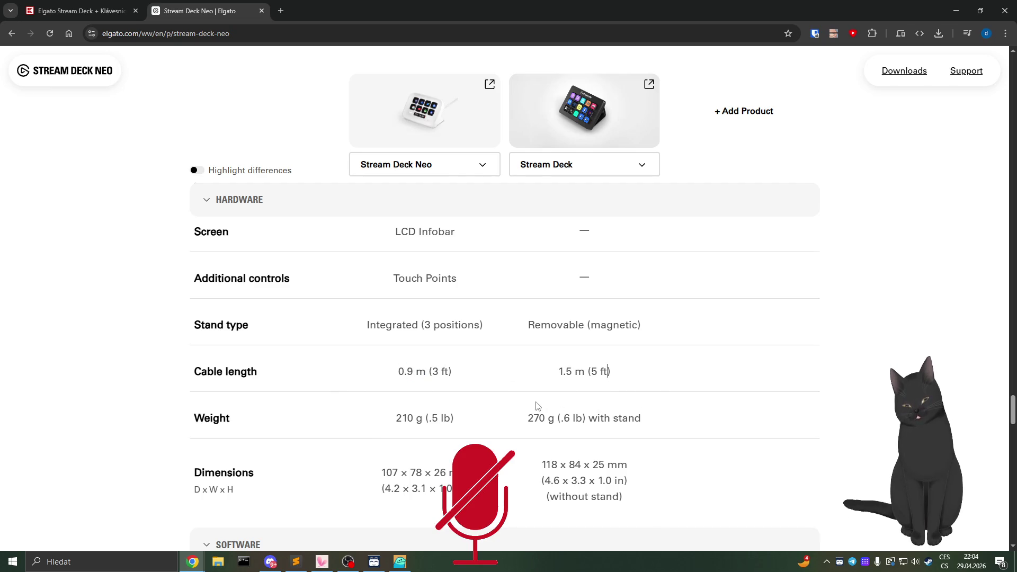
scroll(534, 406, down, 15)
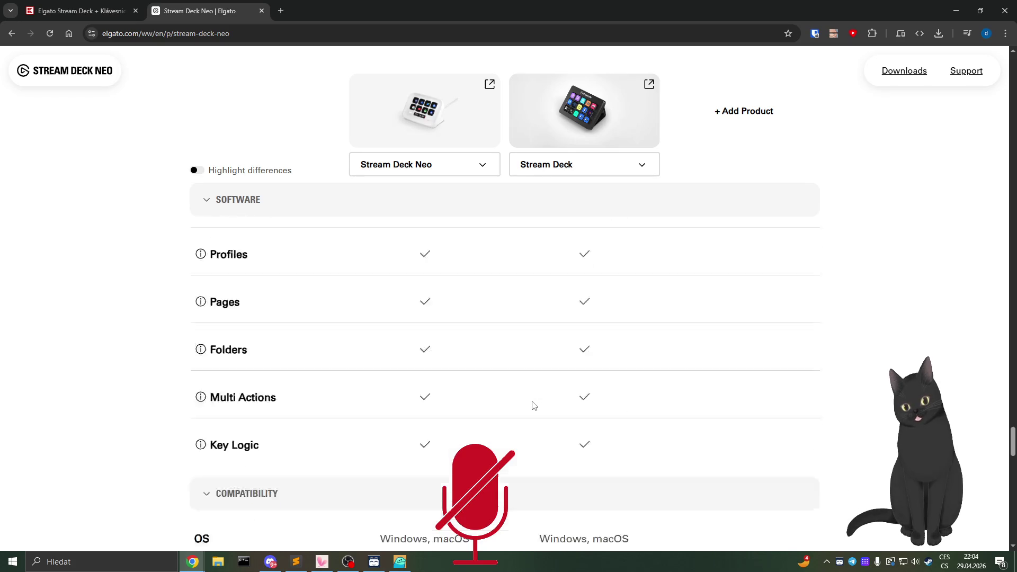
scroll(534, 406, up, 20)
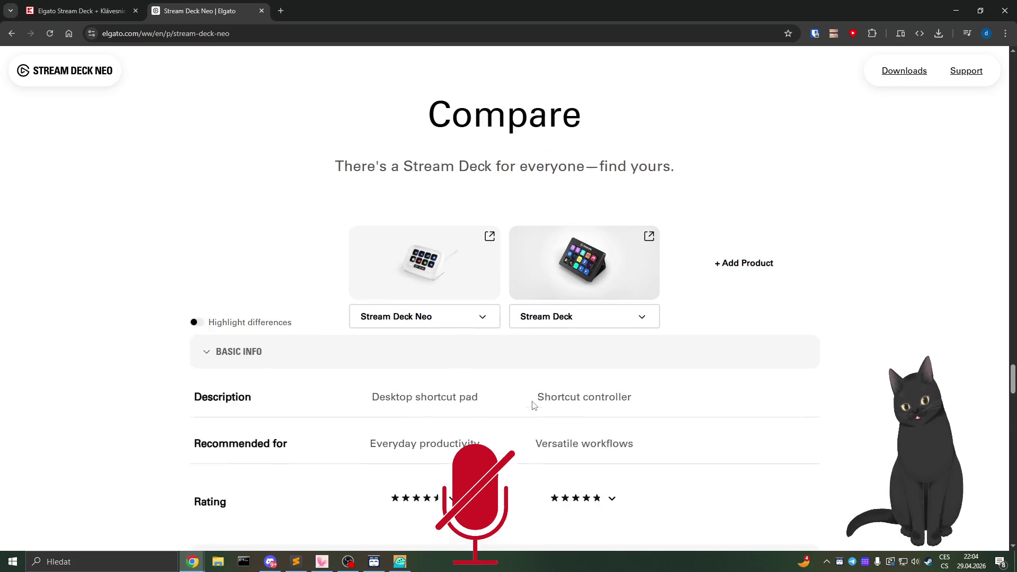
scroll(534, 406, up, 15)
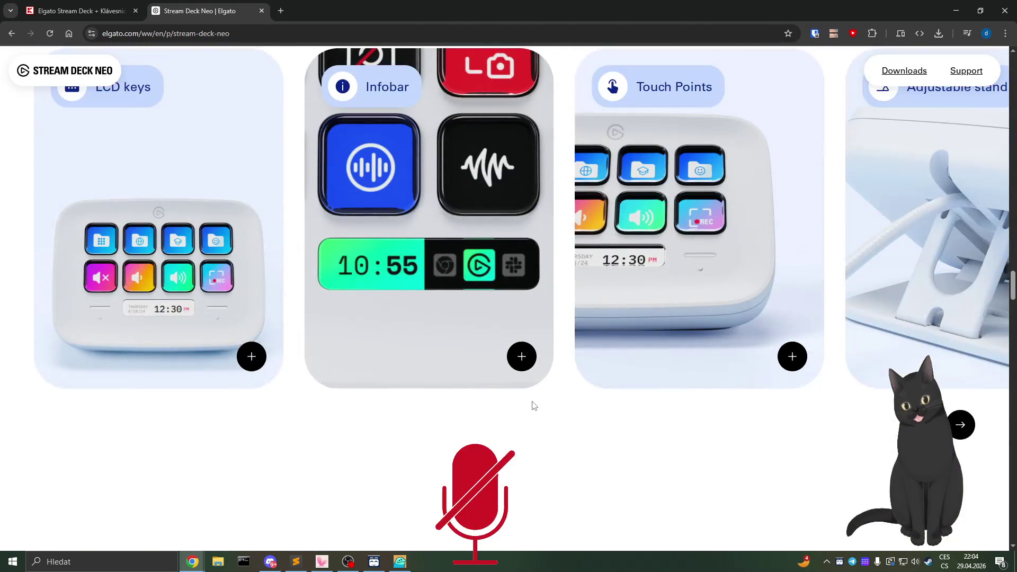
scroll(532, 406, down, 5)
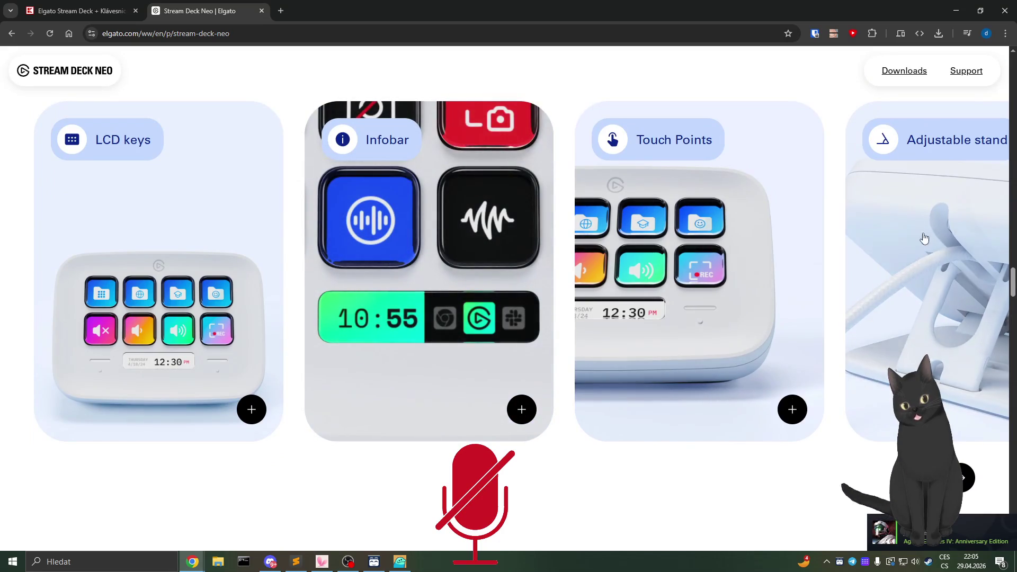
scroll(828, 159, up, 20)
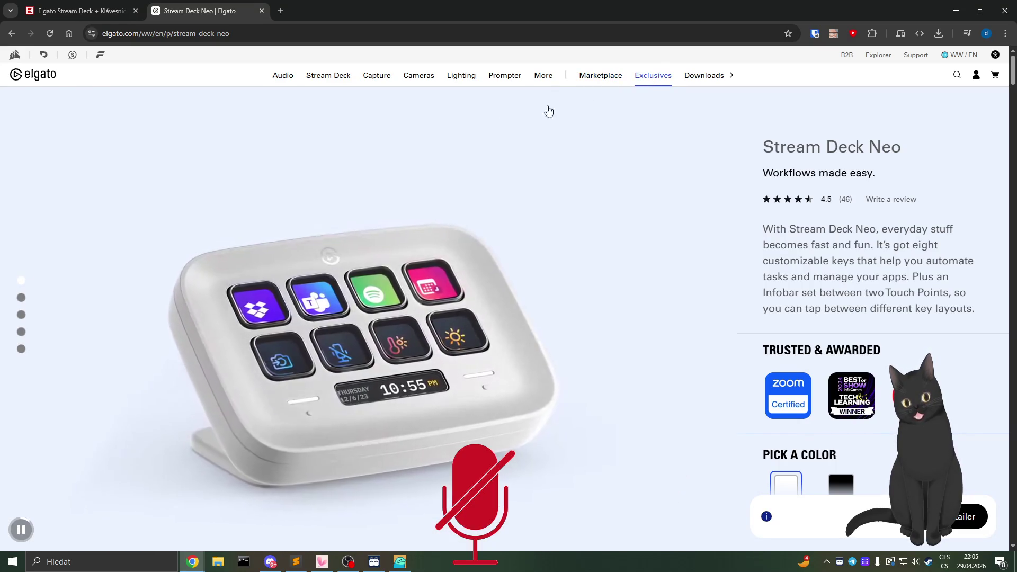
Glance at Elgato's Audio menu, then open the Prompter teleprompter page from the Prompter menu
click(293, 83)
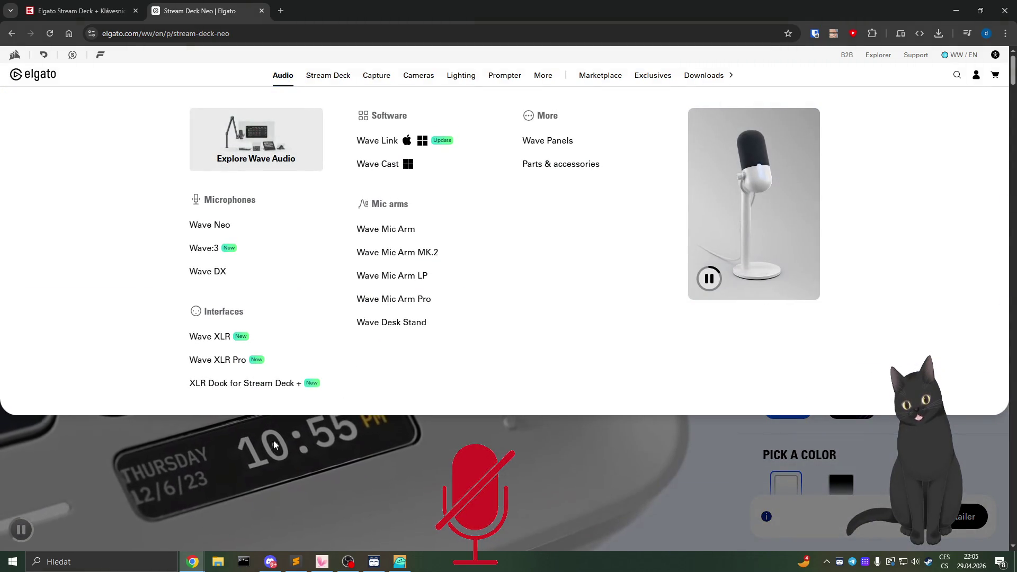
click(273, 440)
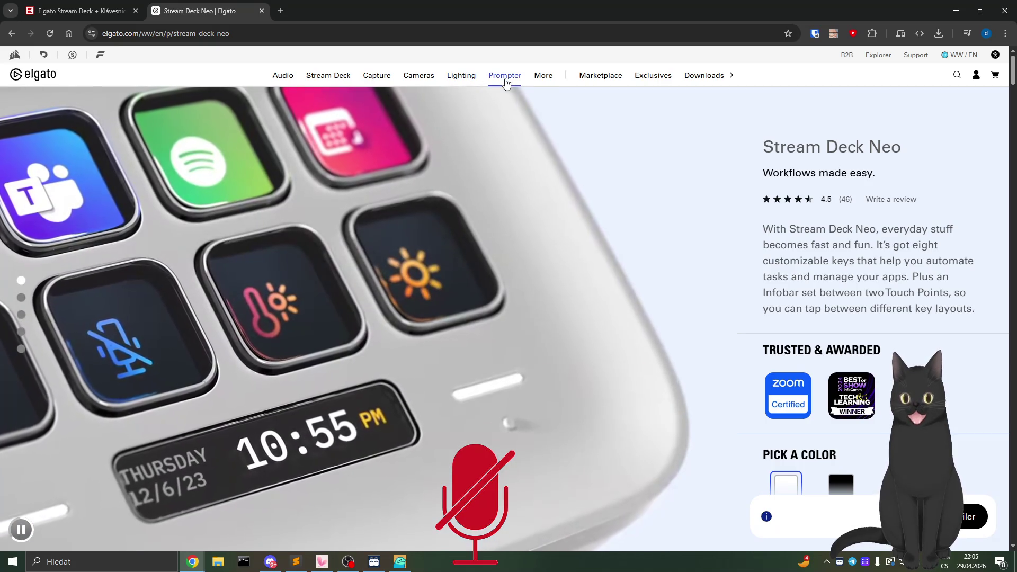
mouse_move(502, 79)
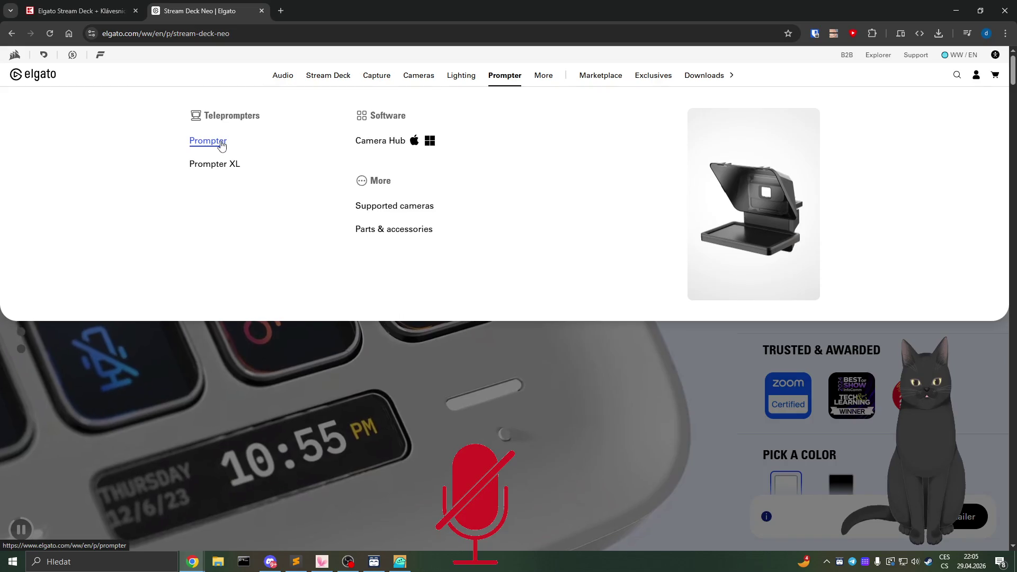
click(222, 143)
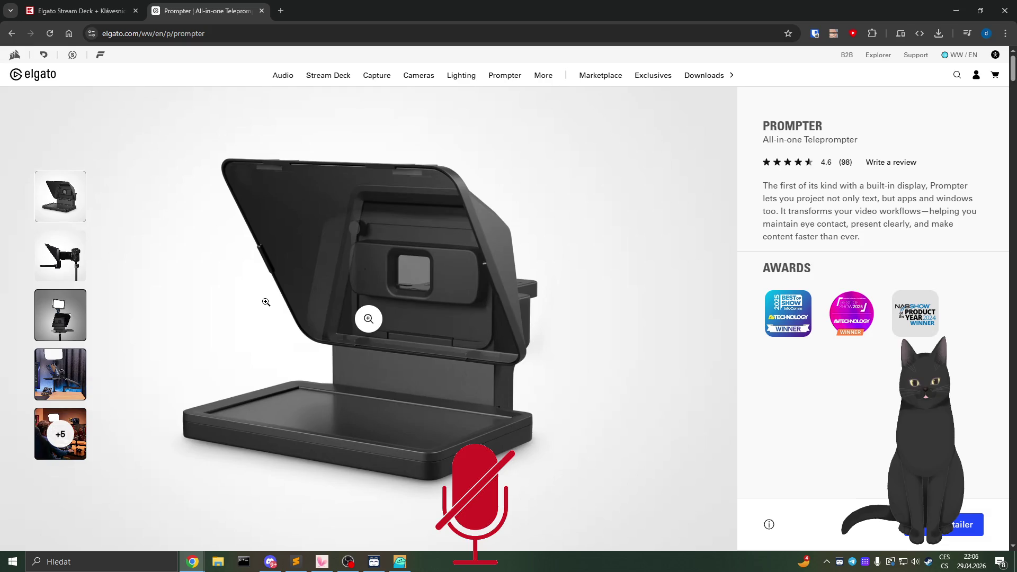
Scroll down the Prompter page and back up, then close its tab to return to Kaufland
scroll(266, 302, down, 5)
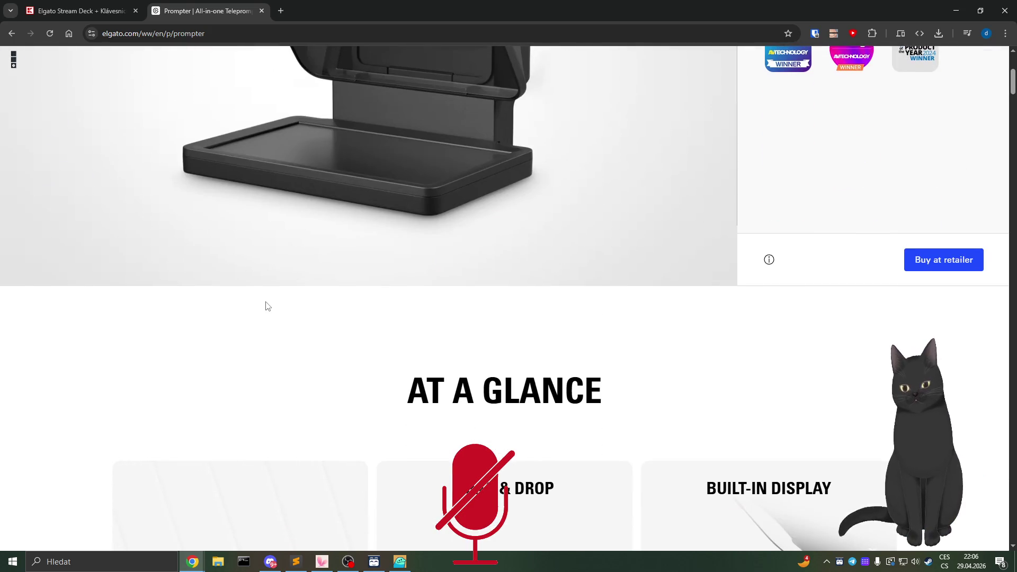
scroll(266, 302, down, 5)
scroll(119, 314, down, 4)
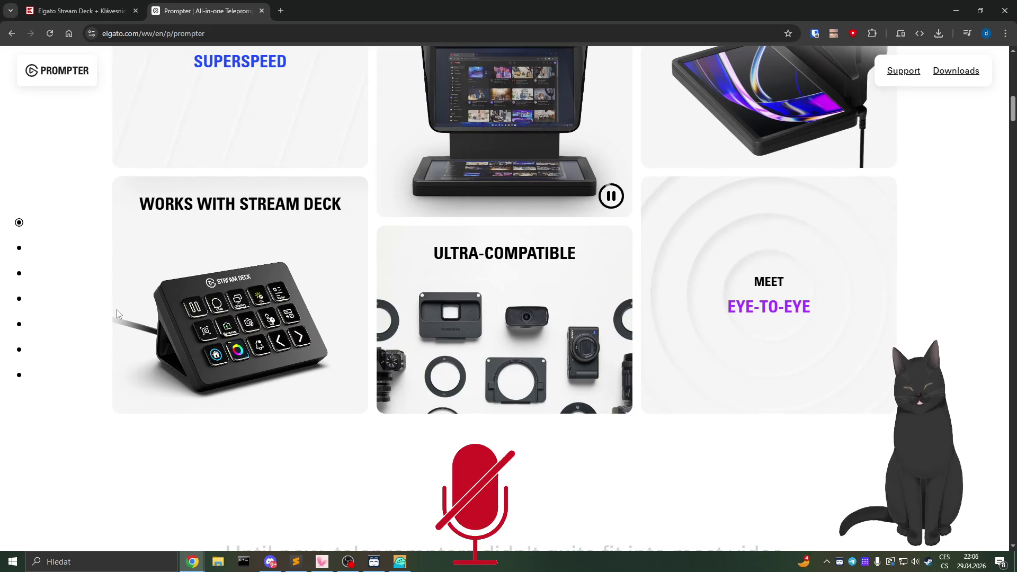
scroll(116, 309, down, 13)
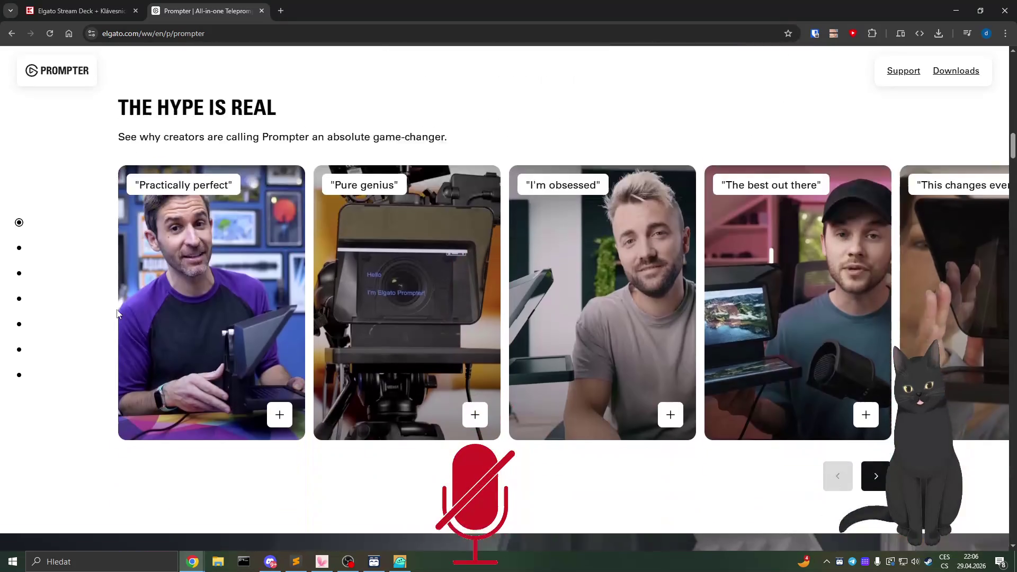
scroll(144, 326, down, 1)
scroll(81, 260, down, 10)
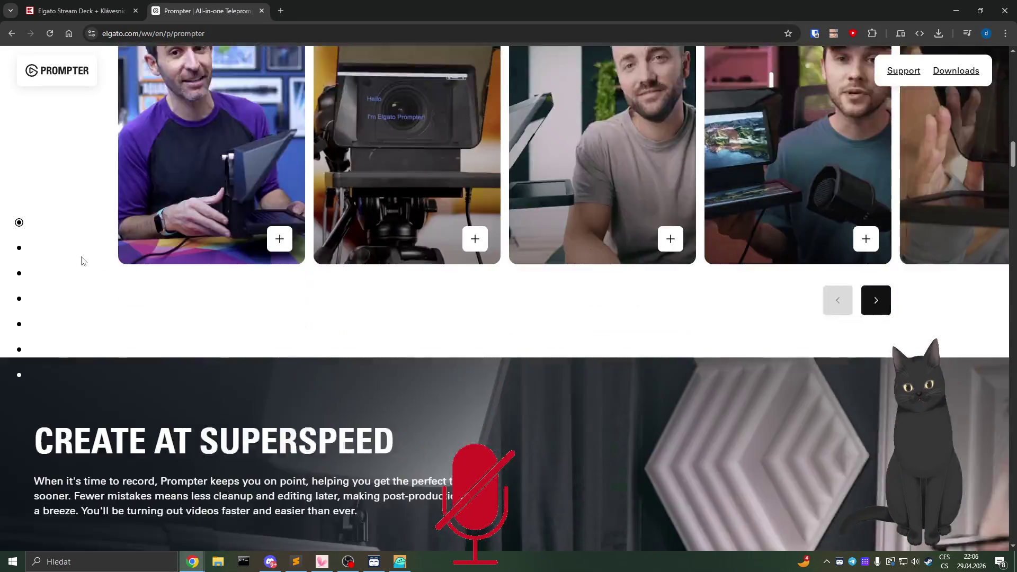
scroll(216, 375, up, 20)
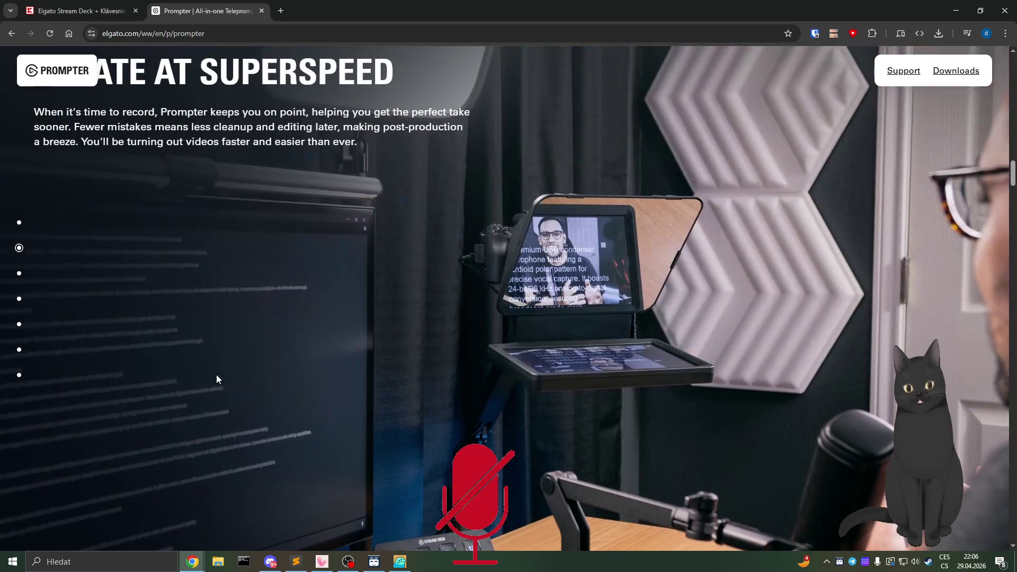
scroll(216, 375, up, 5)
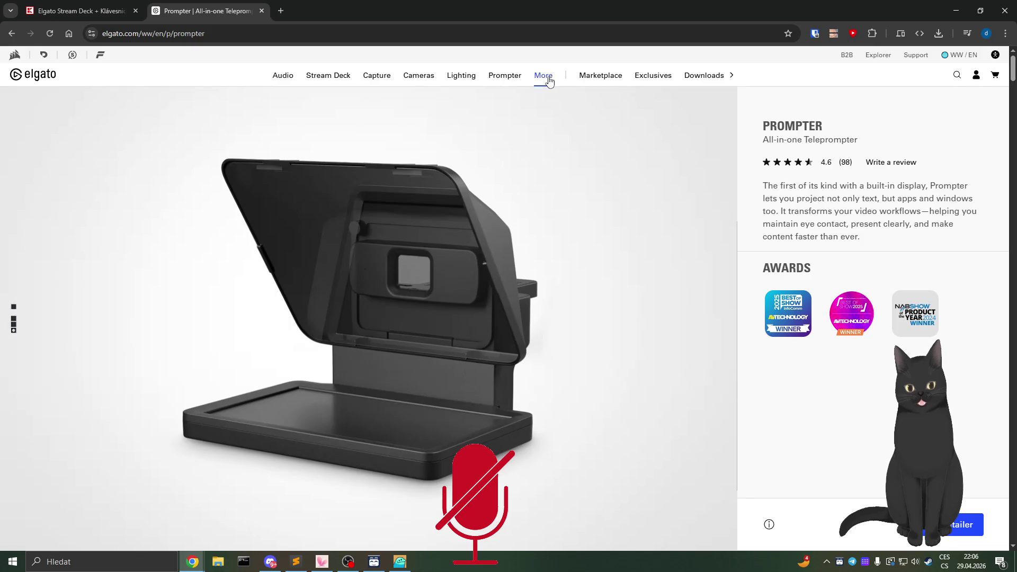
mouse_move(545, 79)
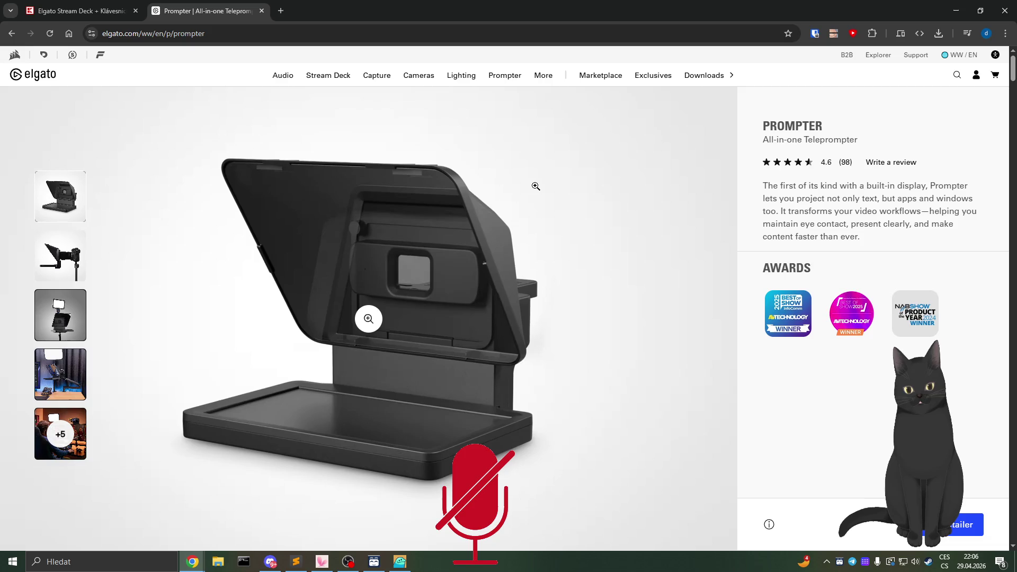
click(262, 11)
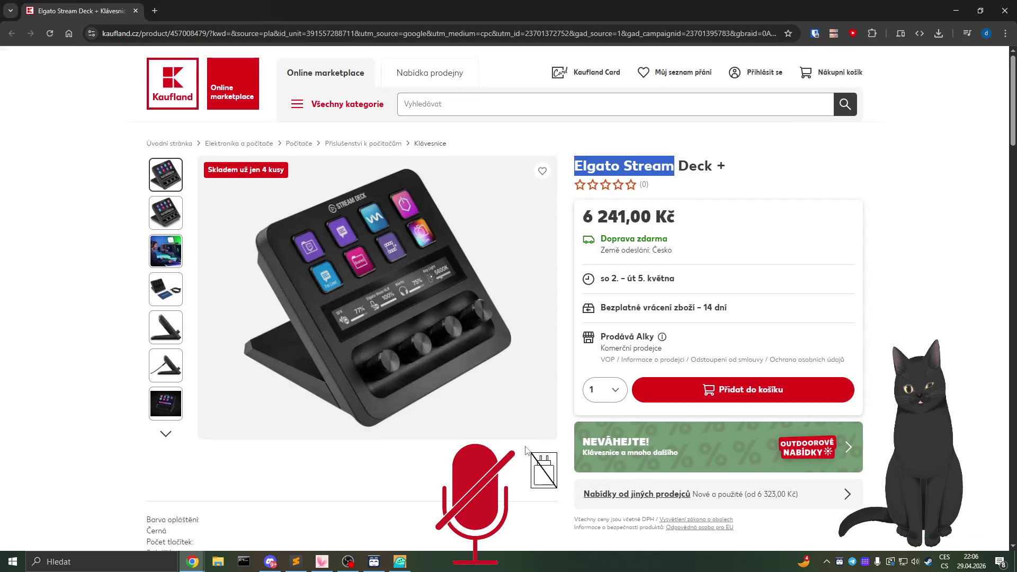
Switch from Chrome to the full-screen Everything is Crab game from the taskbar
click(401, 563)
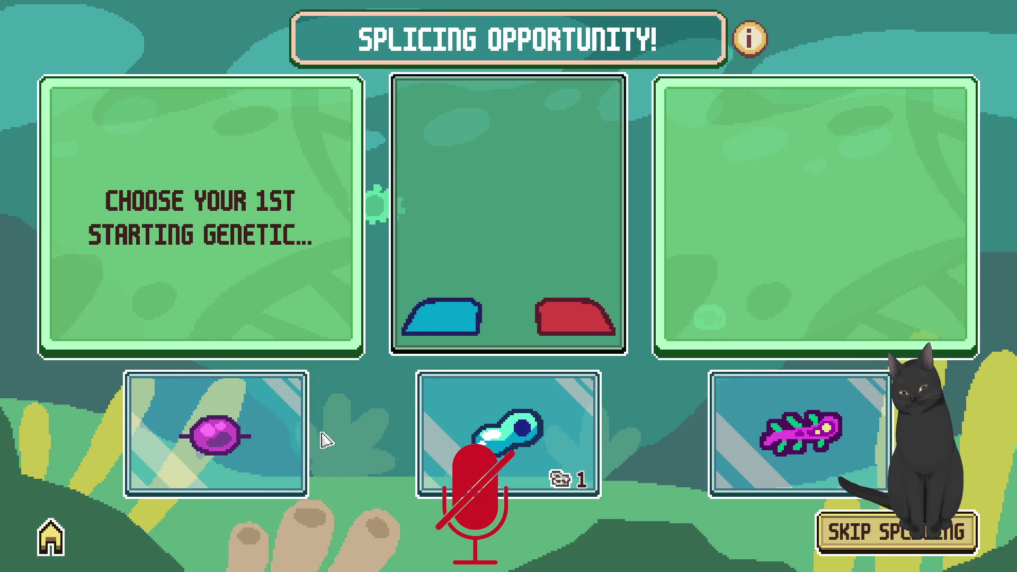
Read the genetic cards, take Minimalist first, then pick the middle Standard genetic to finish splicing
mouse_move(743, 432)
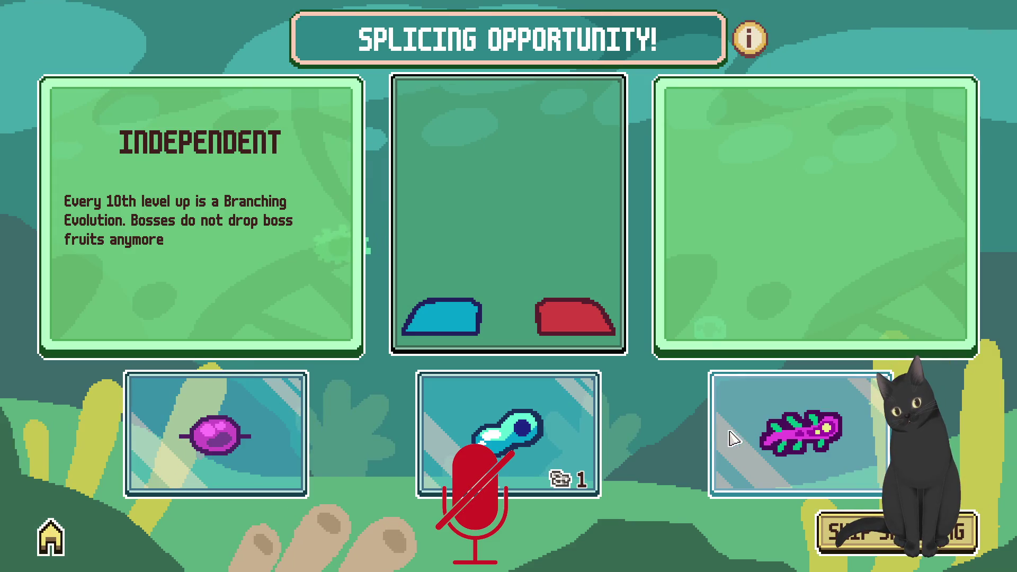
mouse_move(255, 439)
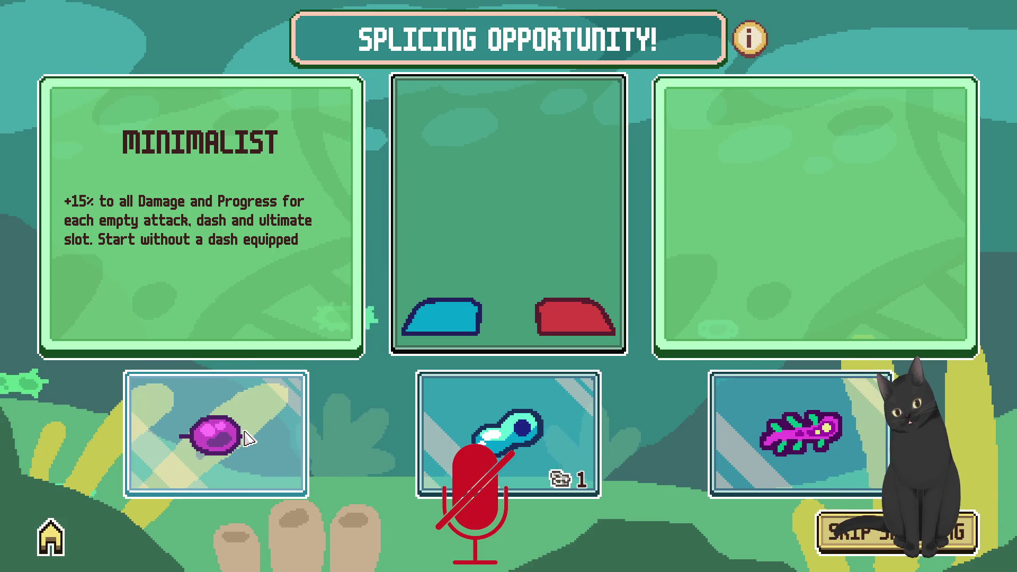
click(244, 433)
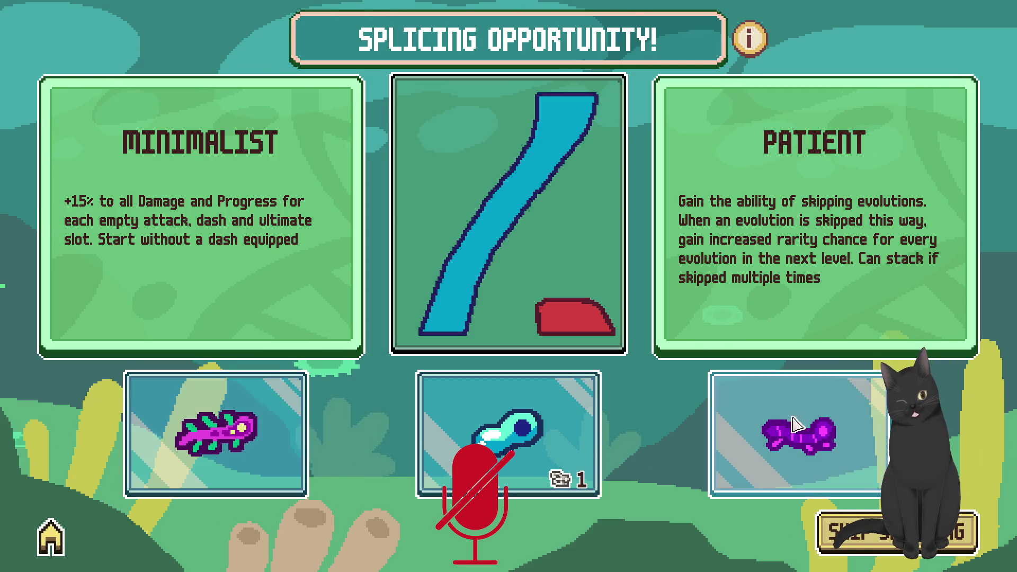
click(578, 437)
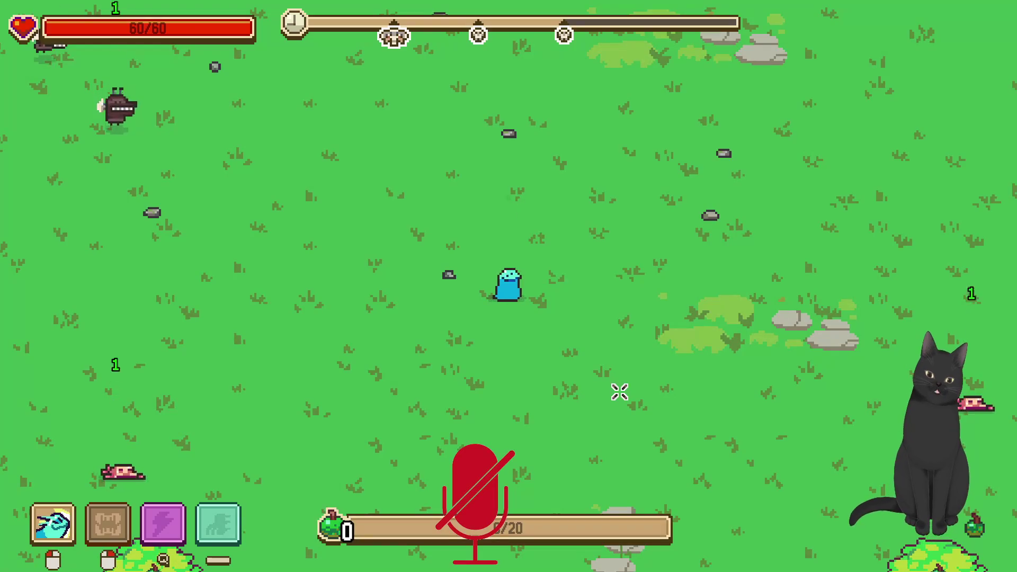
Walk the blue creature down, right past the trees, then up, defeating enemies for XP
key(s)
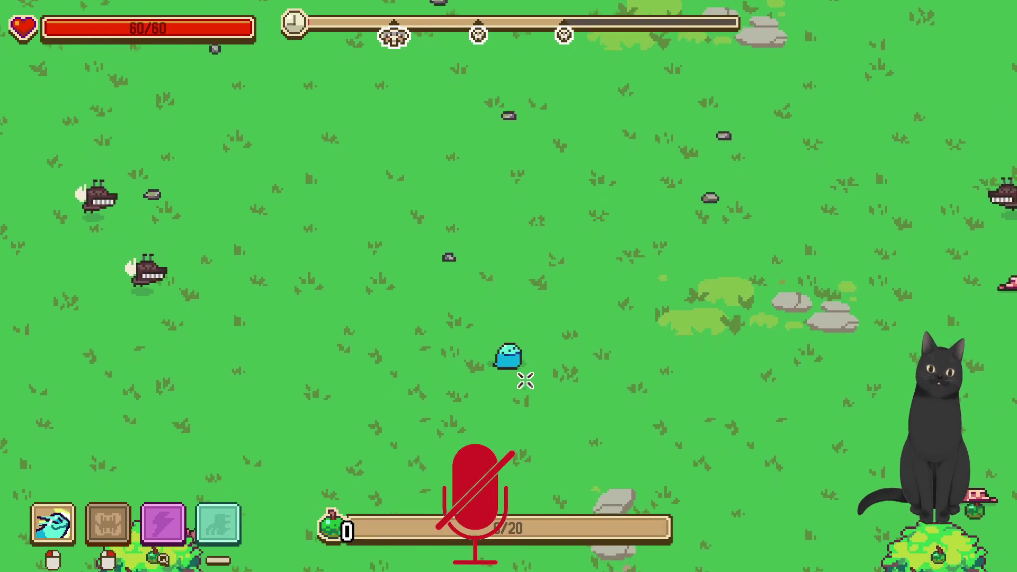
key(d)
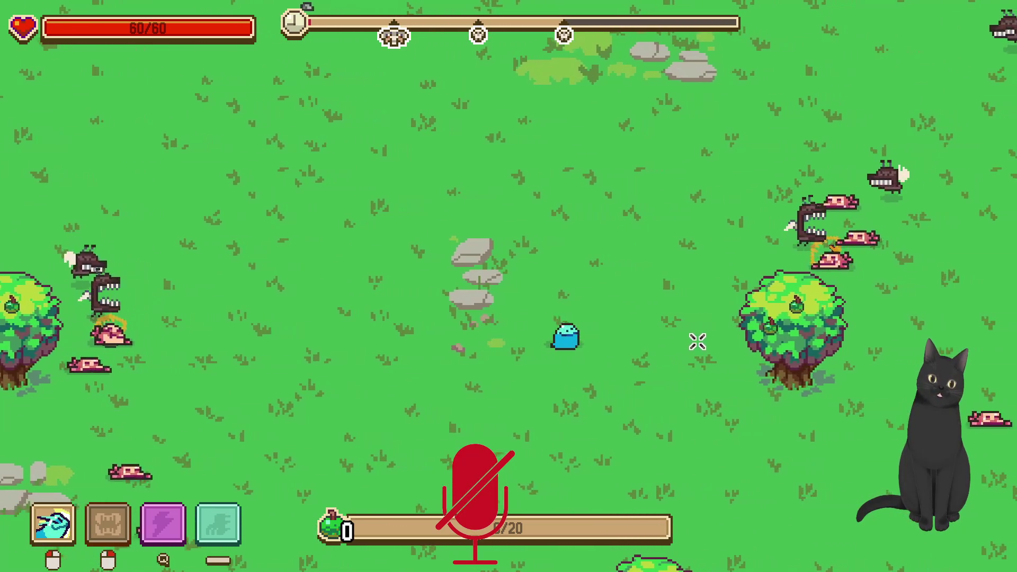
key(d)
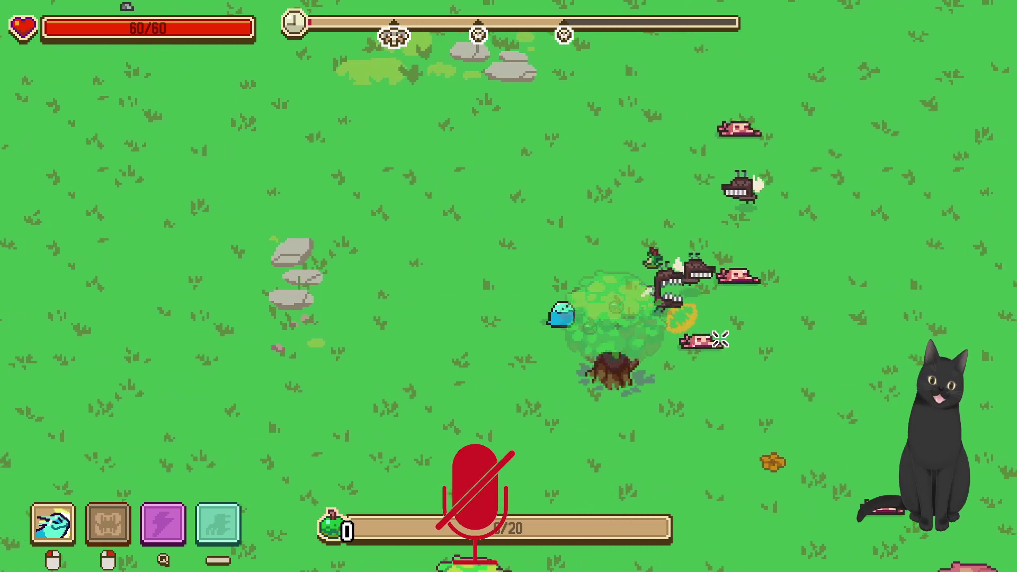
key(d)
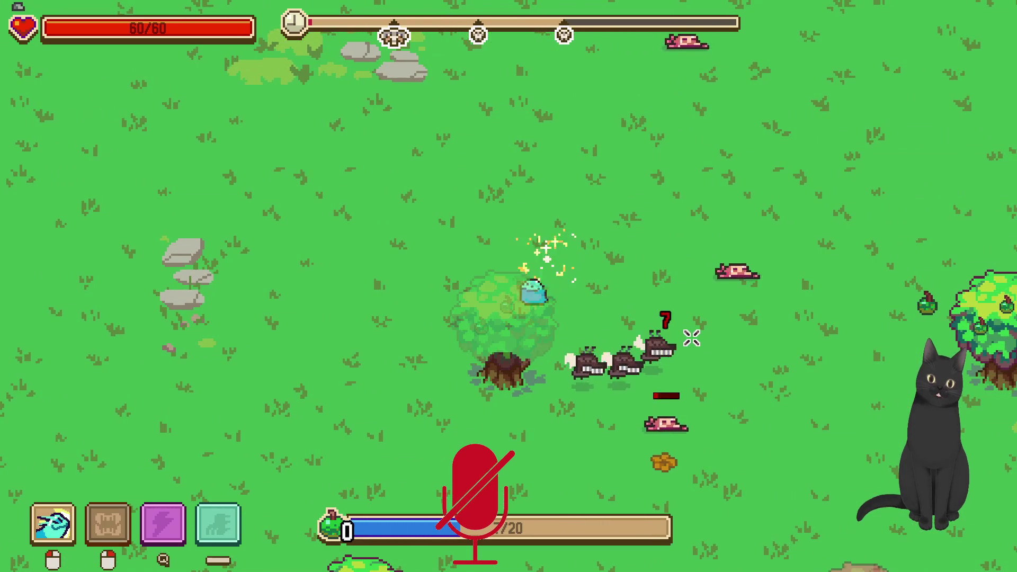
key(d)
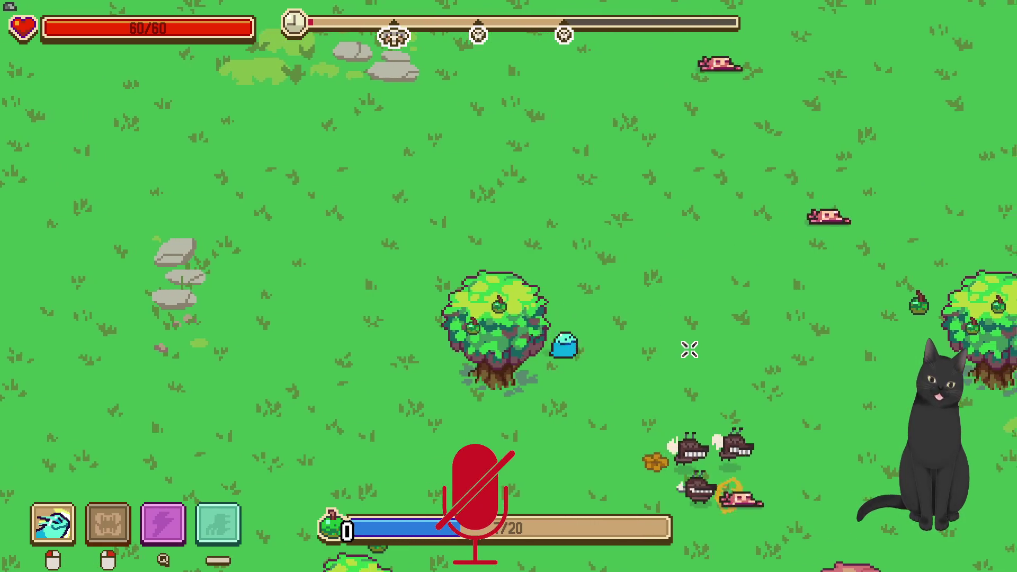
key(d)
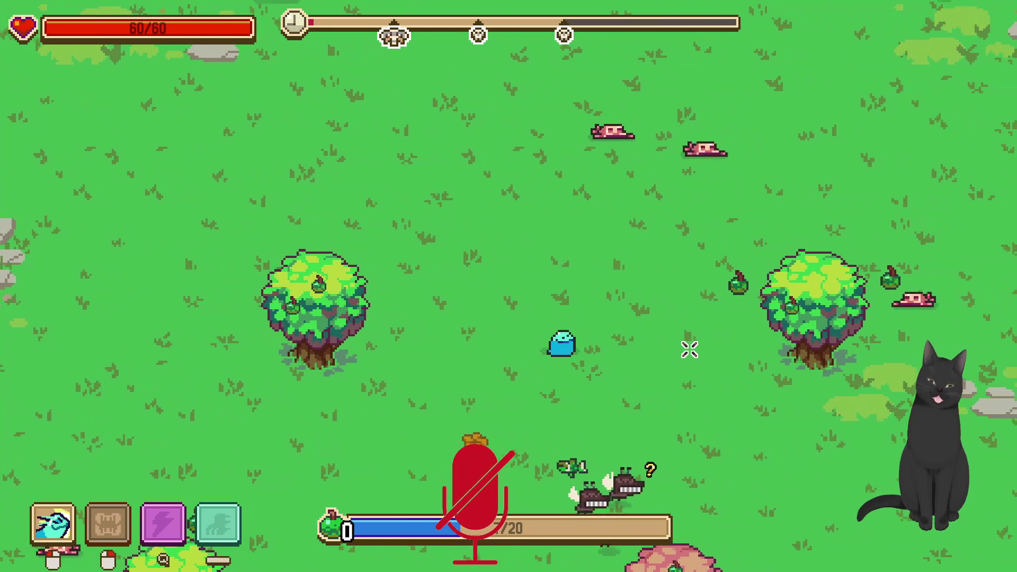
key(d)
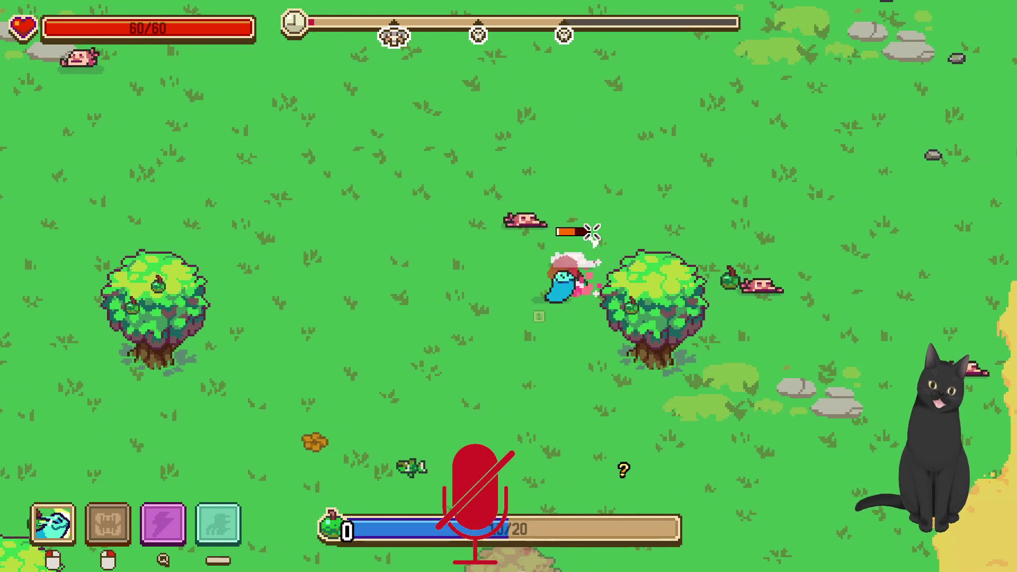
key(w)
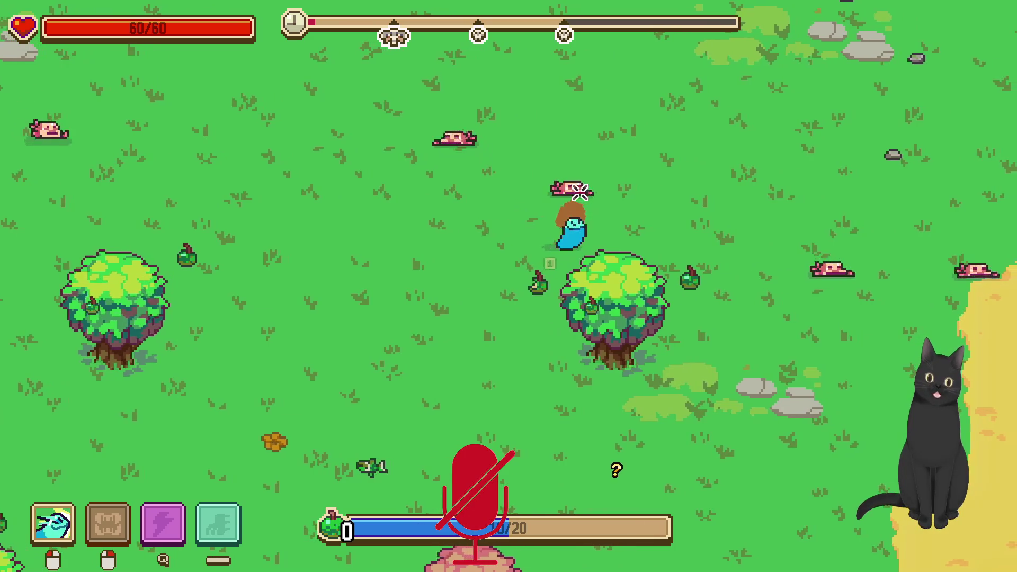
key(d)
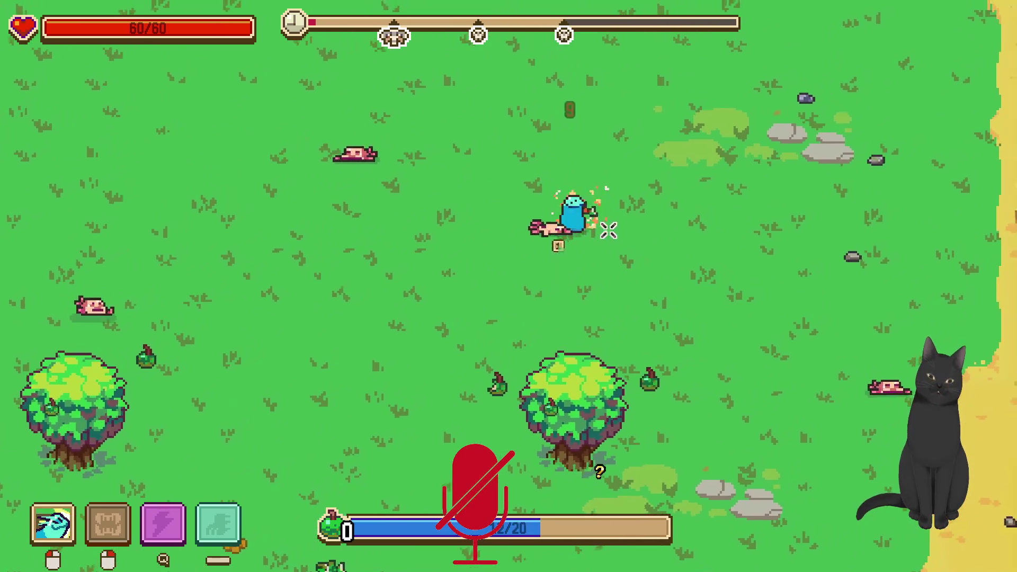
key(w)
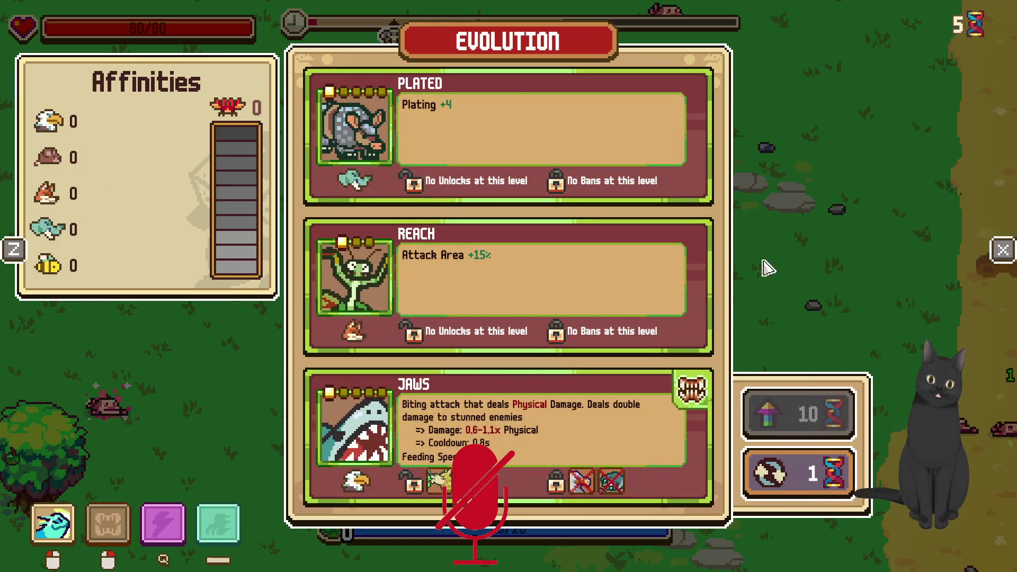
Choose the Reach evolution and walk the creature around the tree
click(624, 272)
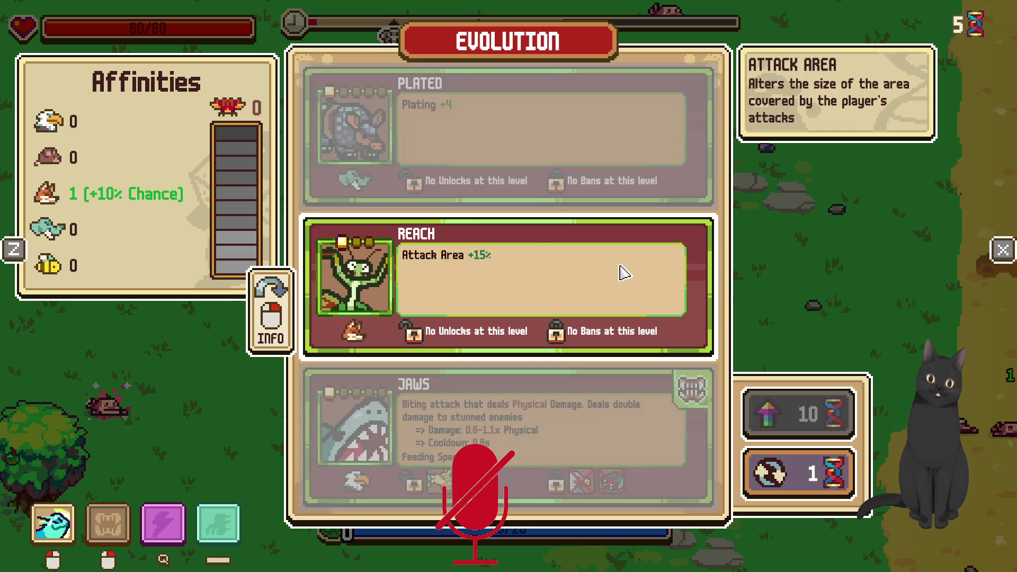
key(s)
key(d)
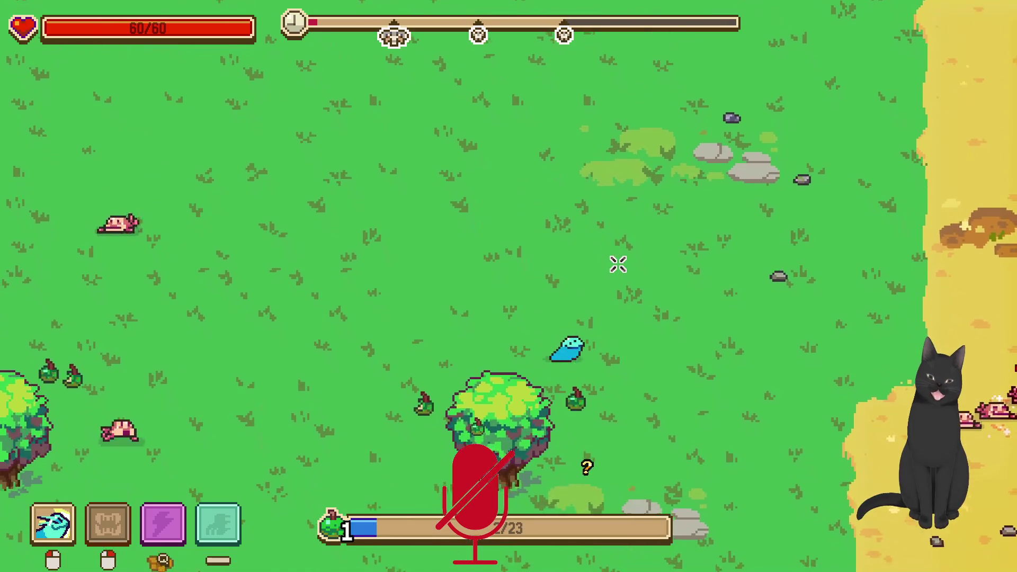
key(w)
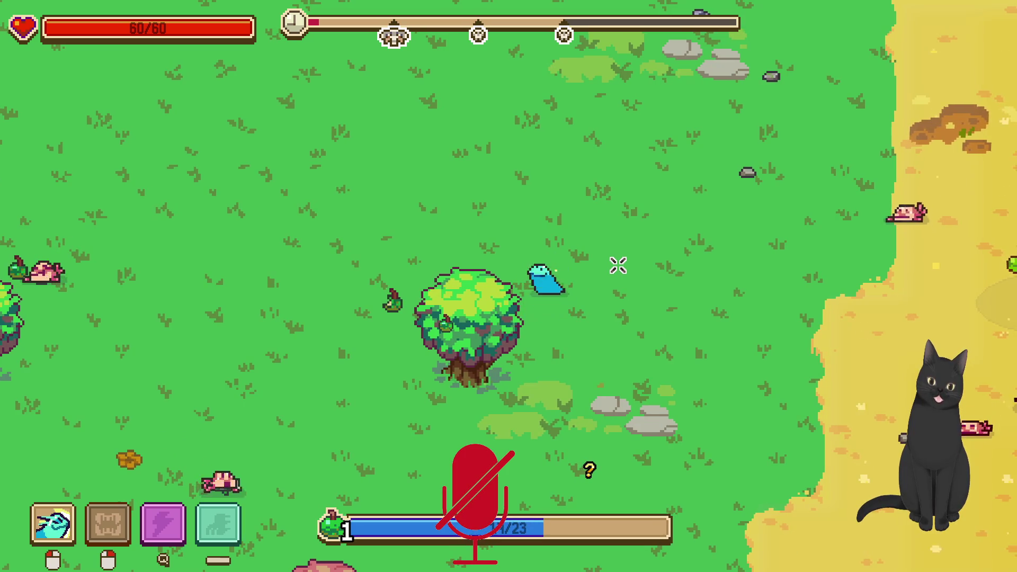
key(a)
key(a)
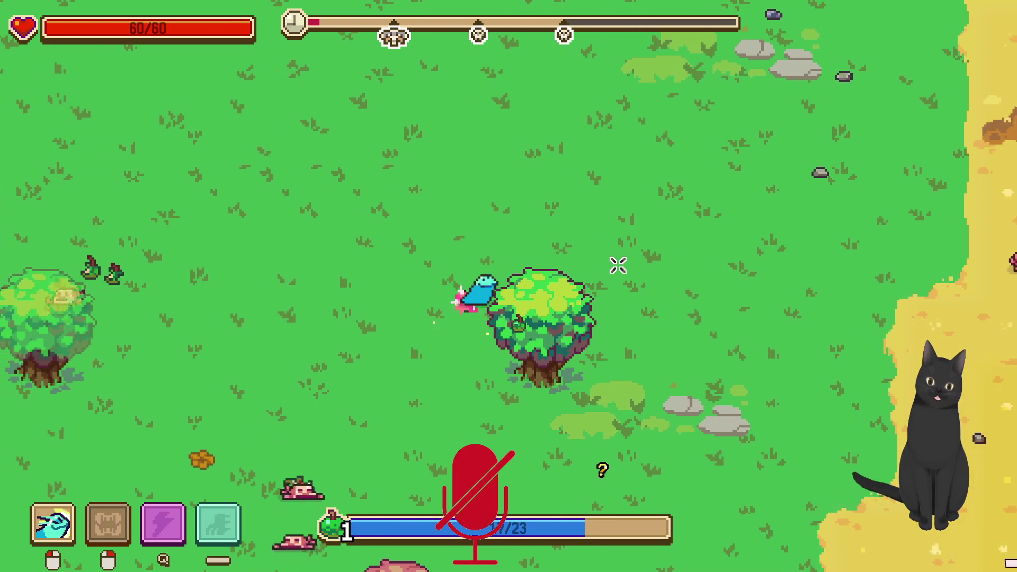
Reveal the hidden middle evolution option and choose Stomach
key(Tab)
click(629, 283)
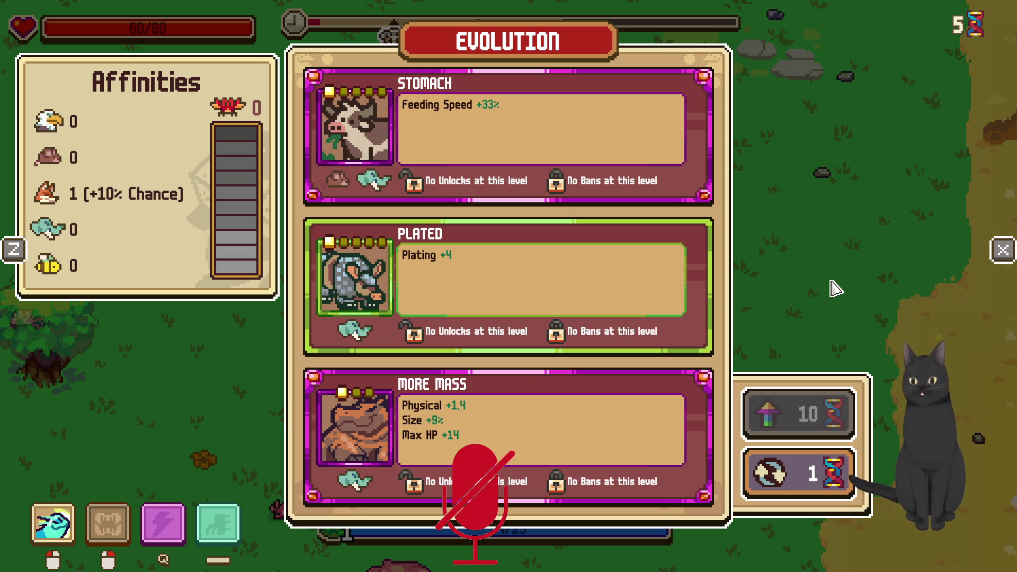
click(540, 138)
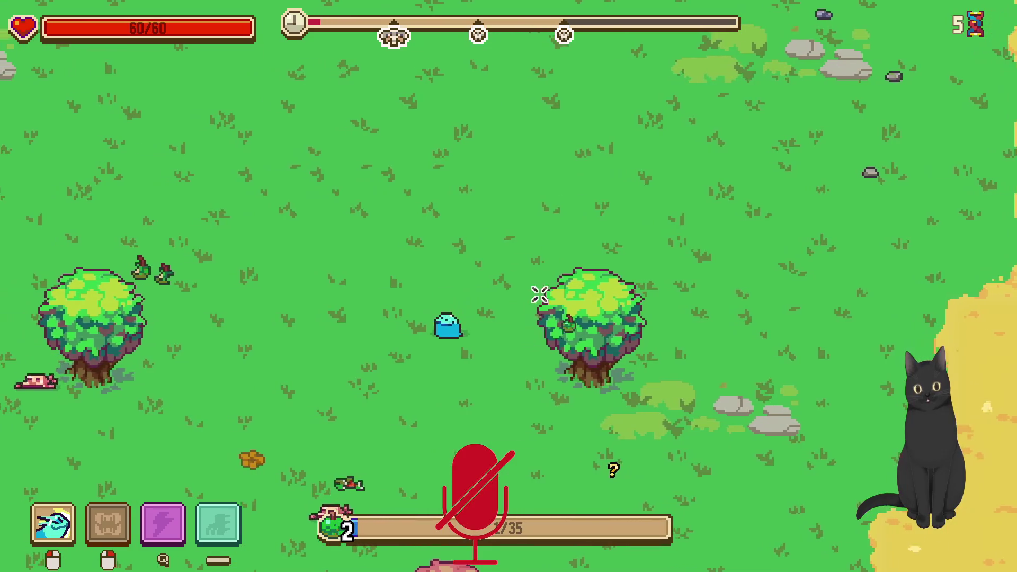
Walk down the meadow eating food, peek at the stats overview, then head north-east feeding
key(a)
key(s)
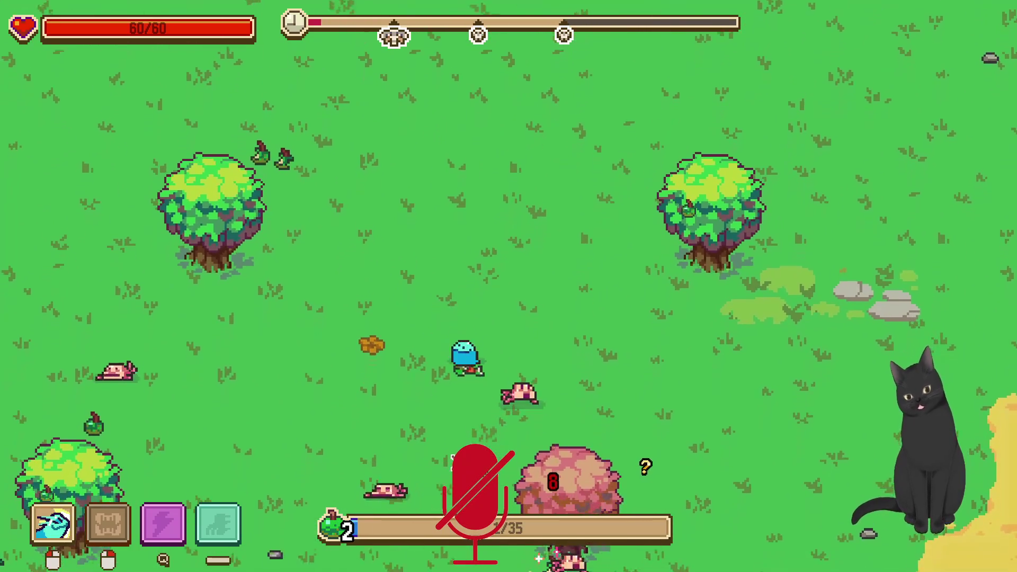
key(s)
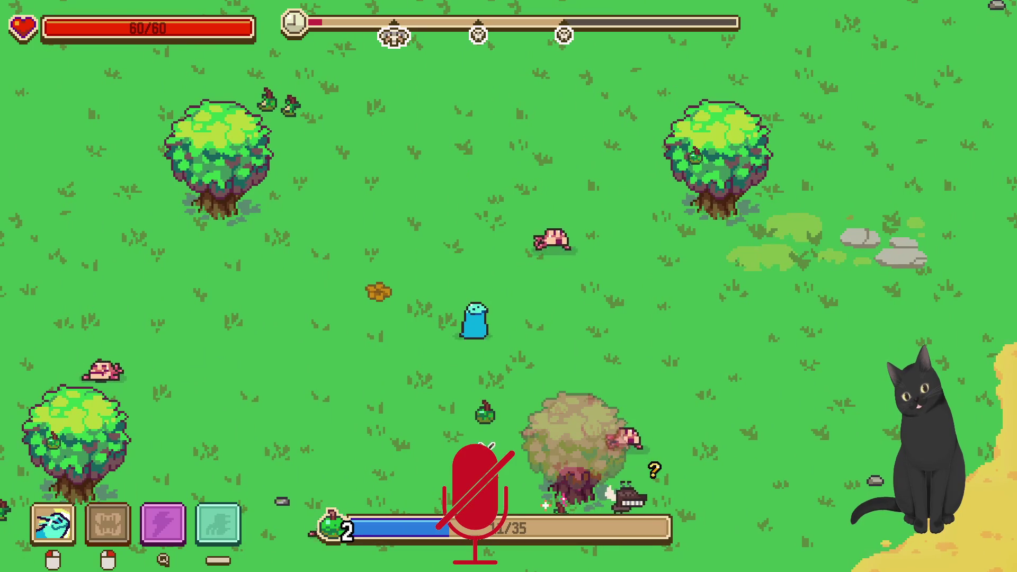
key(s)
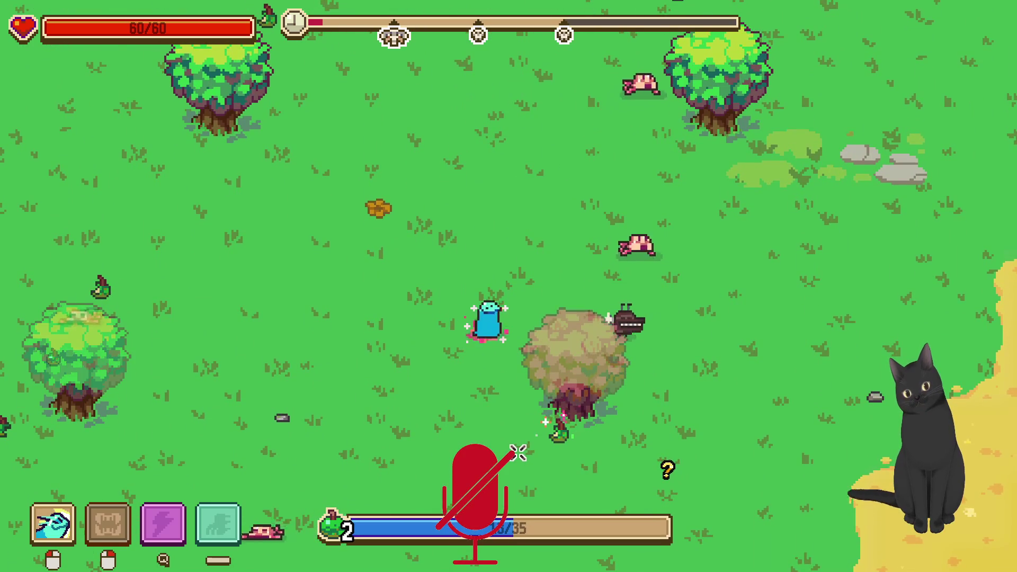
key(Tab)
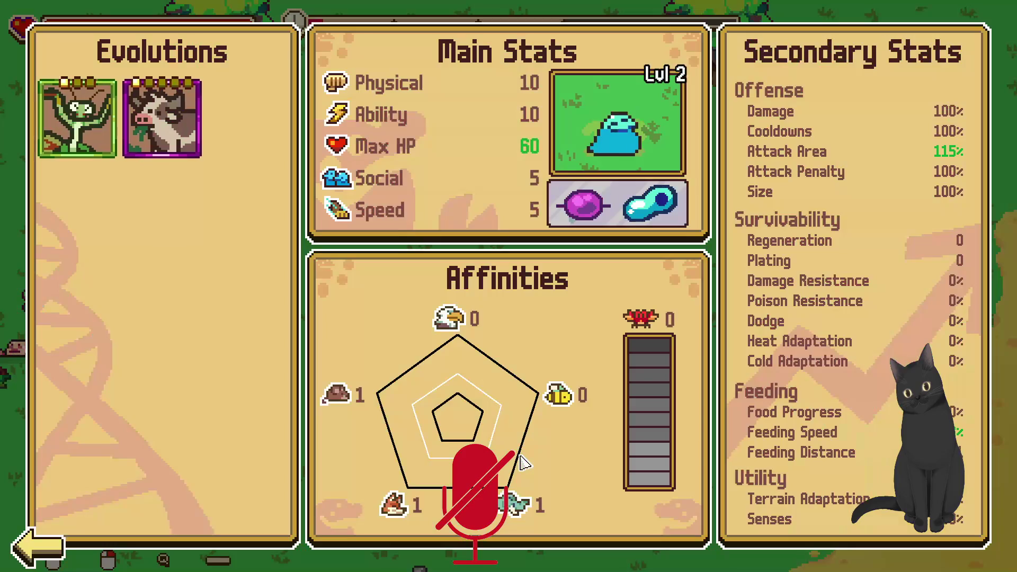
key(Tab)
key(s)
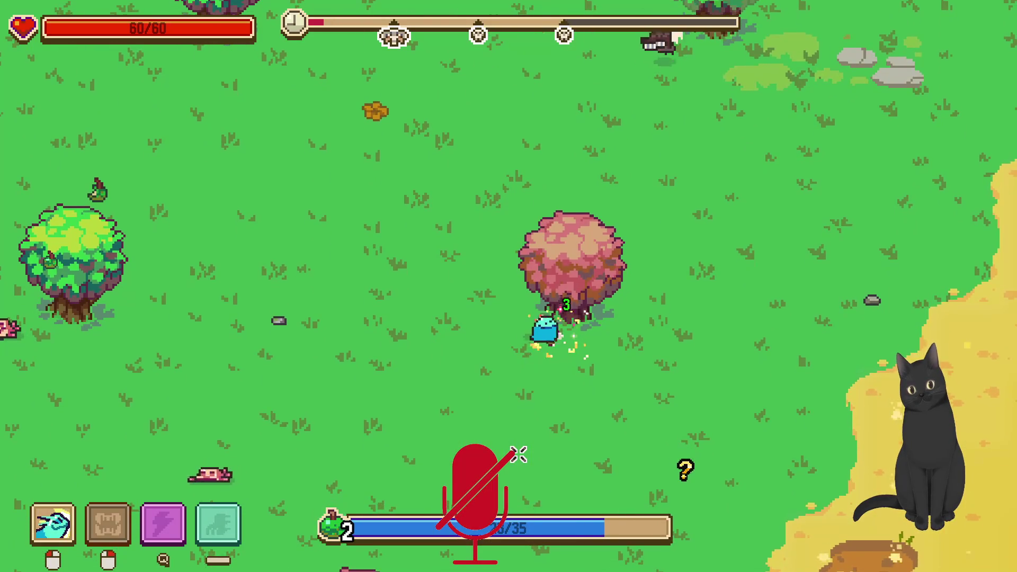
key(w)
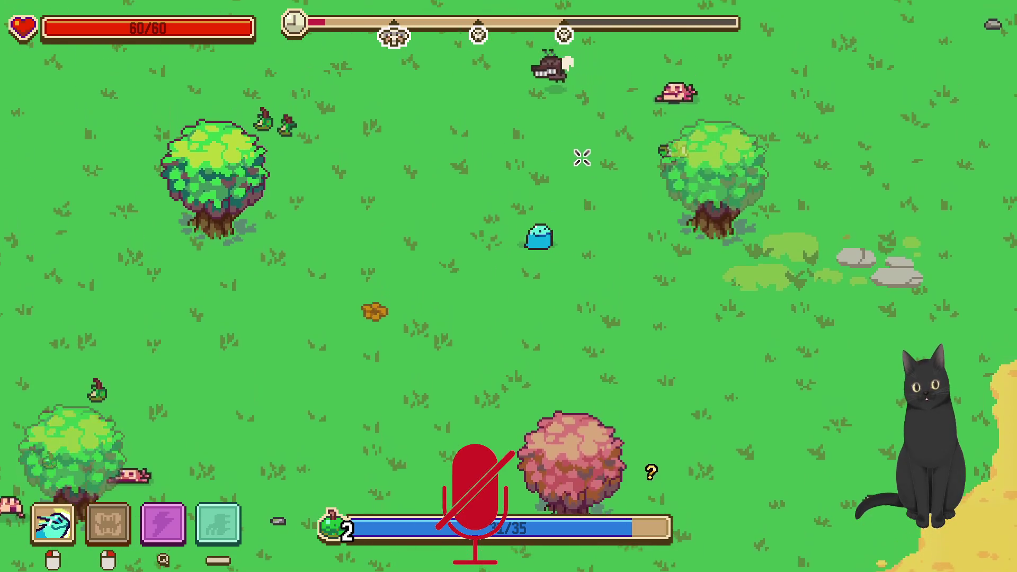
key(d)
key(d)
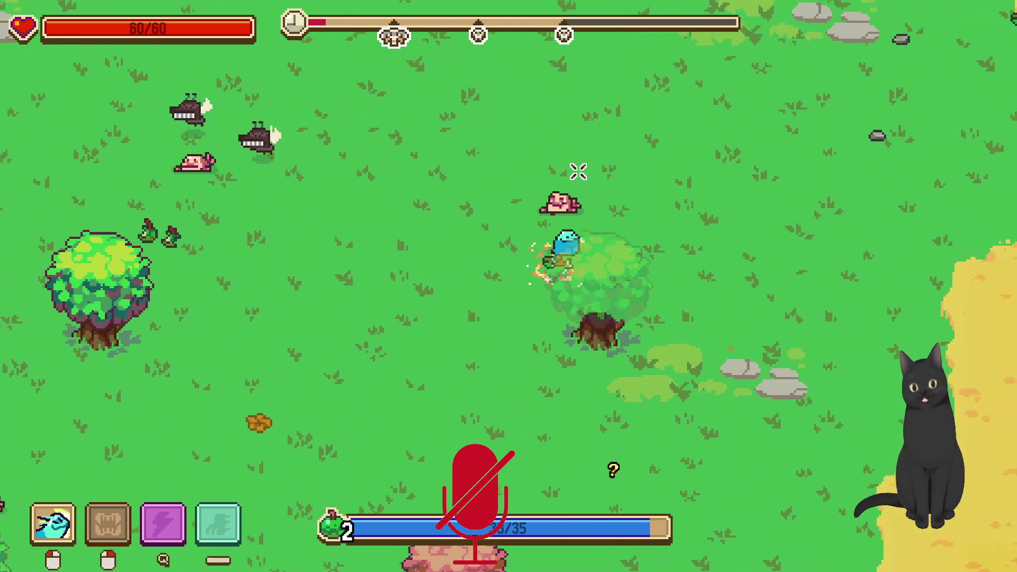
key(Tab)
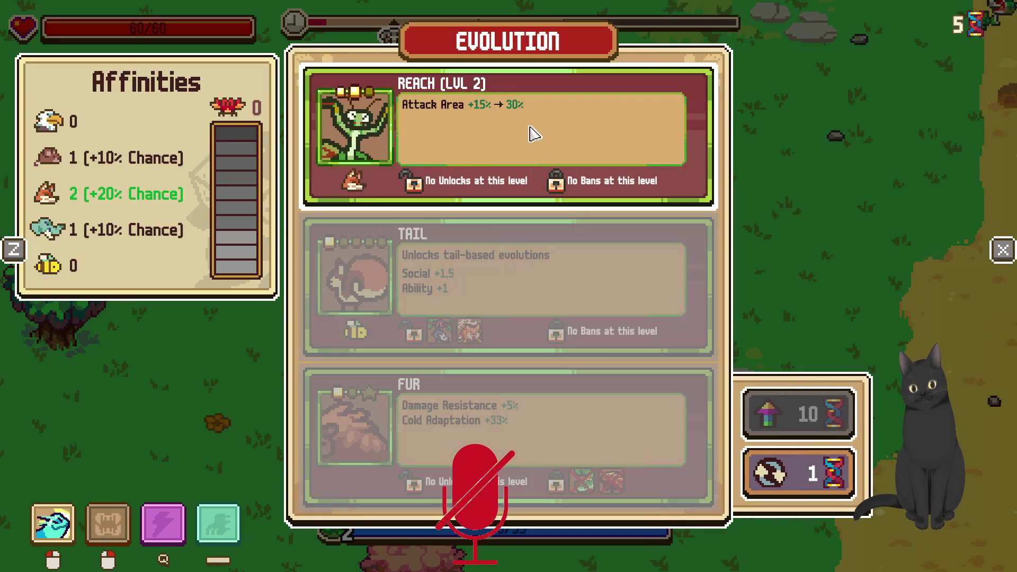
Take Reach Lvl 2, then walk north and west fighting the pink enemies
key(Tab)
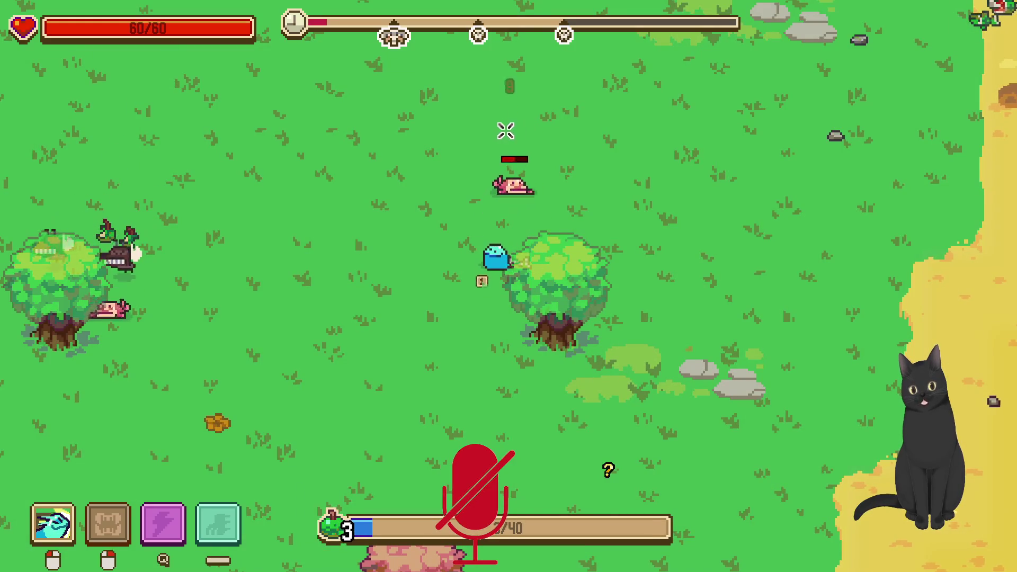
key(w)
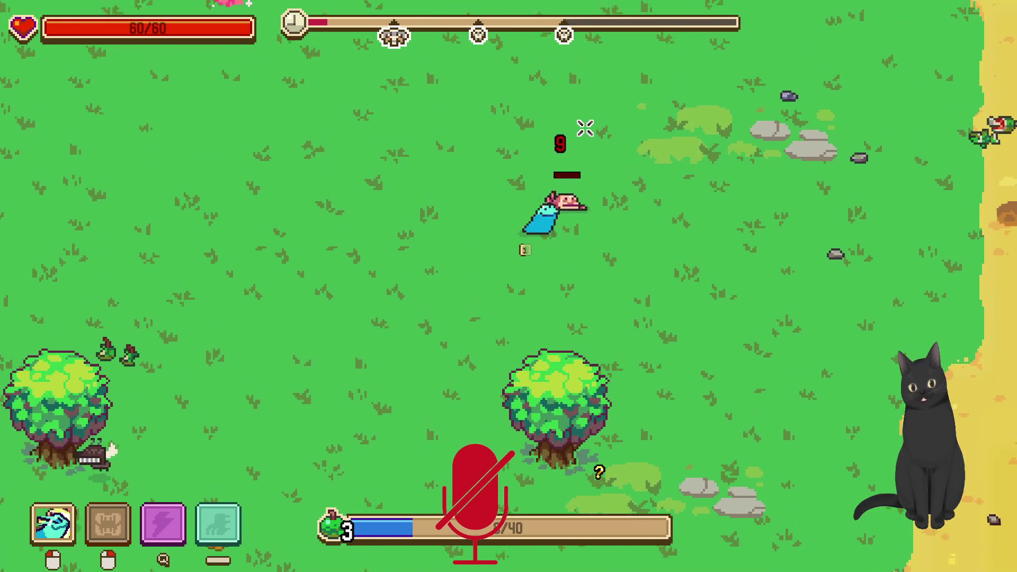
key(w+d)
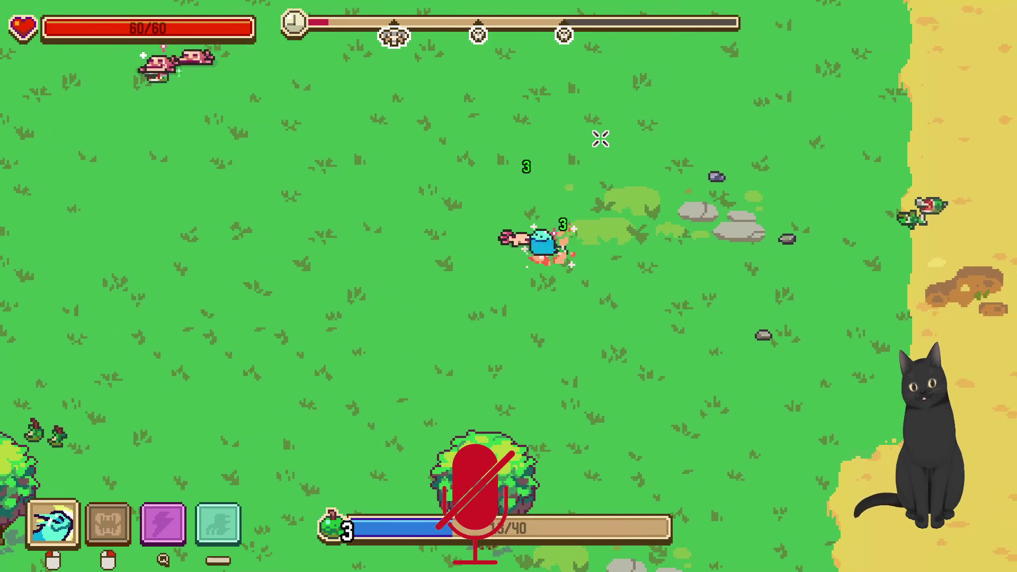
key(w)
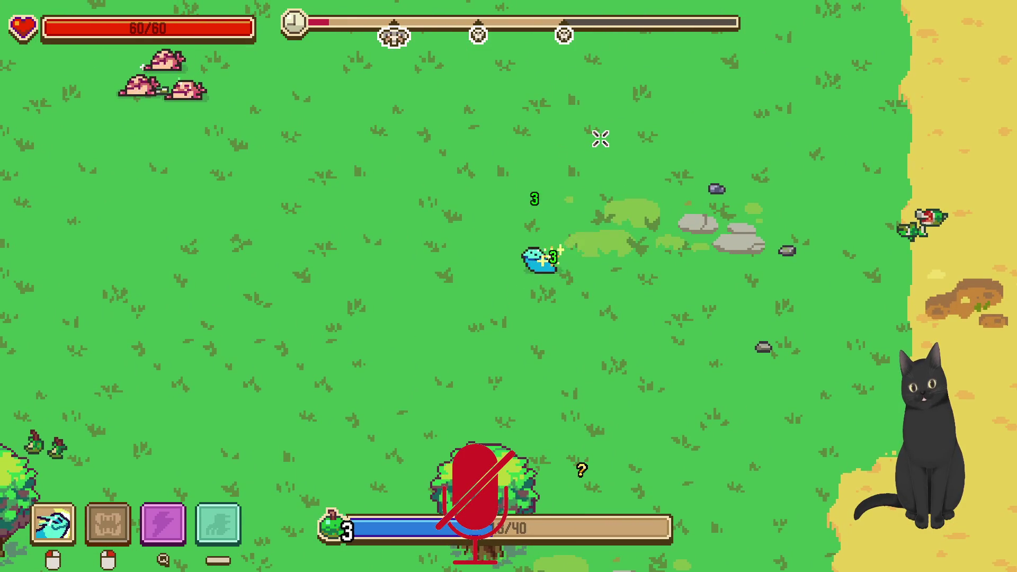
key(w)
key(a)
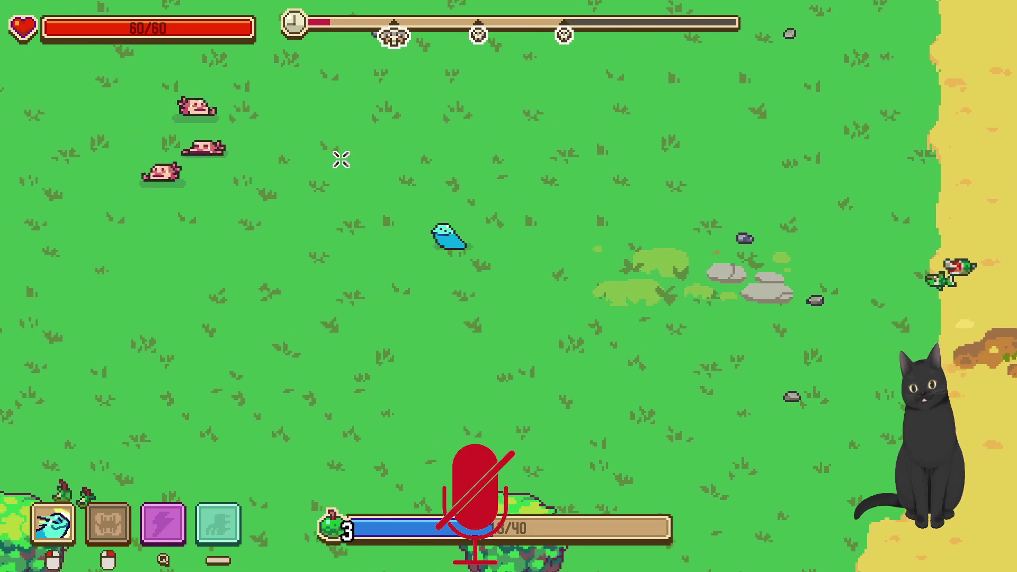
key(a)
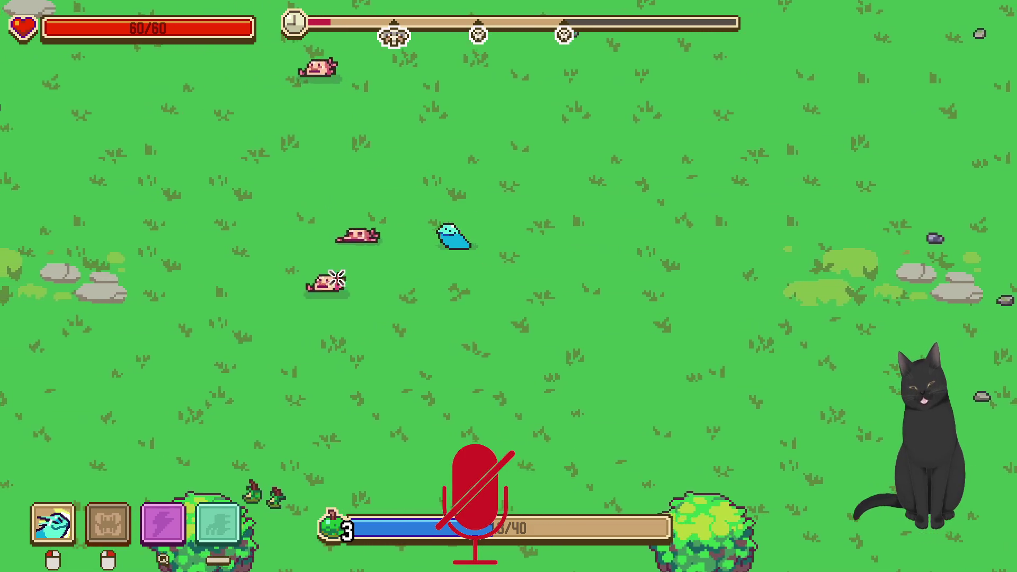
key(s)
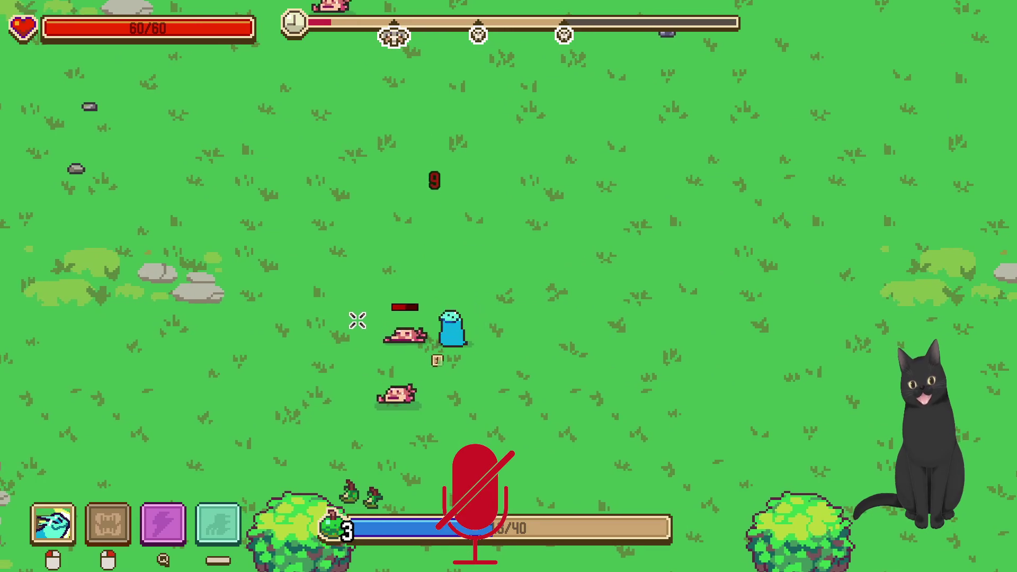
Walk west to grab the pink sparkle, then head north attacking the approaching enemies
key(a)
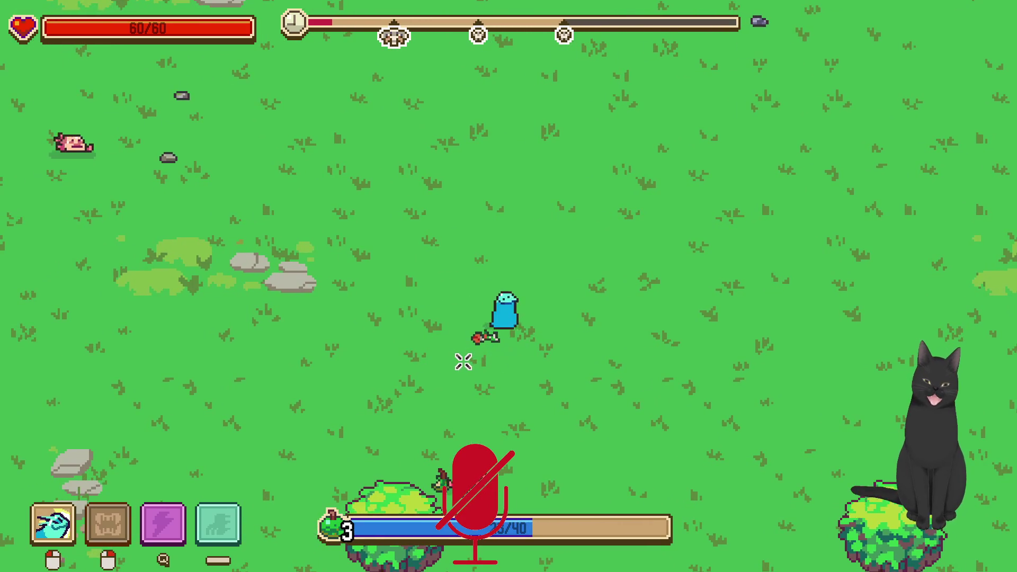
key(a)
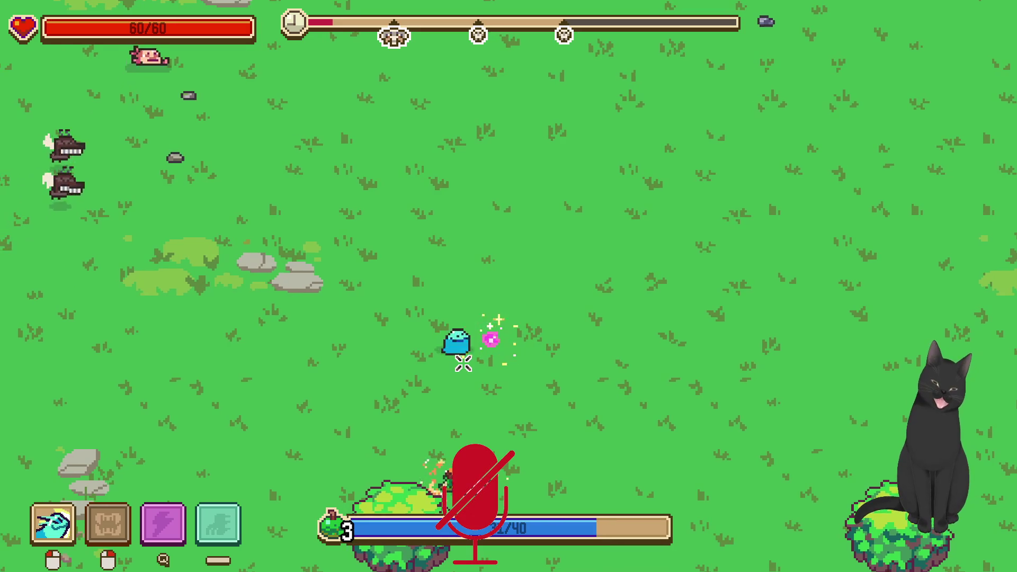
key(a)
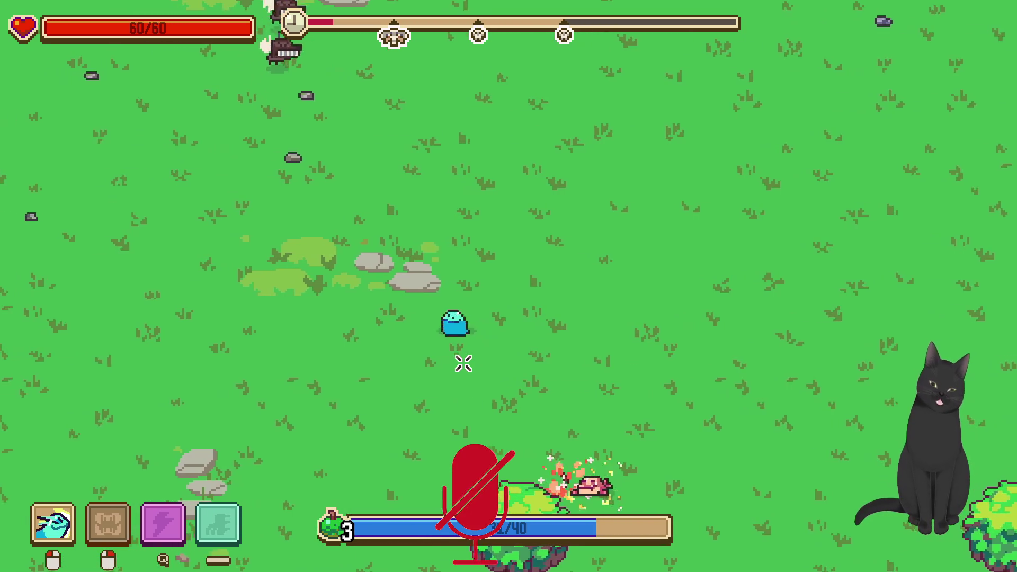
key(w)
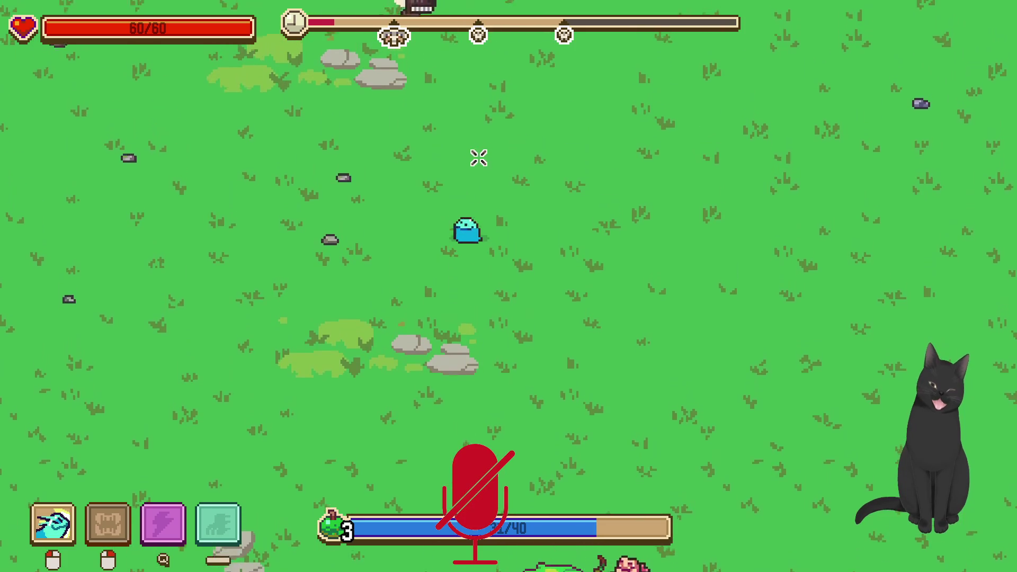
key(w)
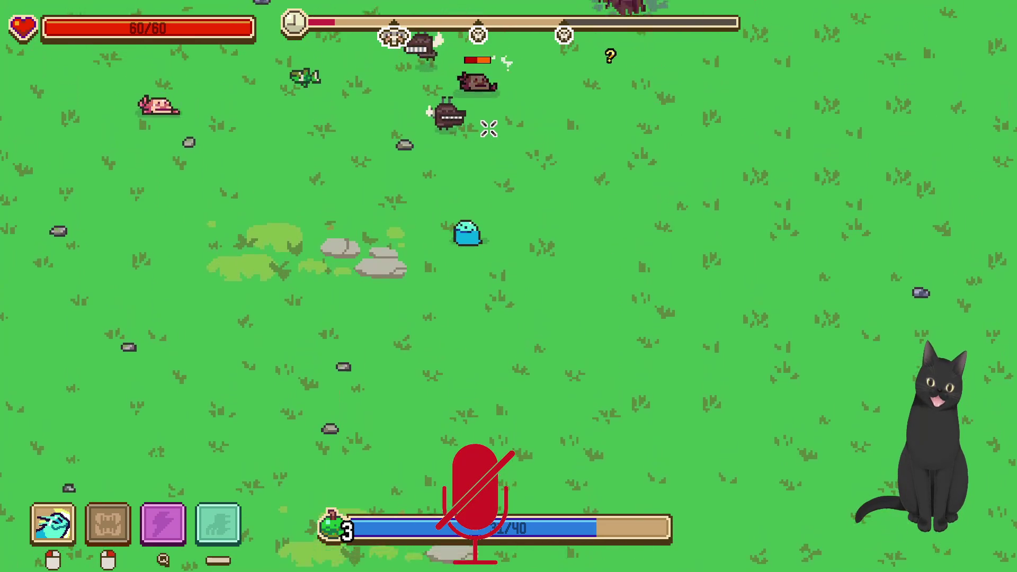
key(w)
click(445, 110)
key(s)
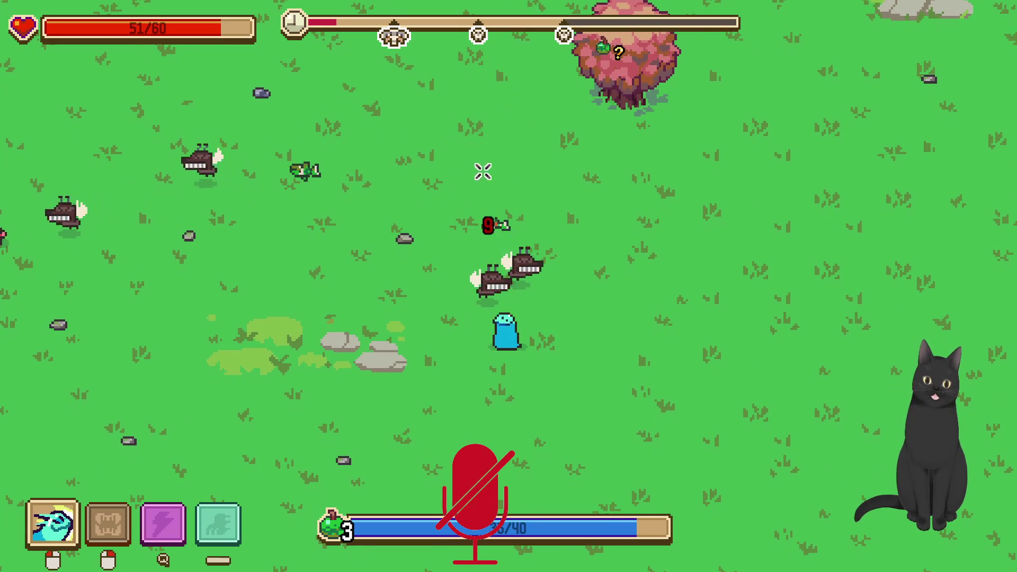
key(w)
key(d)
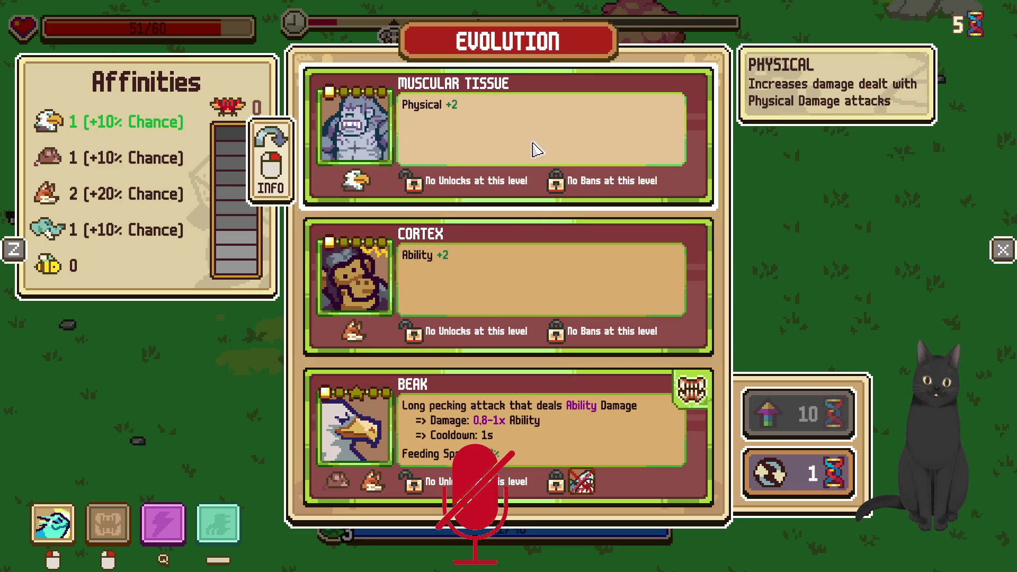
Reroll the three evolution offers and take Stomach Lvl 2 (Feeding Speed 33%→66%)
click(795, 473)
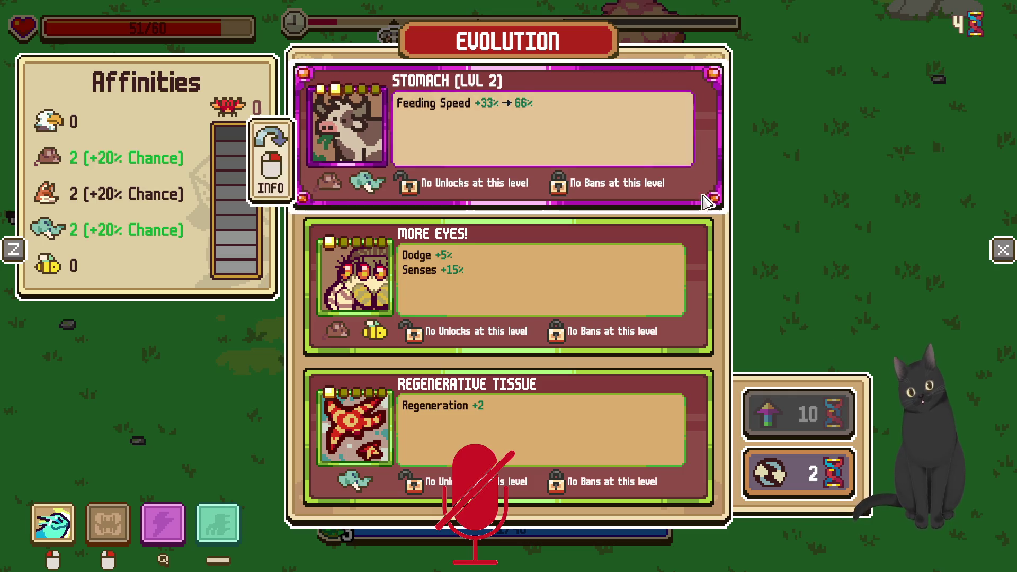
click(620, 133)
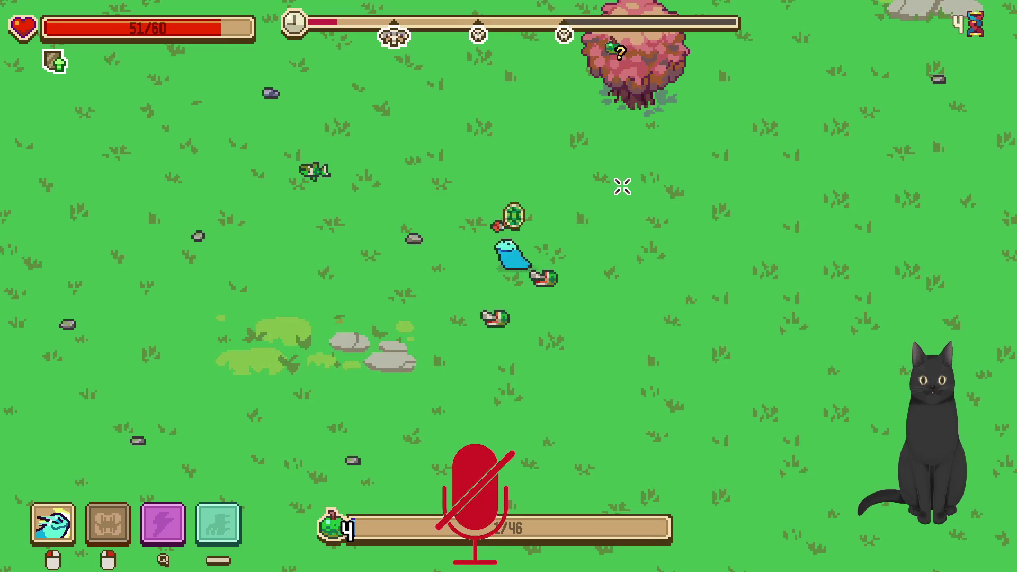
Walk down, up-left, then up-right over nearby food until the XP bar fills
key(s)
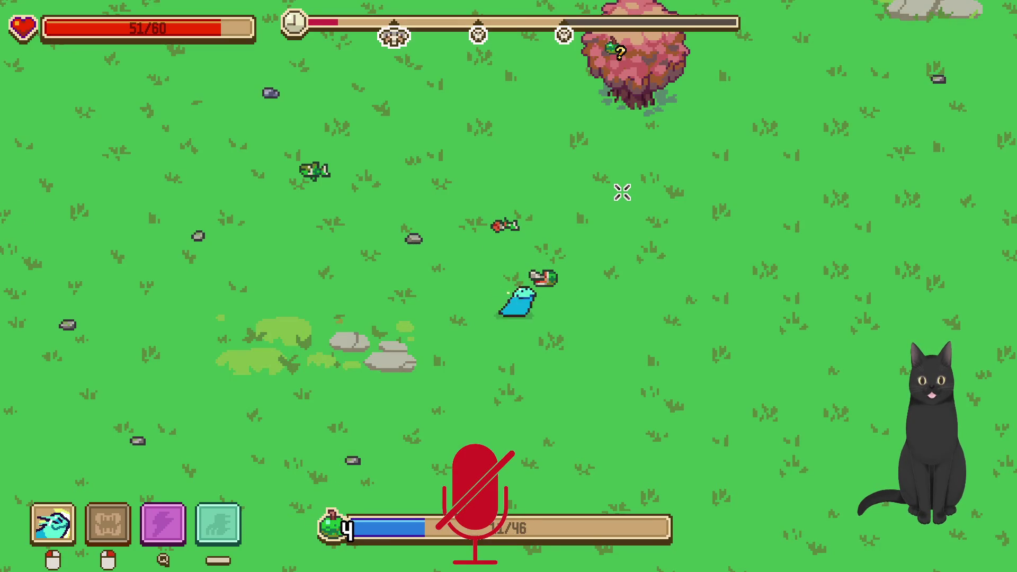
key(w)
key(a)
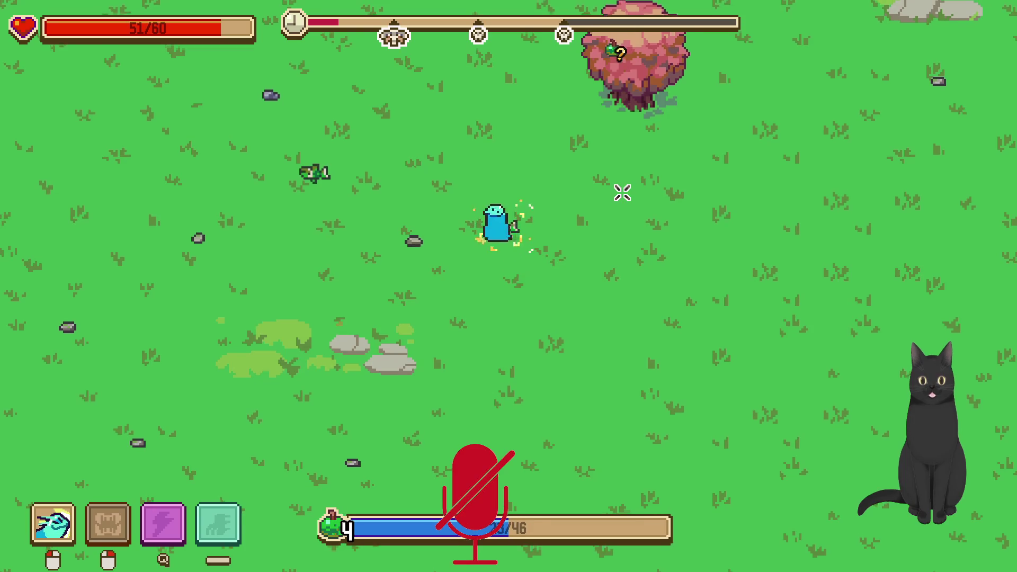
key(a)
key(w)
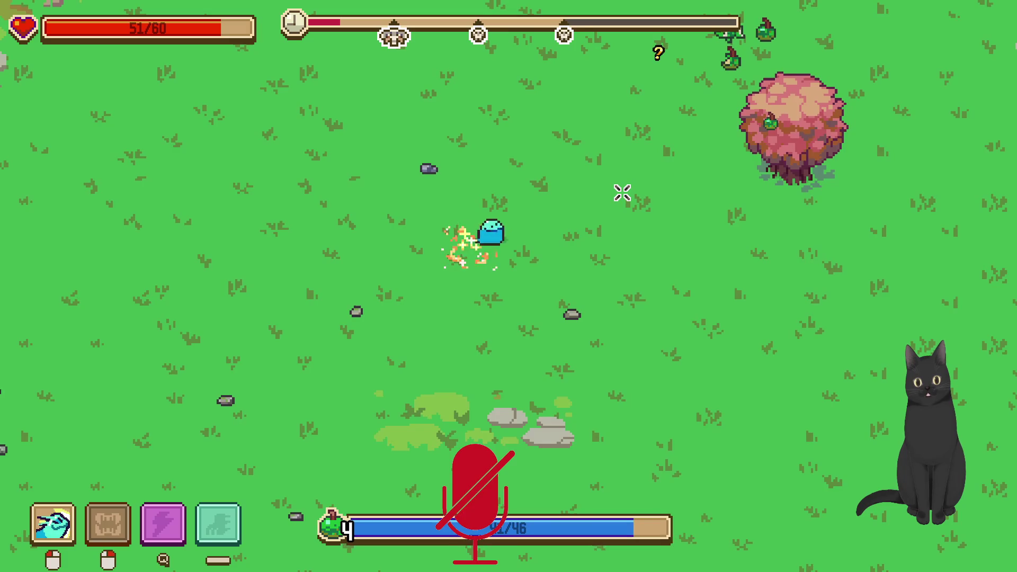
key(w)
key(d)
key(w)
key(d)
key(d)
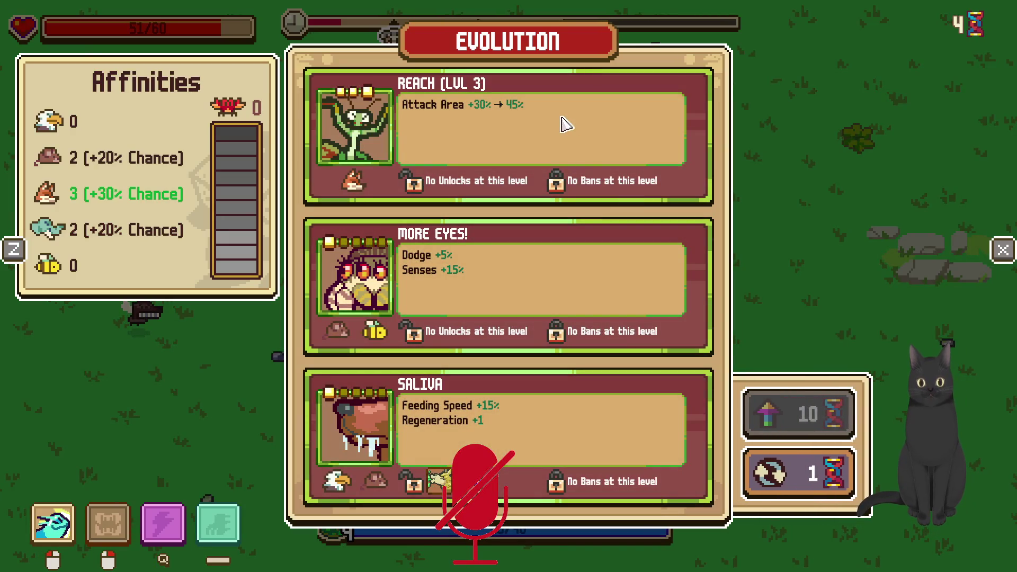
Take the Reach level 3 evolution and walk past the pink tree toward the wolf
click(563, 123)
key(w)
key(d)
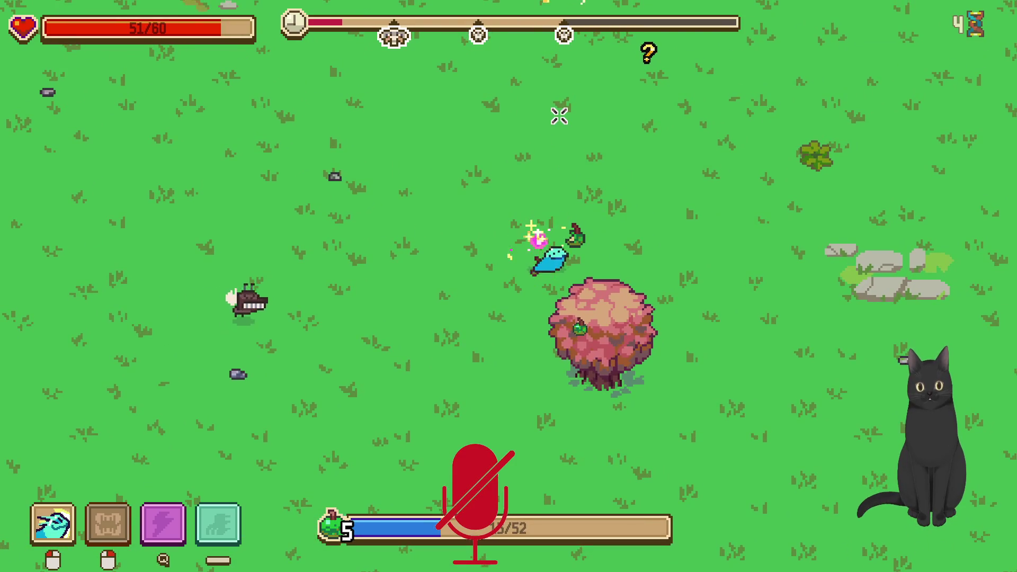
key(w)
key(a)
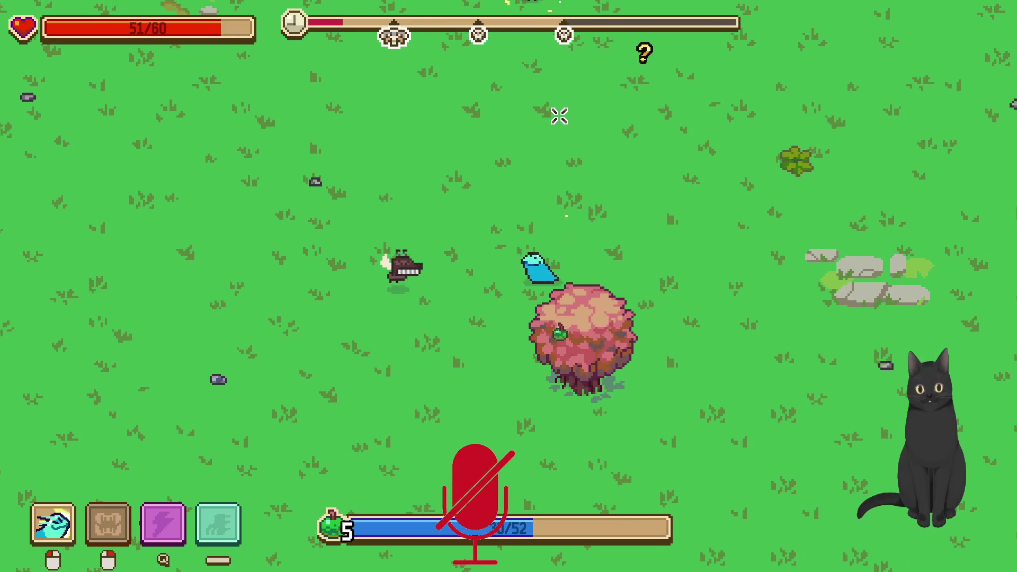
key(d)
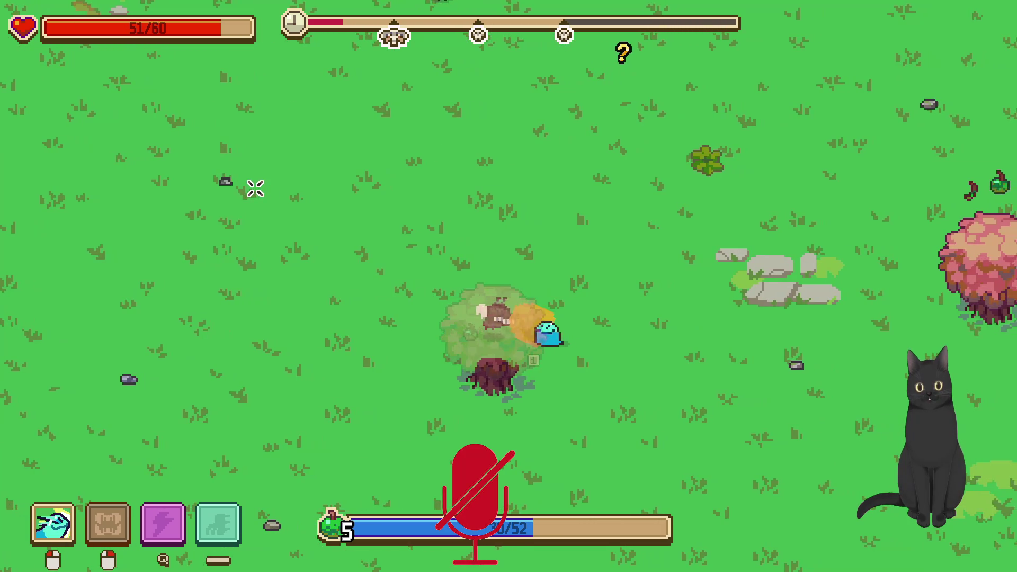
key(s)
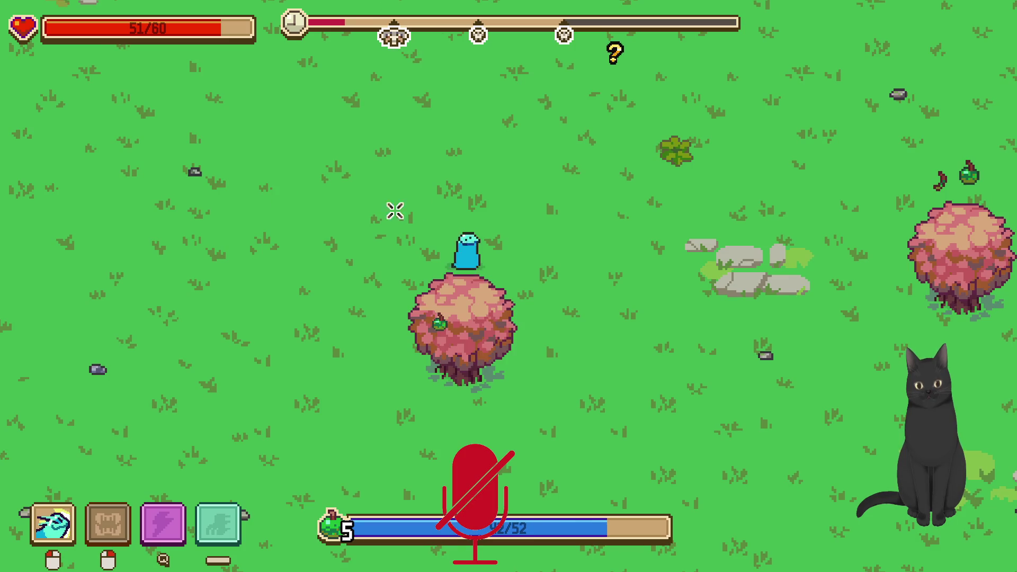
Chase the bird and wolf, attacking enemies until the XP bar fills
key(w)
key(a)
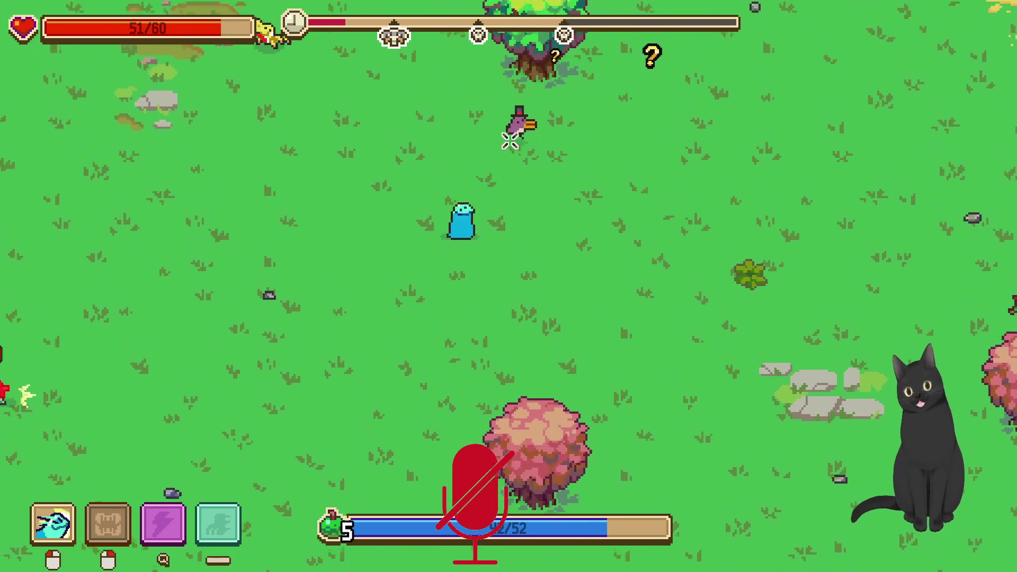
key(d)
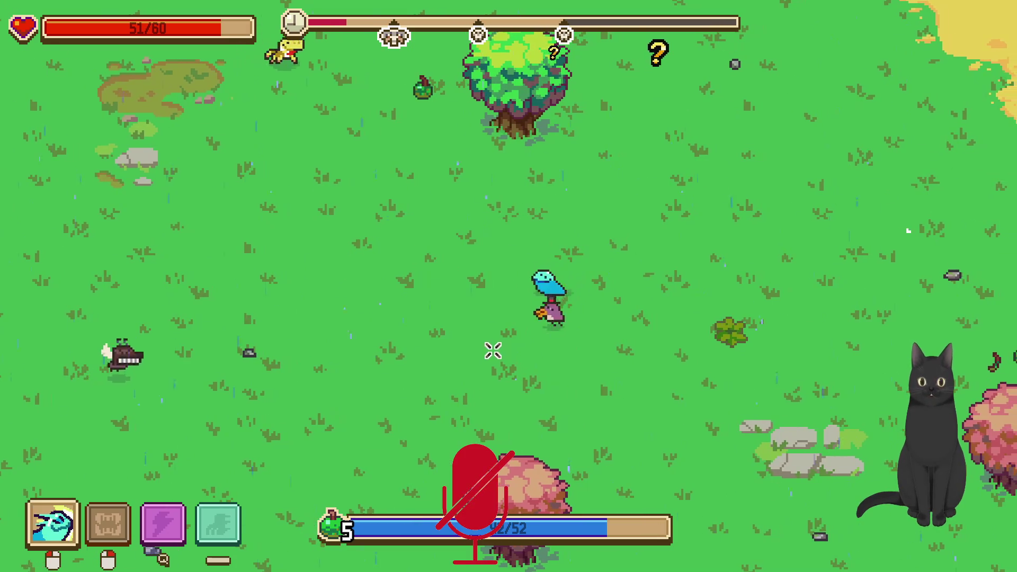
key(s)
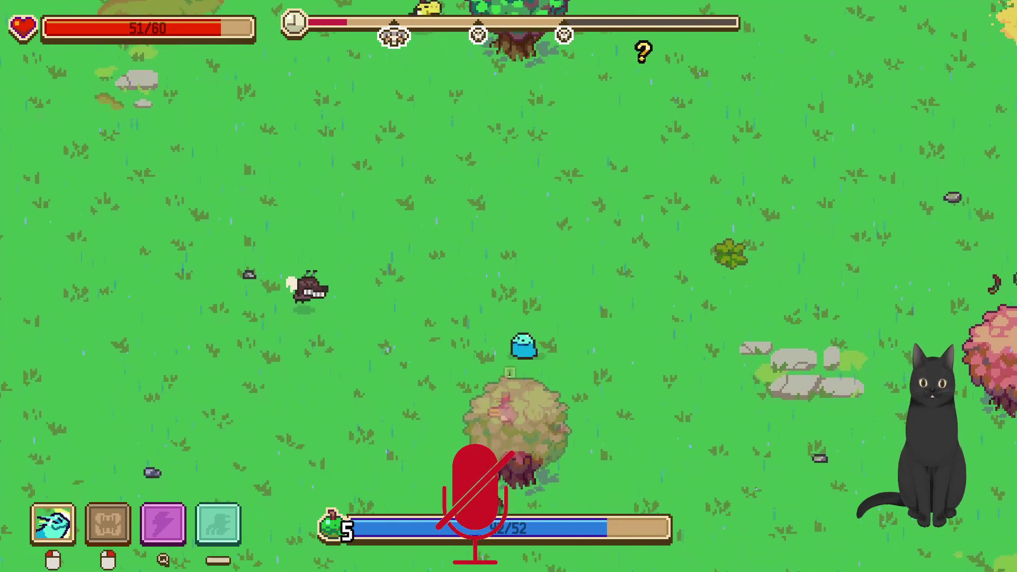
key(s)
click(415, 268)
key(a)
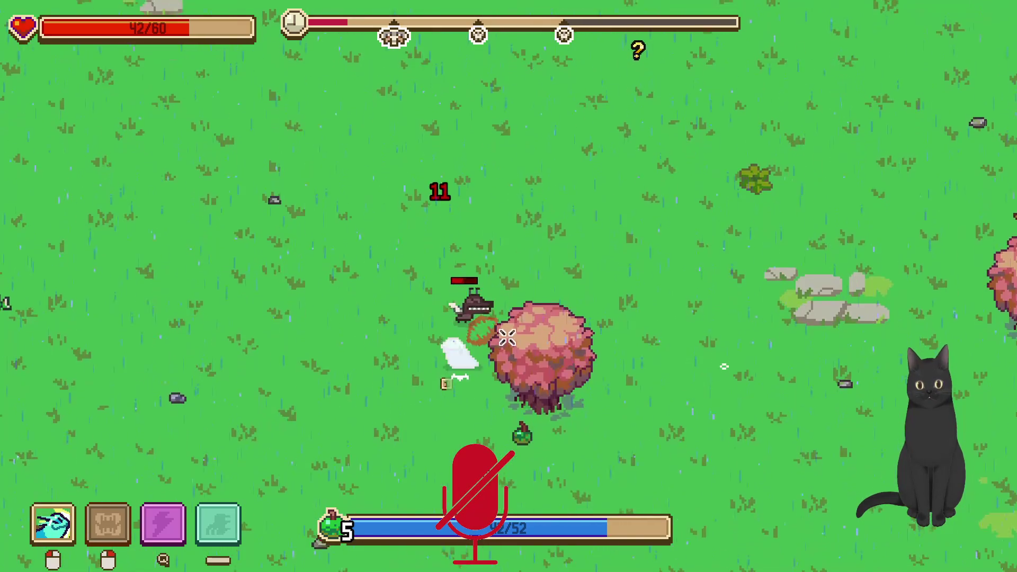
key(s)
key(a)
click(566, 321)
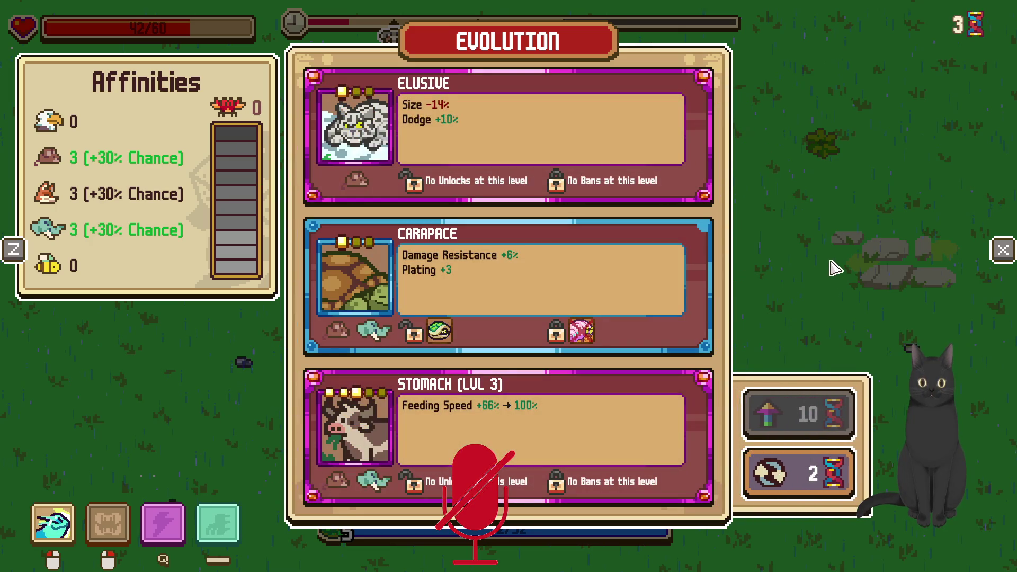
Pick Stomach level 3 and walk left across the meadow
click(609, 424)
key(a)
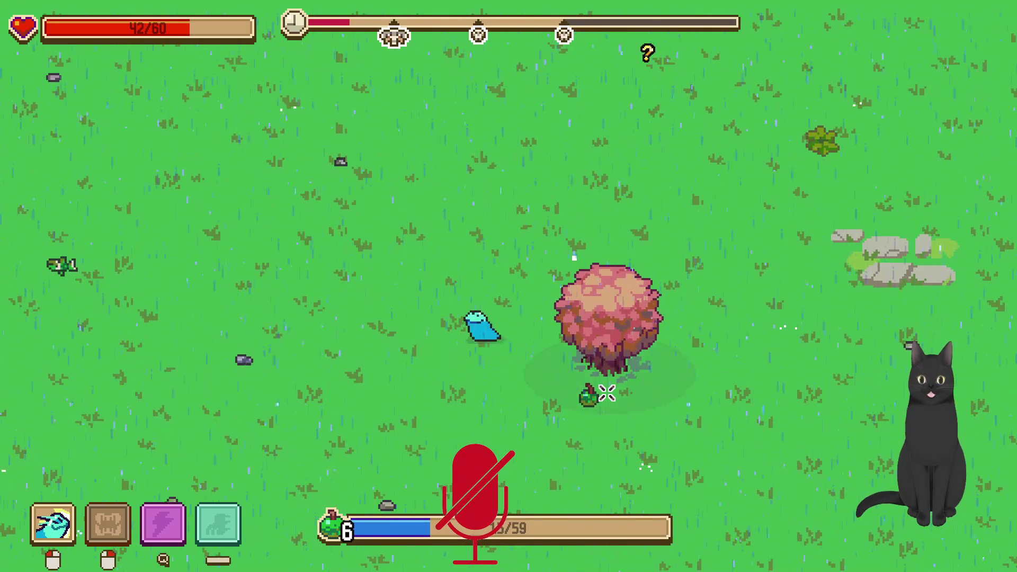
key(w)
key(a)
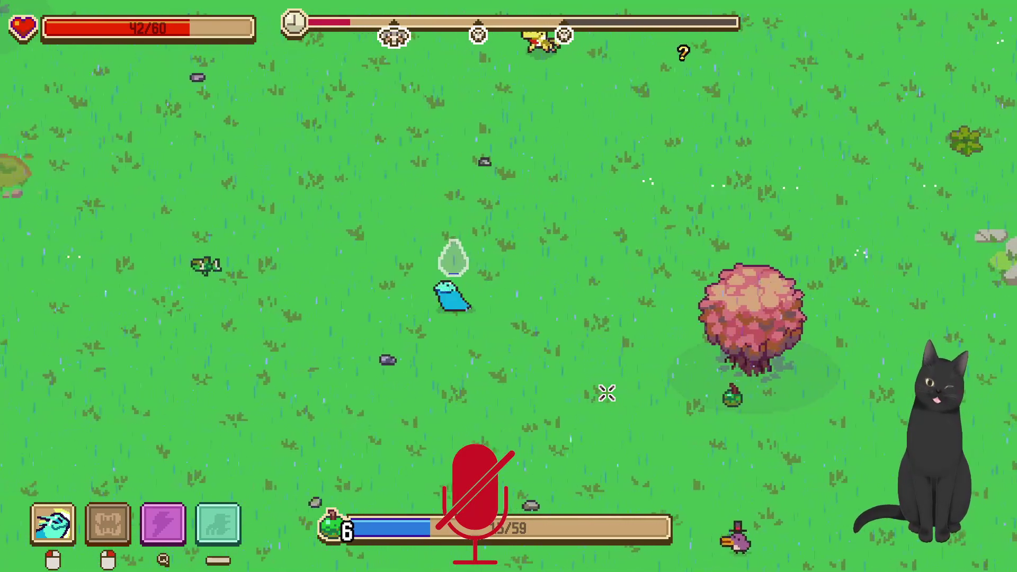
key(w)
key(a)
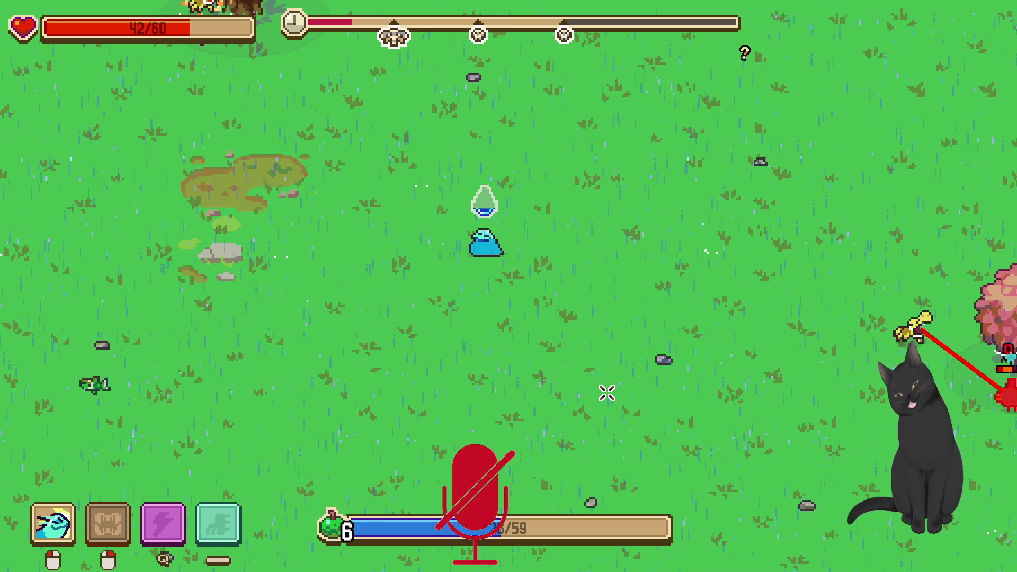
Collect the blue potion and finish the enemies by the tree as night falls
key(w)
key(a)
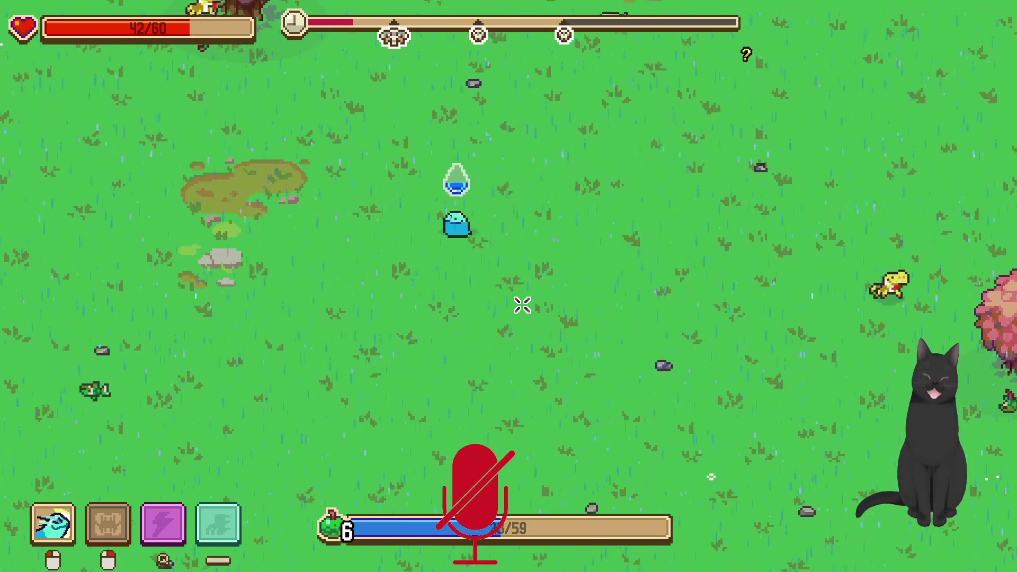
key(w)
key(a)
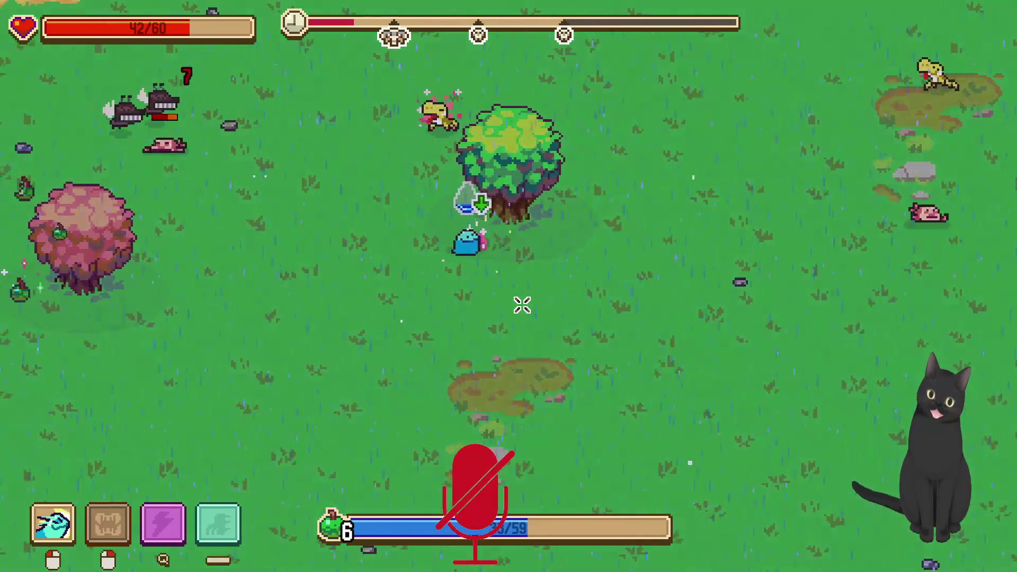
key(w)
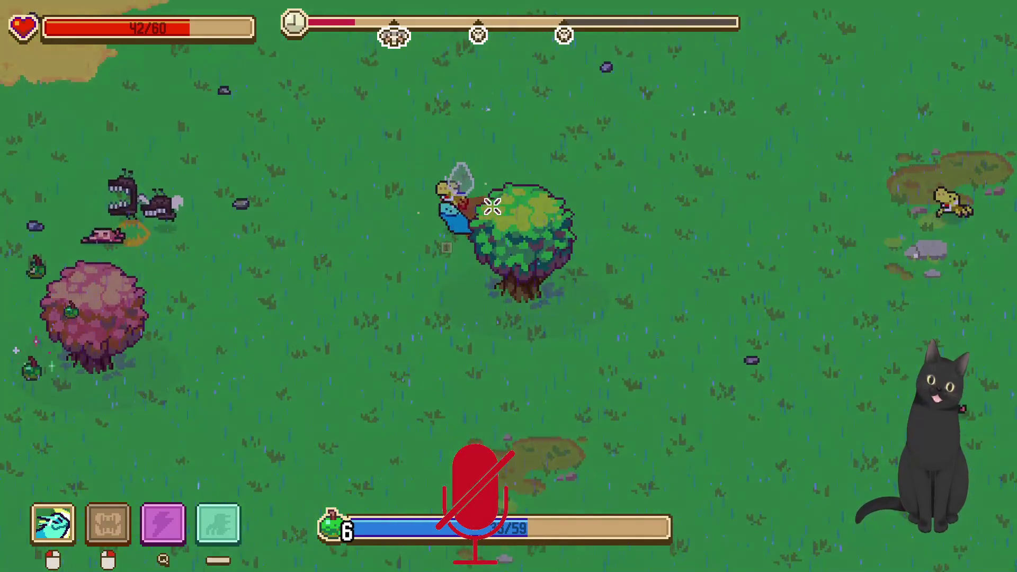
key(w)
key(a)
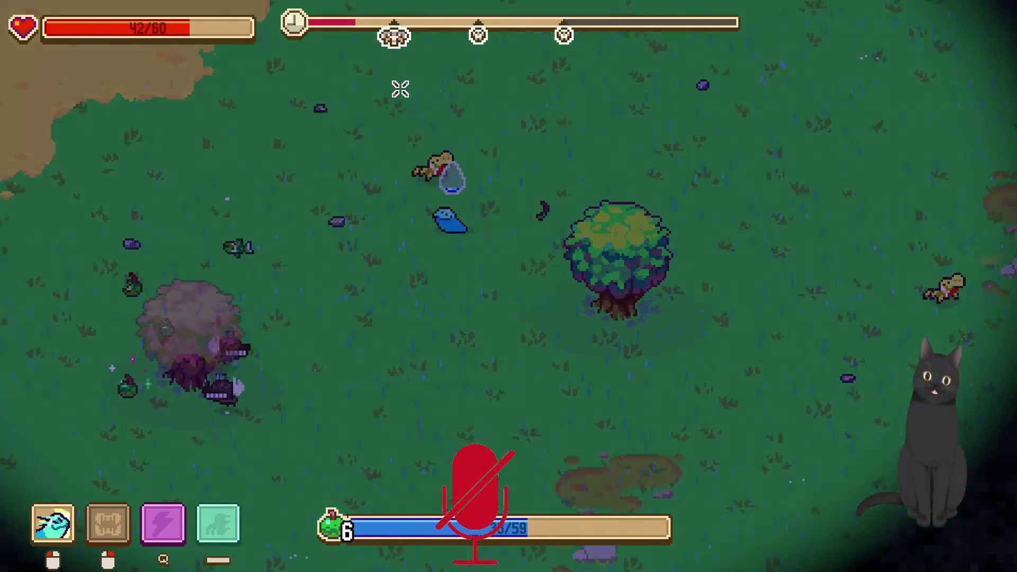
key(w)
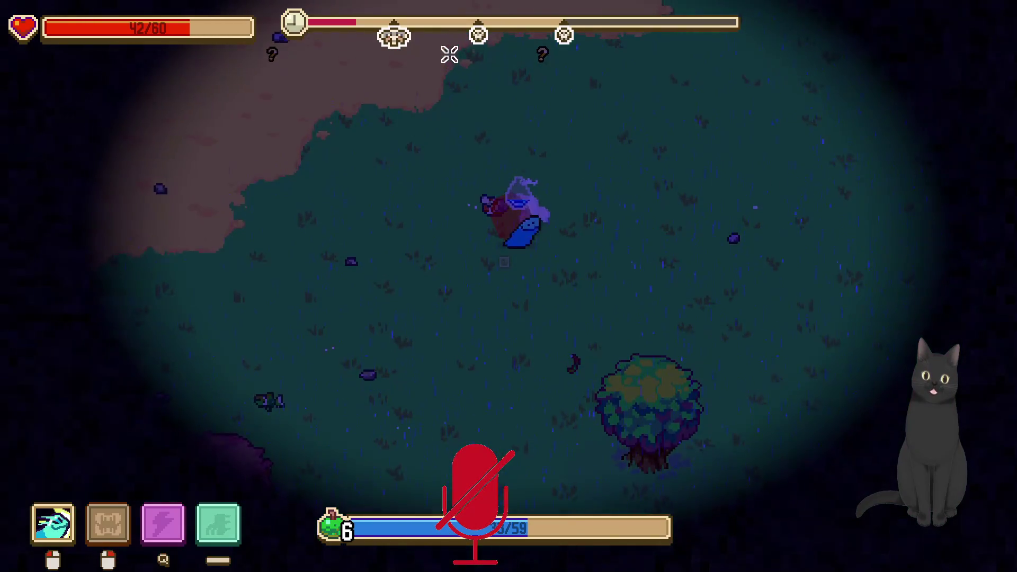
key(w)
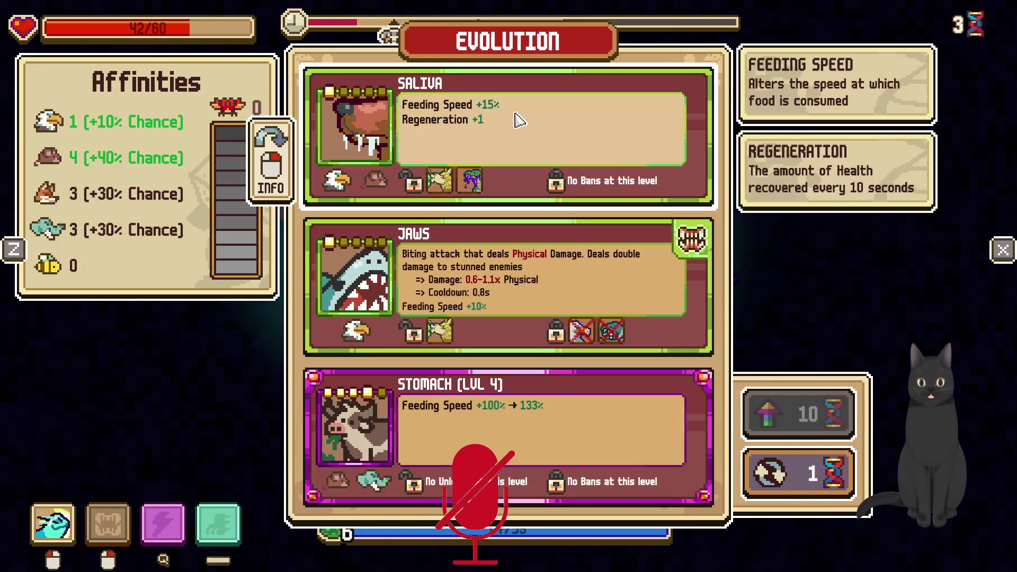
Choose the Saliva evolution and walk down-left toward the purple tree
click(539, 141)
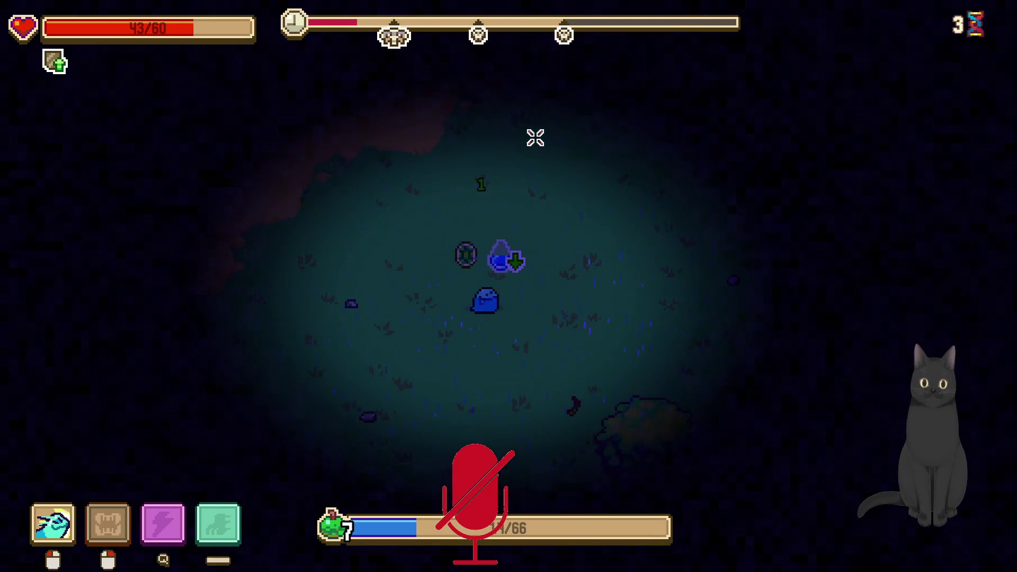
key(s)
key(a)
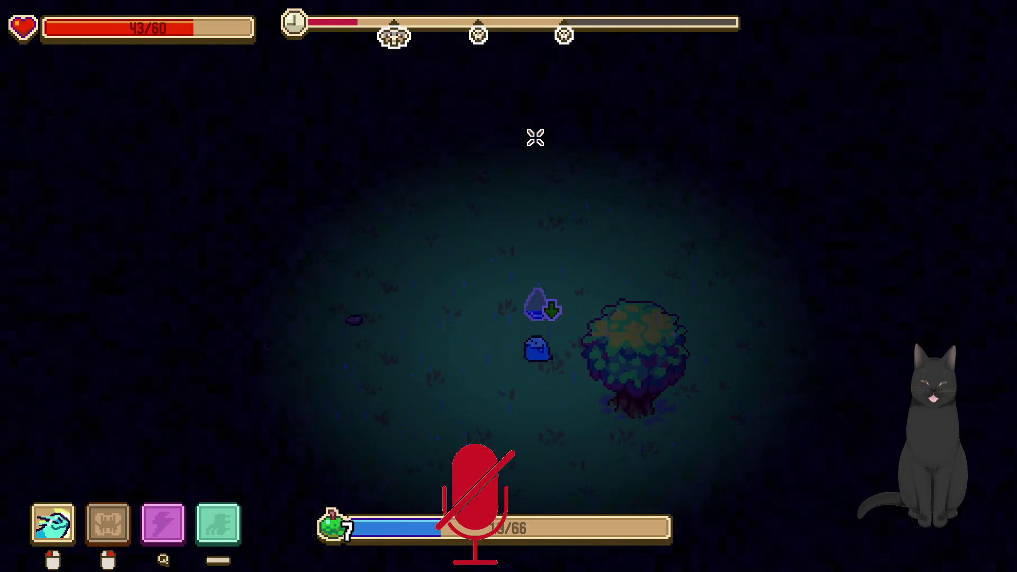
key(a)
key(s)
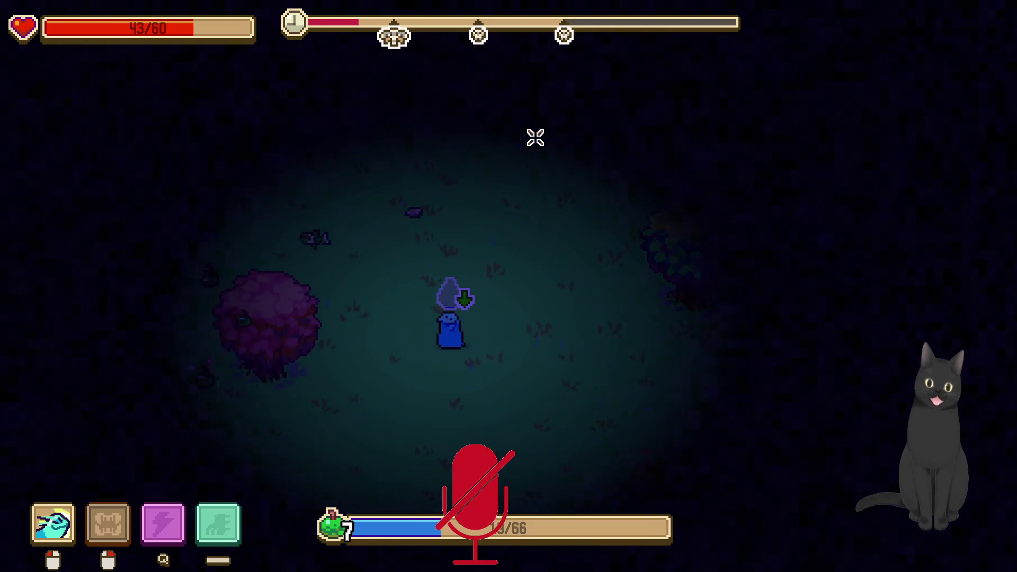
key(a)
key(w)
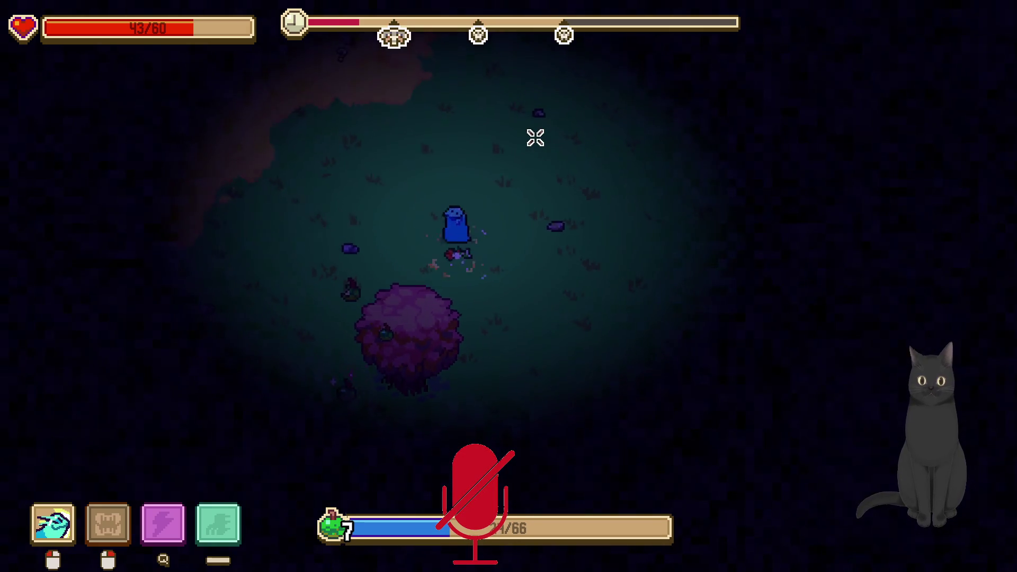
Move down past the purple tree and attack the nearby enemies
key(a)
key(s)
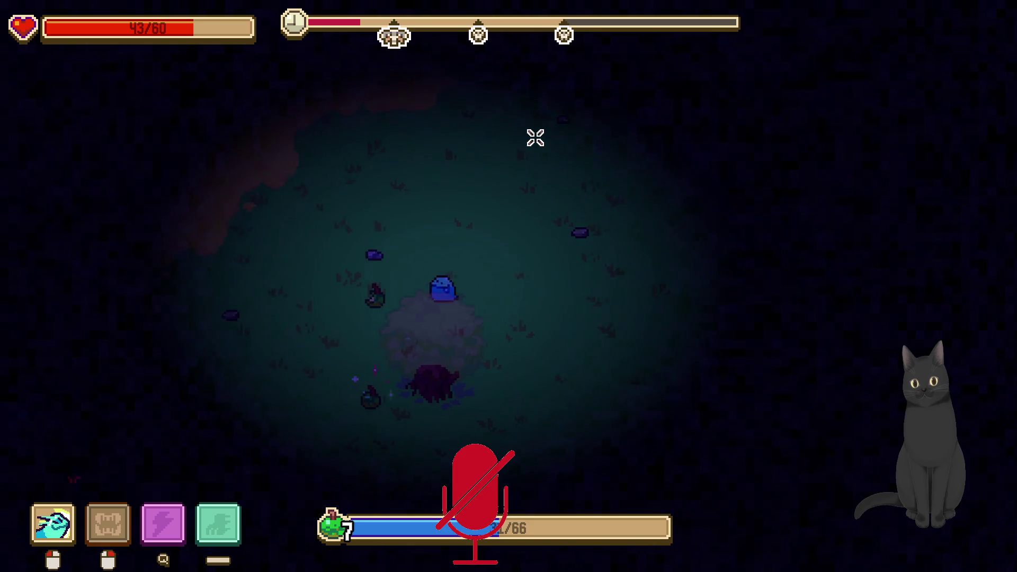
key(a)
key(s)
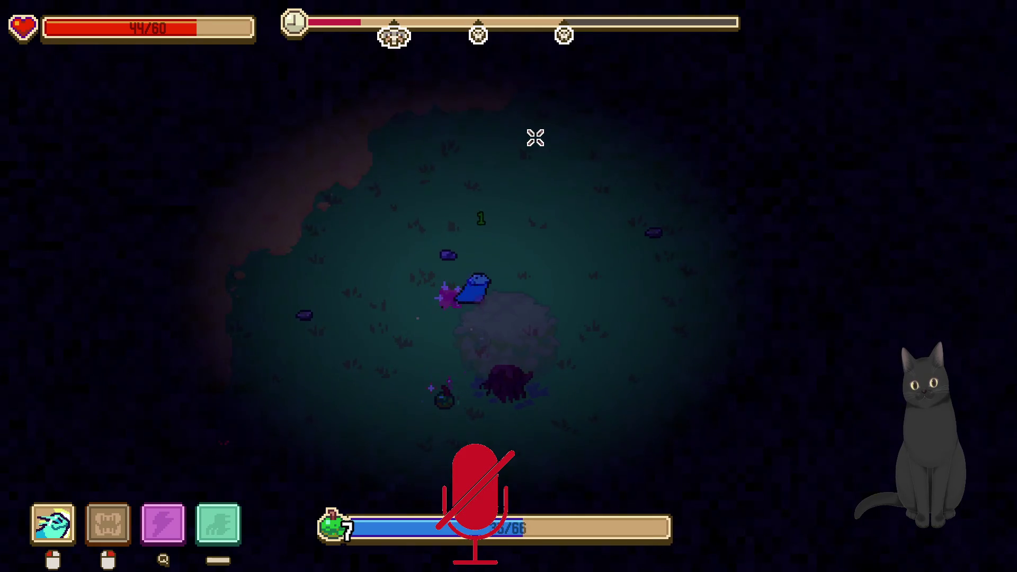
key(s)
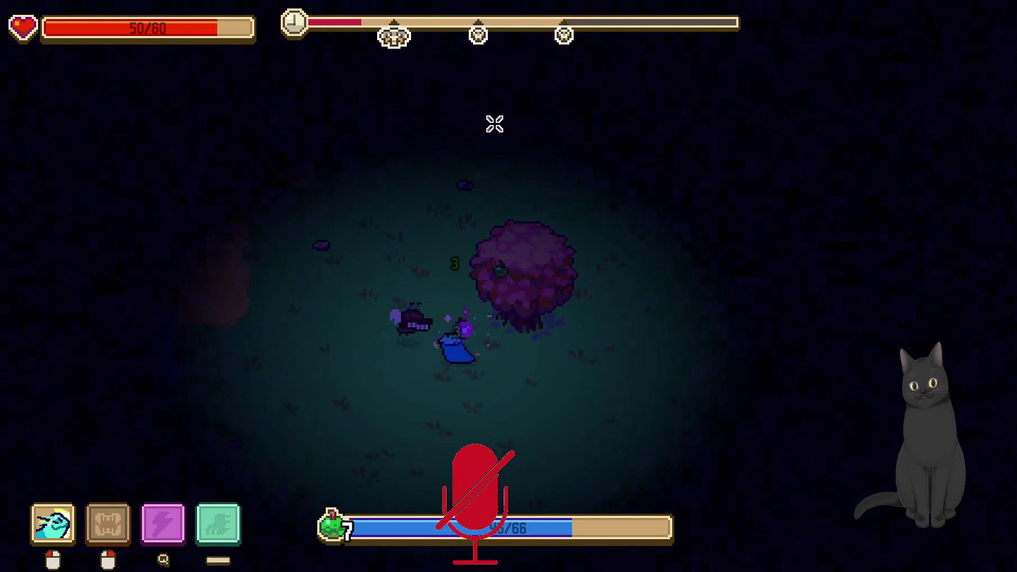
key(s)
click(458, 127)
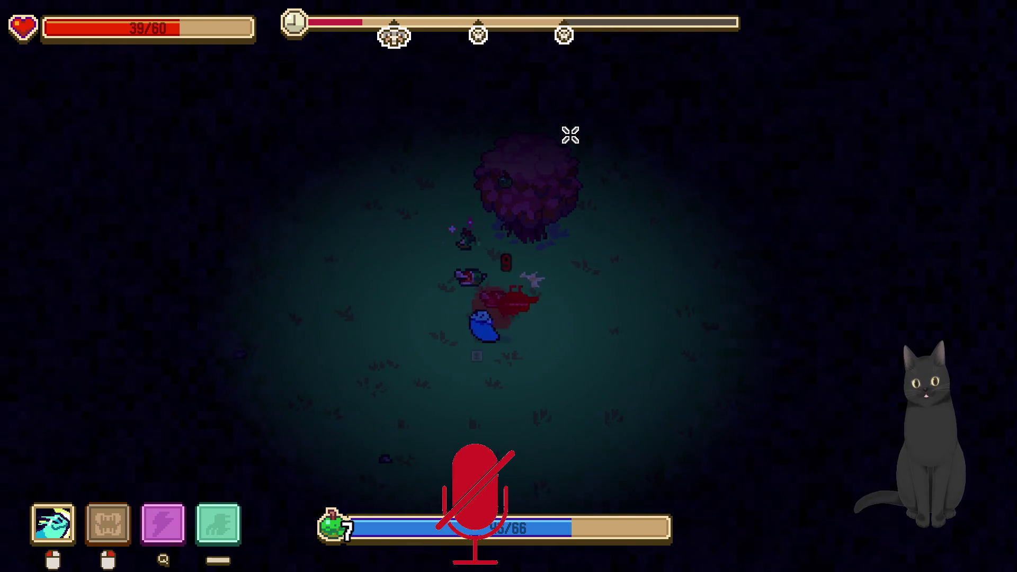
click(603, 166)
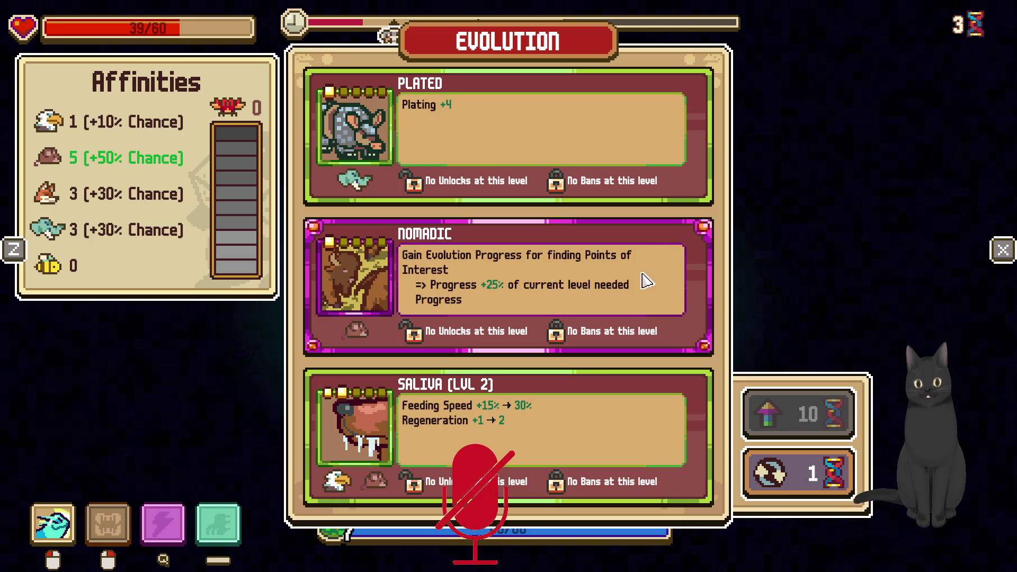
Choose the Nomadic evolution and move around the tree
click(593, 276)
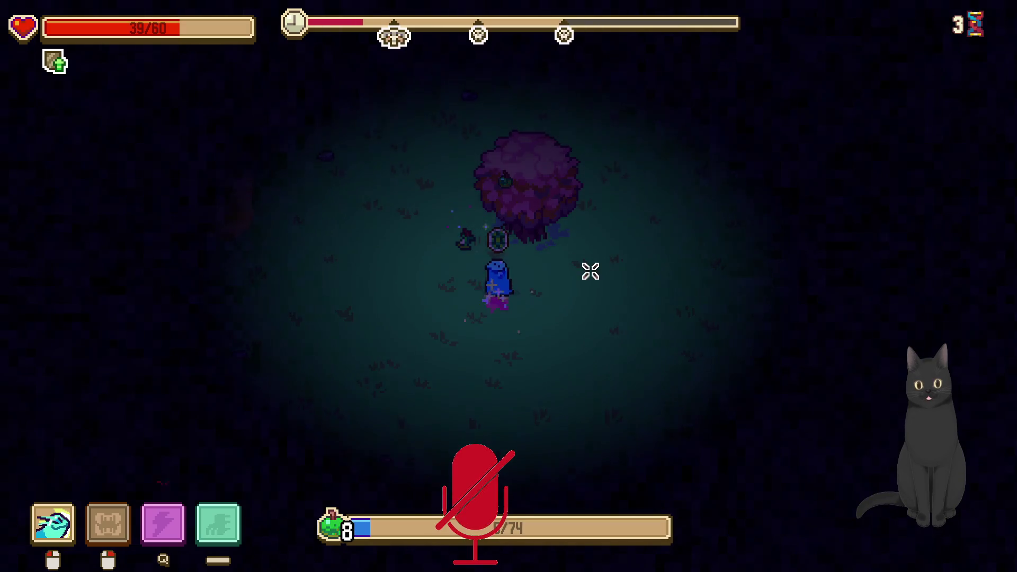
key(w)
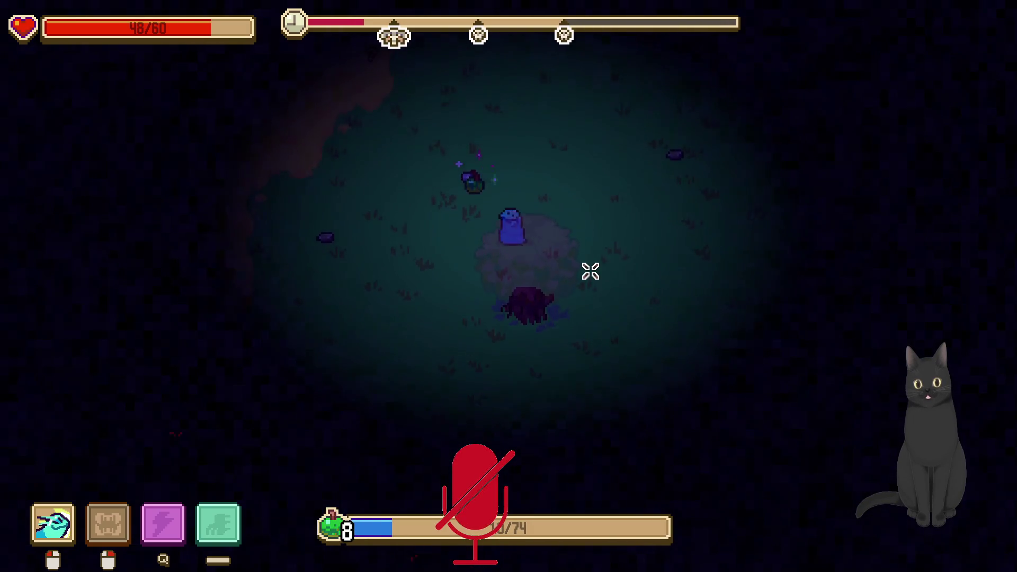
key(a)
key(s)
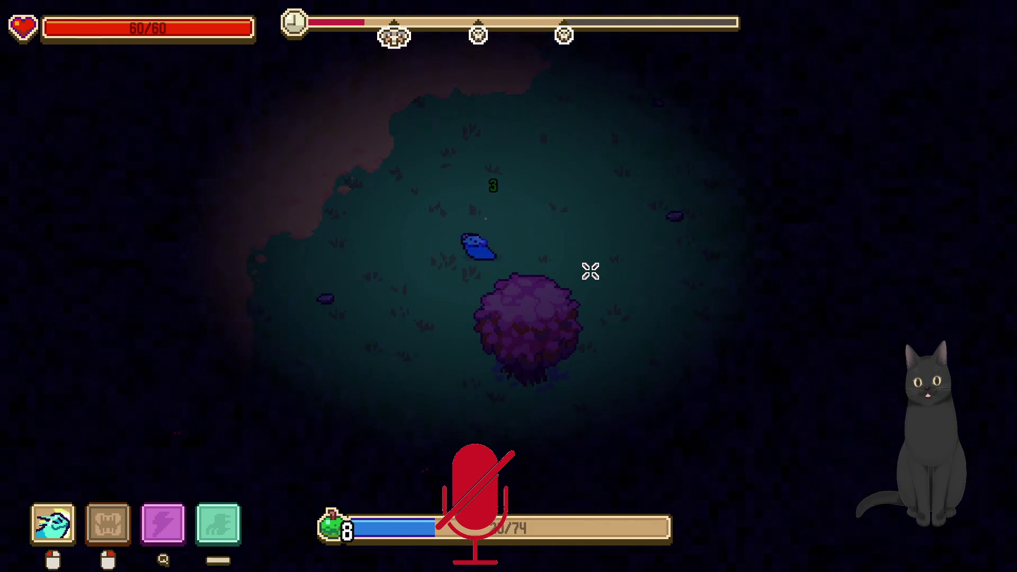
Walk south to attack the brown creature, then strike the enemy ahead
key(s)
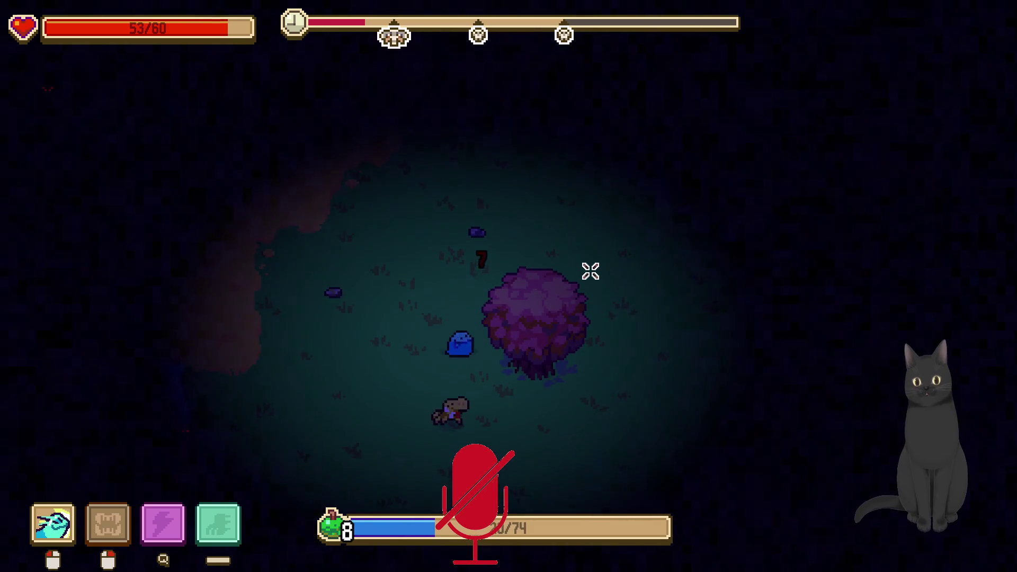
key(s)
click(445, 451)
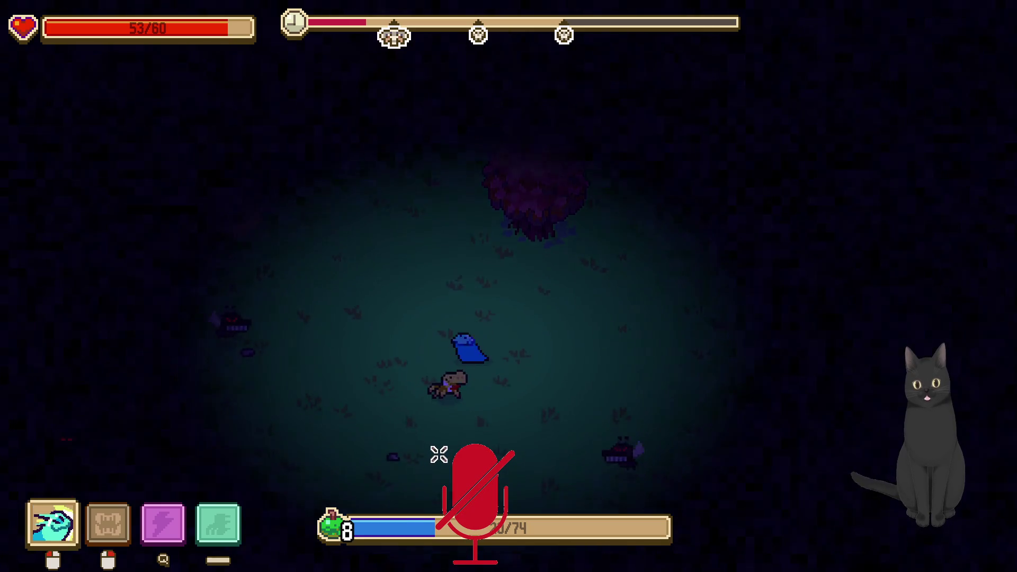
key(s)
key(a)
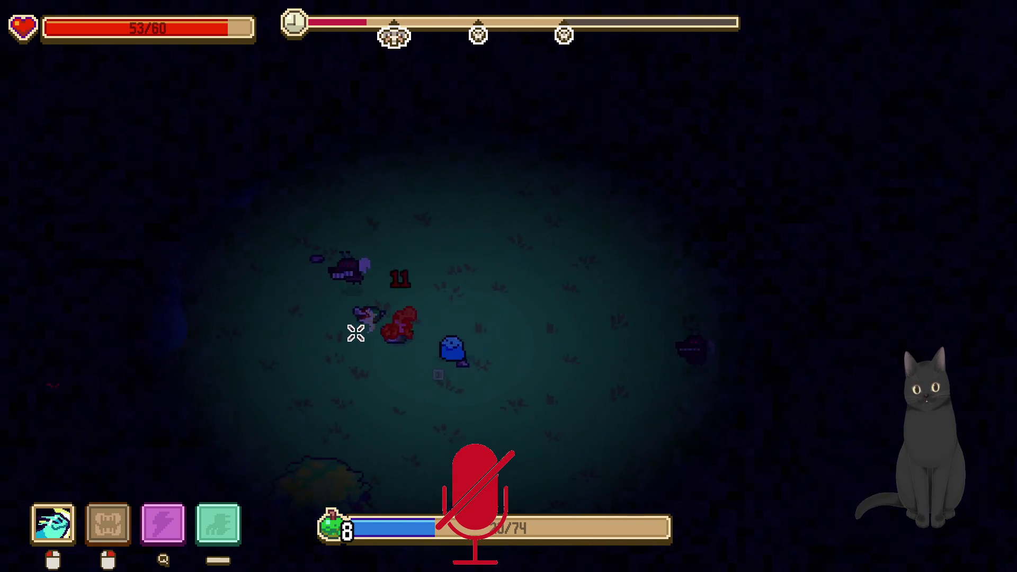
click(495, 277)
Hit the last enemy, collect the remaining XP, and pick Saliva level 2
key(w)
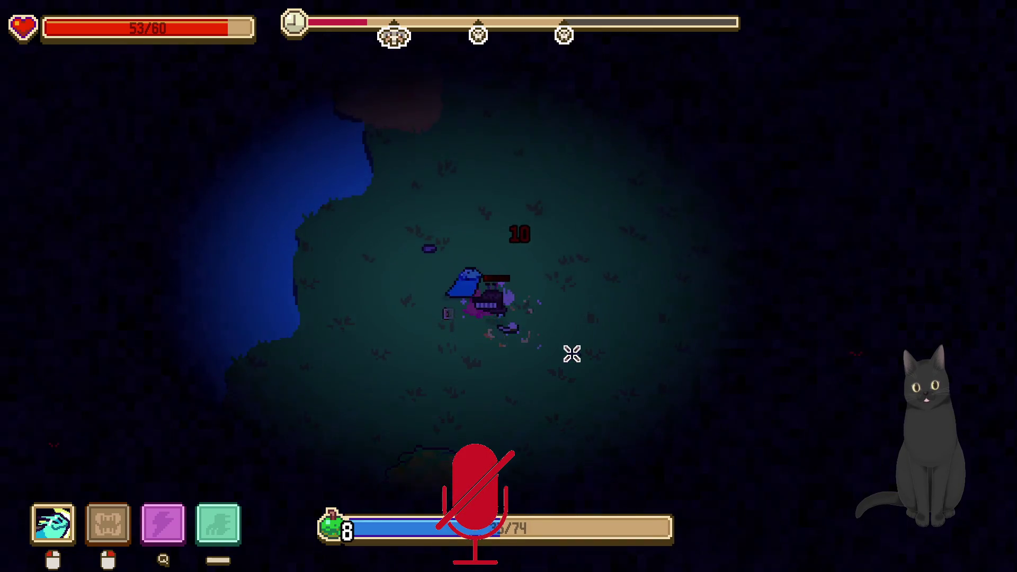
click(391, 303)
key(s)
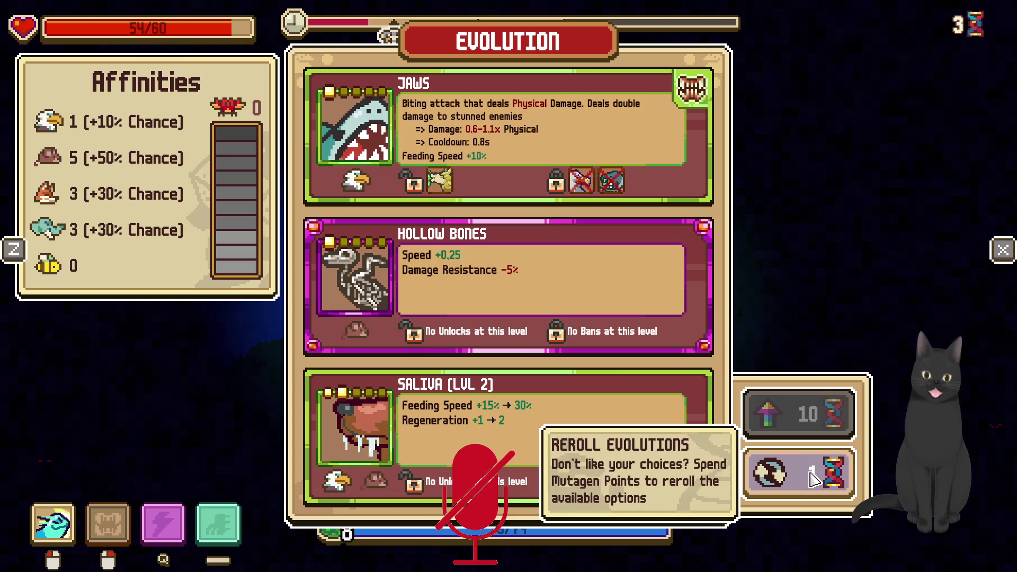
mouse_move(613, 424)
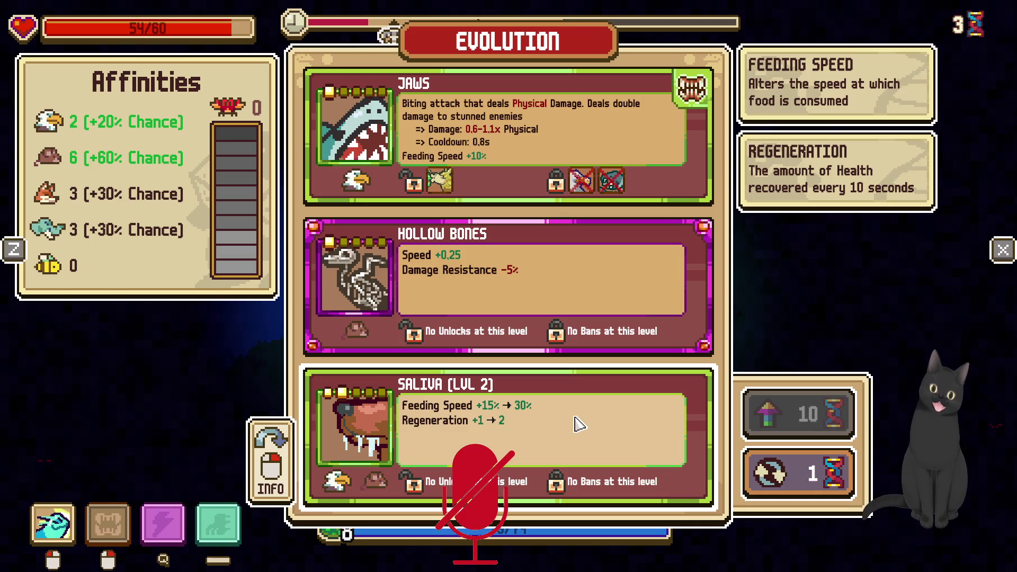
click(543, 446)
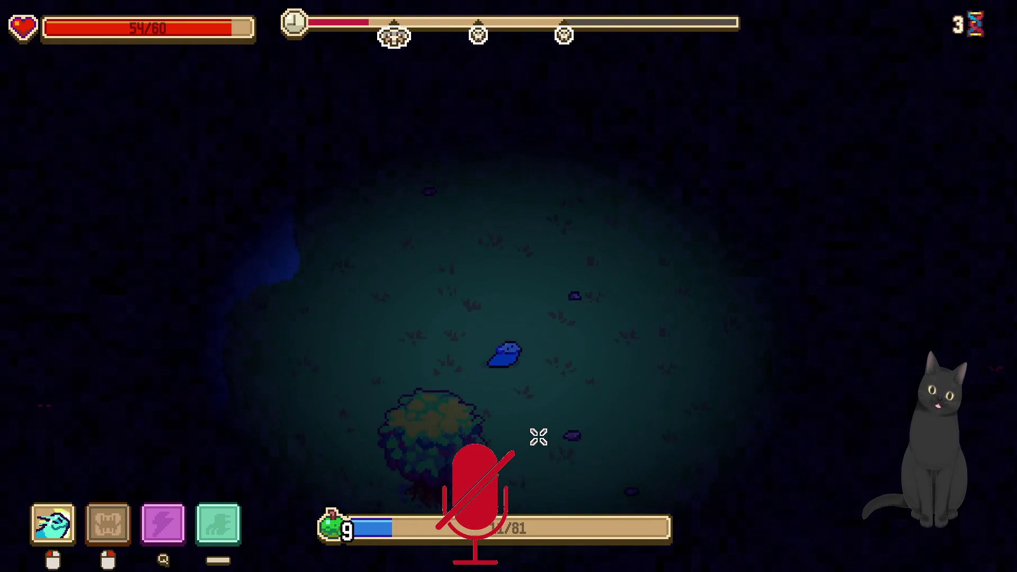
Head down-right and fight the lizard enemy
key(s)
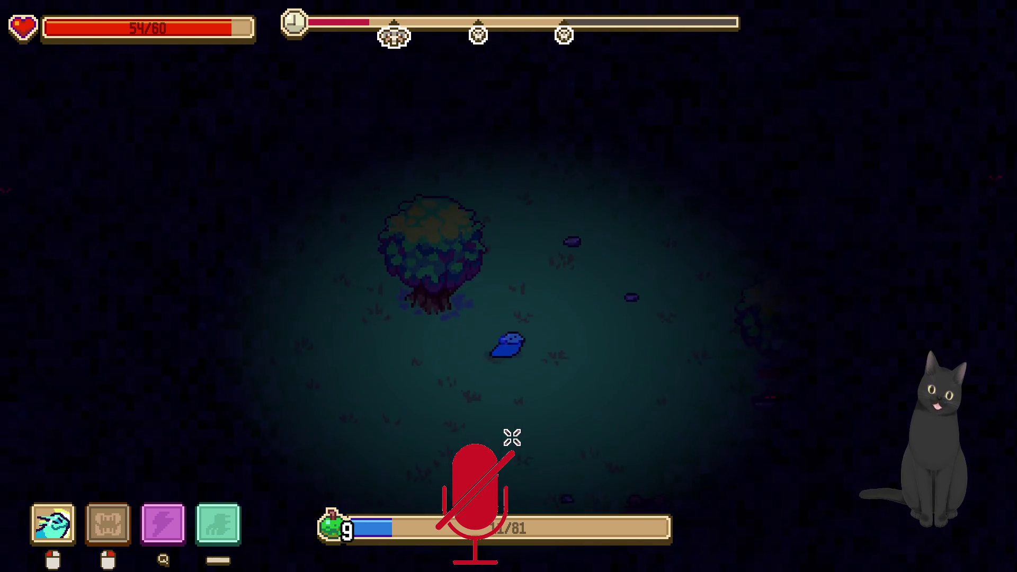
key(d)
key(s)
click(554, 465)
key(s)
click(540, 456)
click(493, 381)
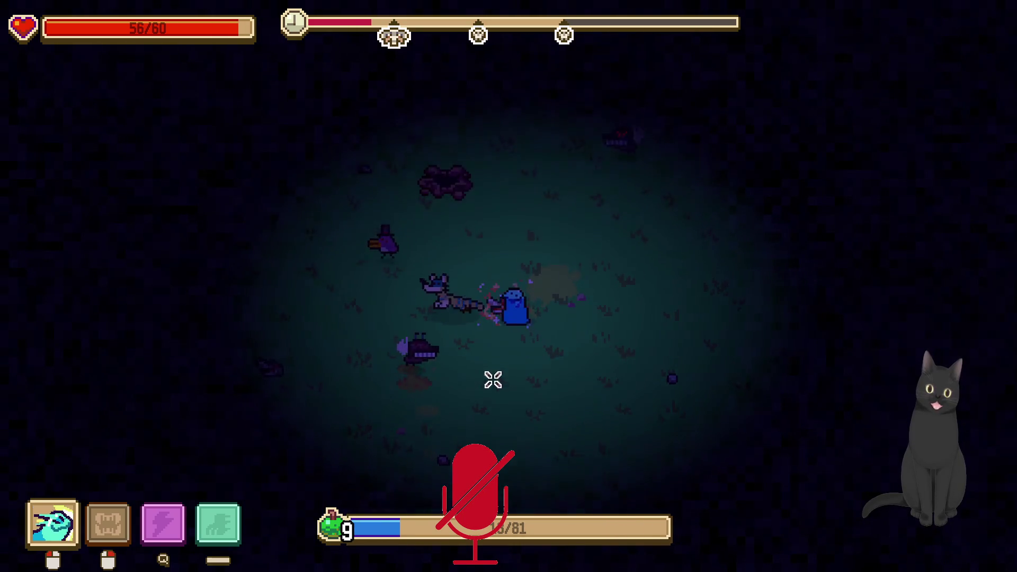
Gather XP pickups and strike the remaining enemies until the bar nearly fills
key(s)
click(557, 297)
click(454, 281)
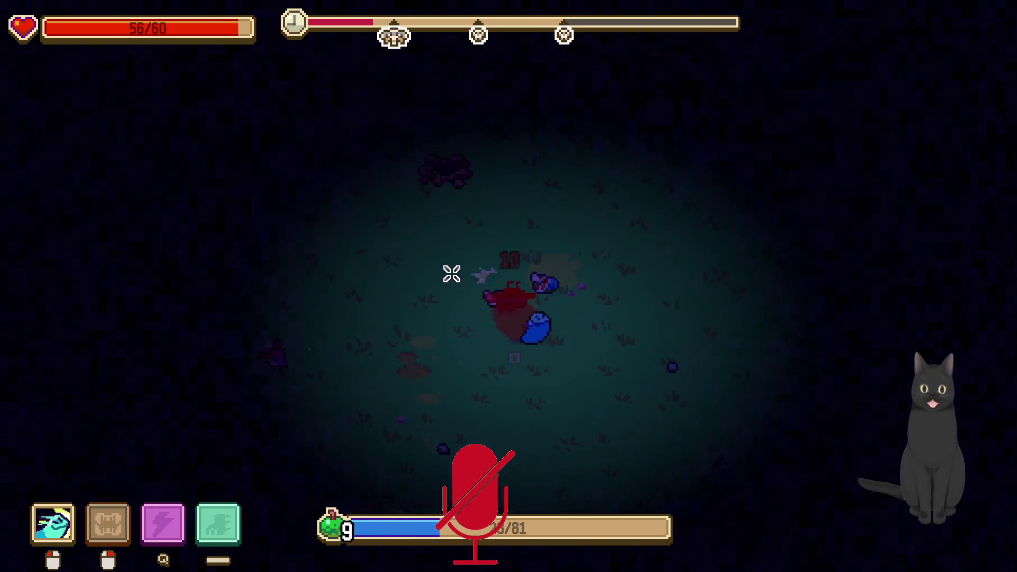
click(491, 298)
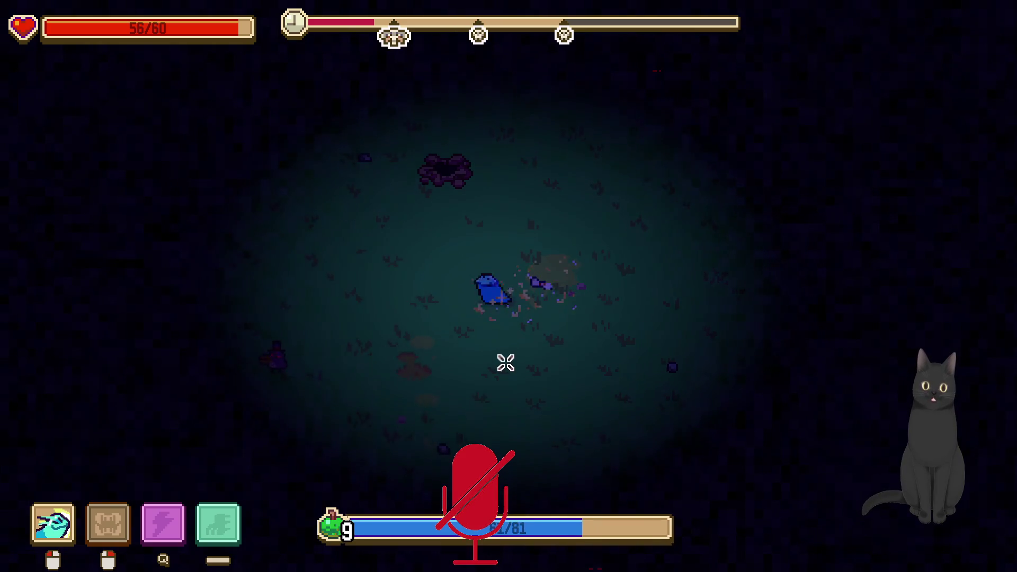
key(w)
key(d)
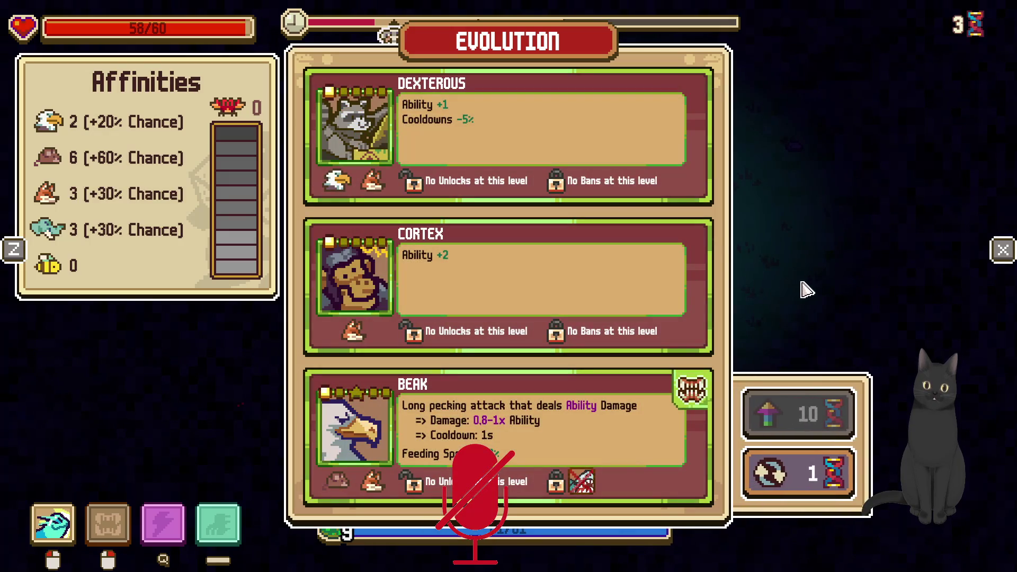
Spend one mutagen to reroll the offered evolutions
click(814, 482)
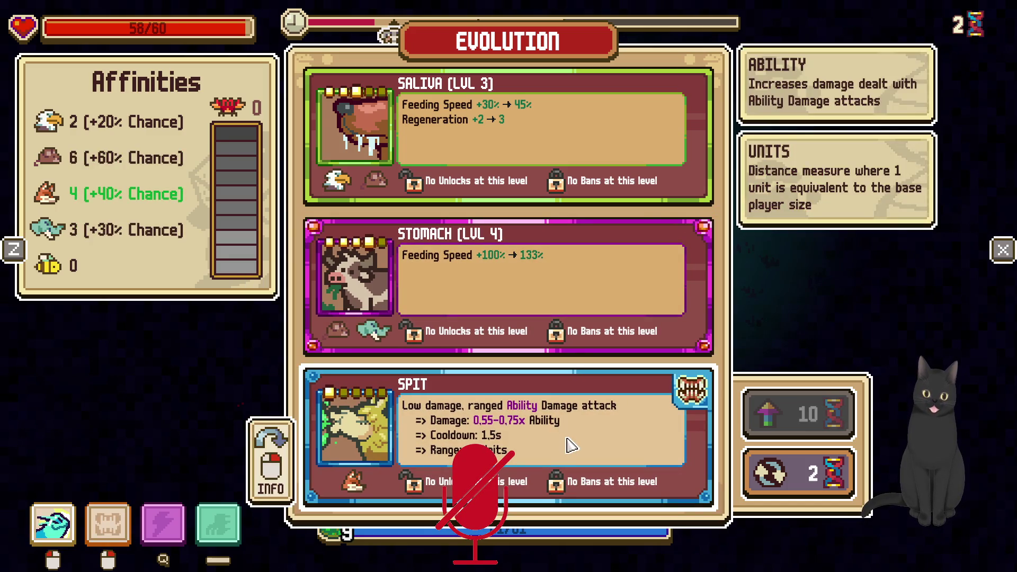
Read Spit's info card, then choose Spit and continue play at level 10
right_click(570, 447)
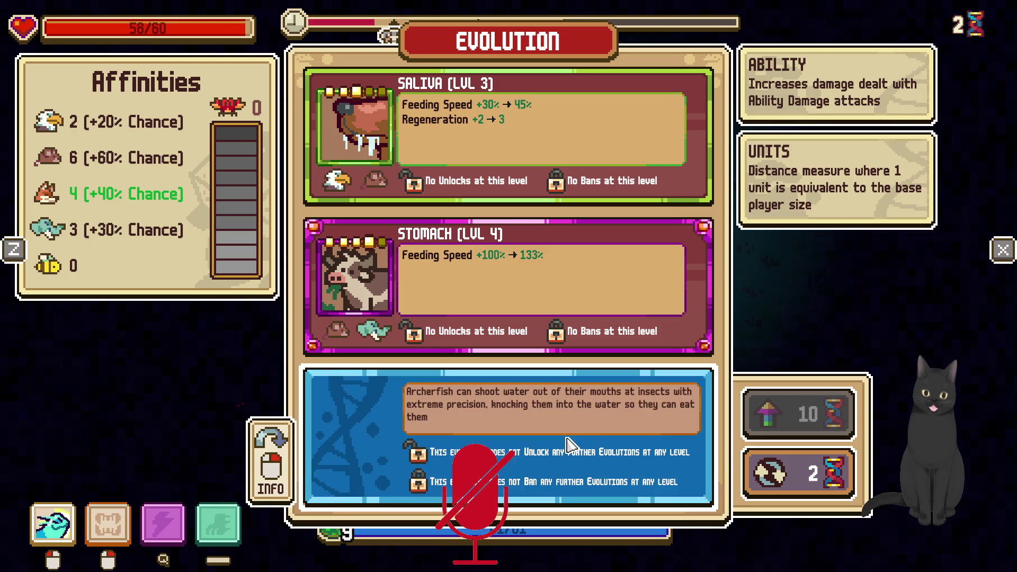
right_click(587, 424)
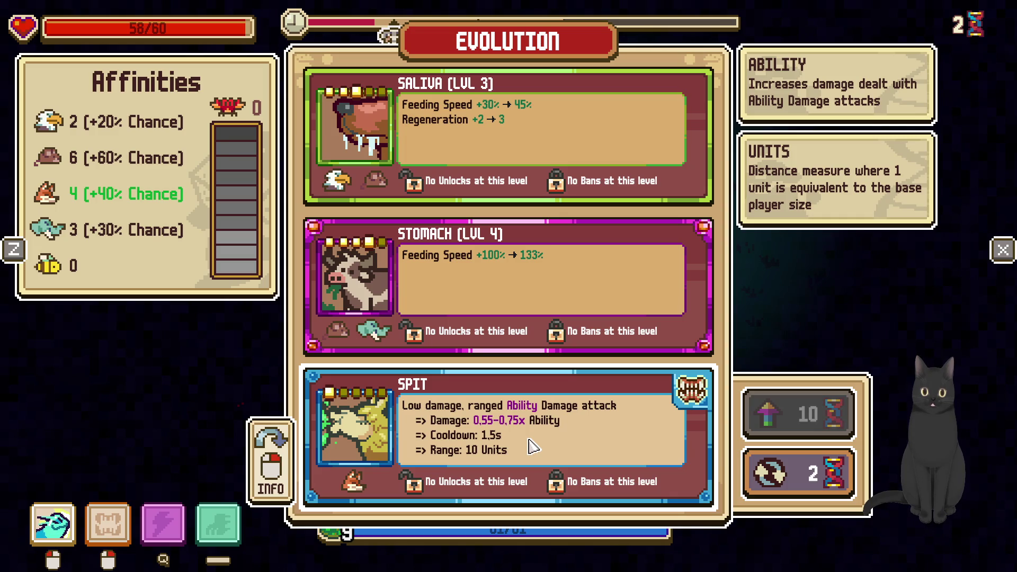
click(532, 446)
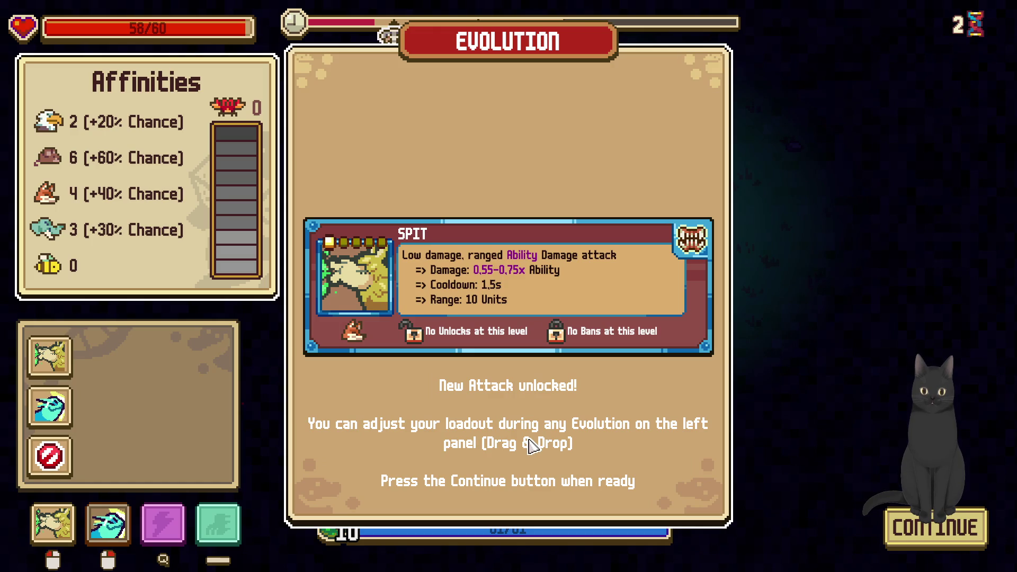
click(898, 516)
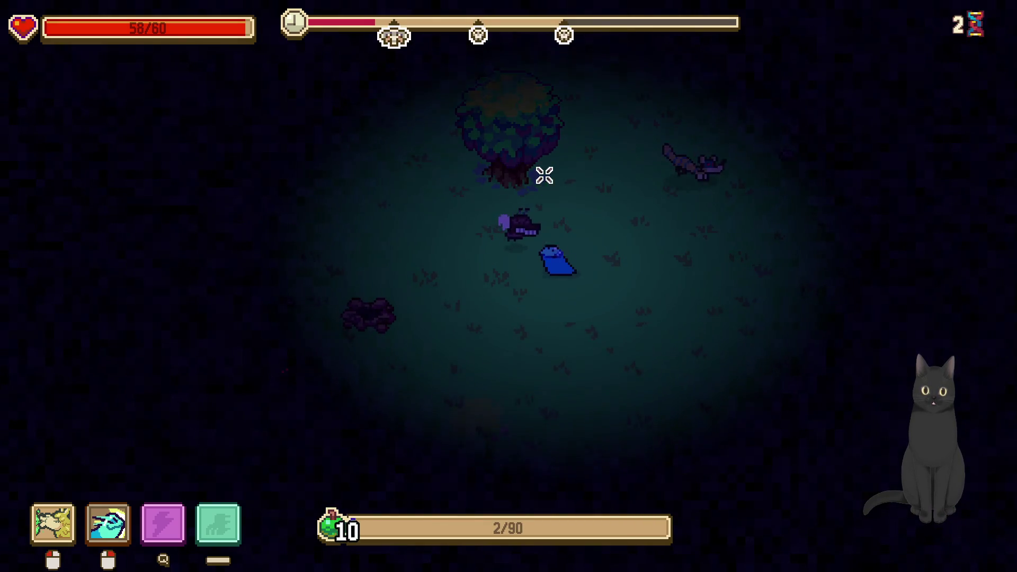
Fight the nearby enemies with spit and the second attack, finishing the one on the left
right_click(593, 259)
key(a)
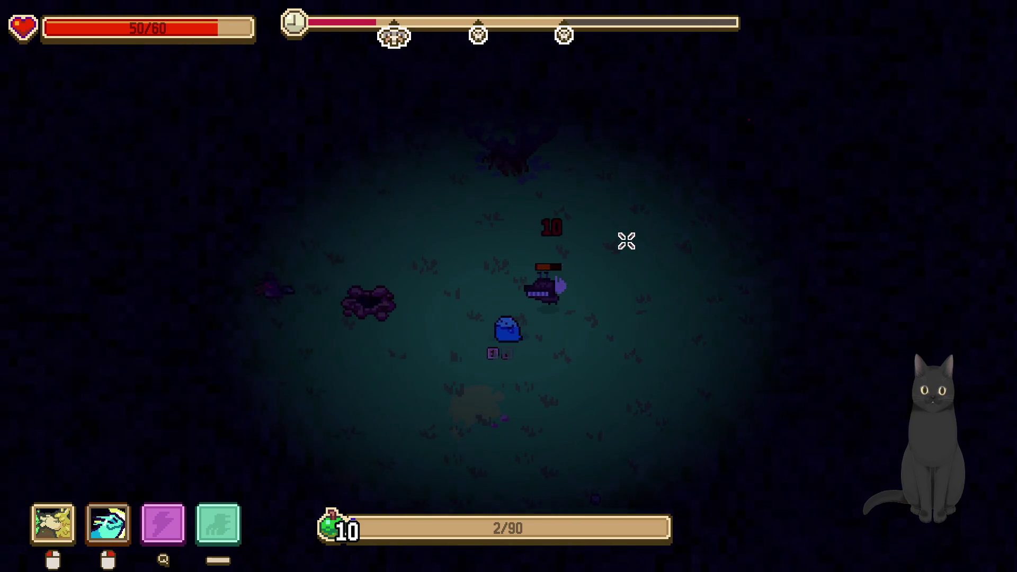
click(626, 242)
right_click(622, 241)
key(a)
click(620, 249)
right_click(625, 281)
right_click(623, 287)
key(a)
click(382, 323)
key(d)
key(d)
key(w)
Attack the enemies near the tree while moving down-left, then collect XP up-right
click(715, 168)
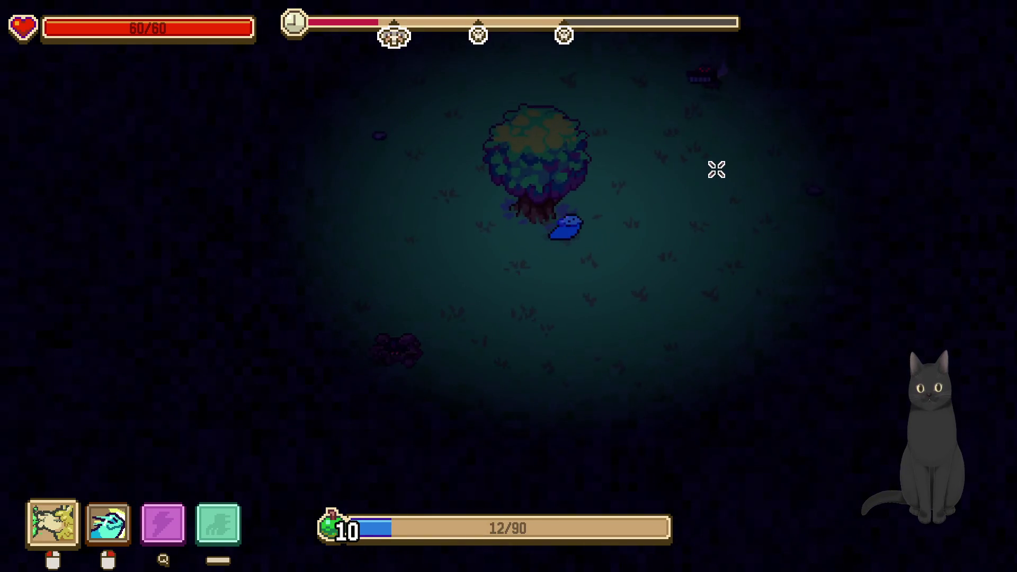
key(s)
right_click(630, 147)
key(a)
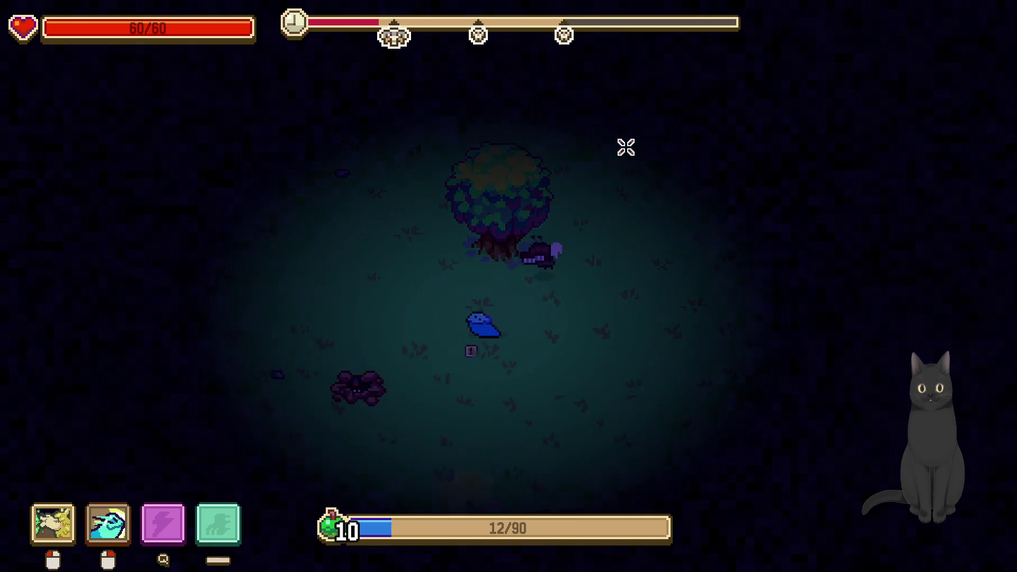
key(s)
right_click(551, 167)
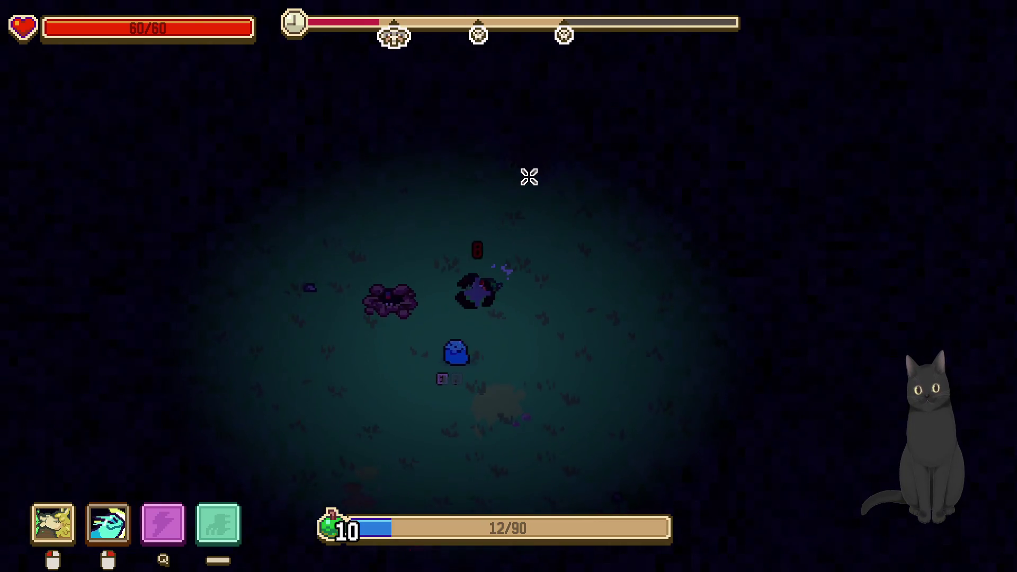
click(536, 191)
key(w)
right_click(588, 218)
key(d)
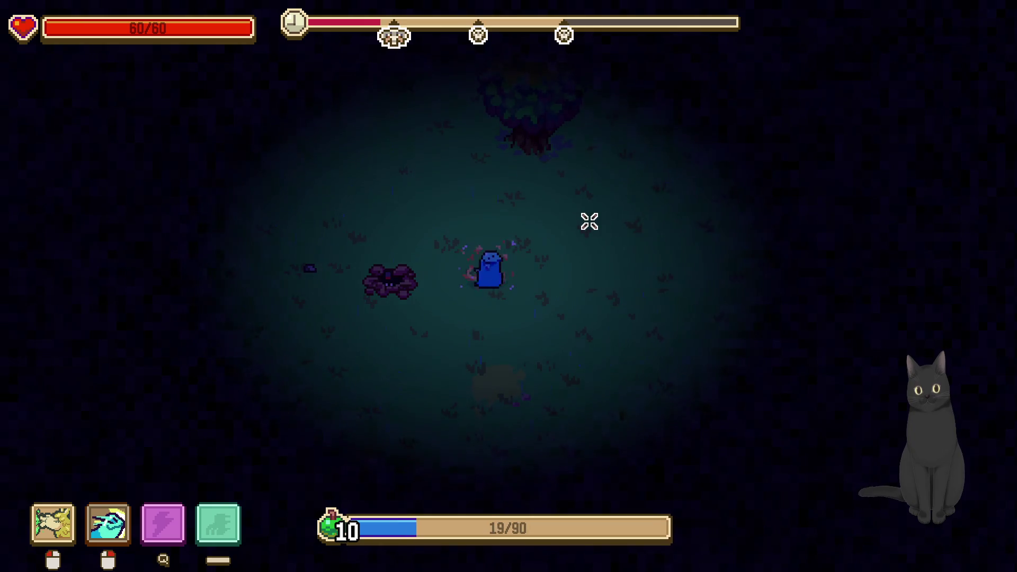
Walk up-right past the tree and down toward the next enemies
key(w)
key(d)
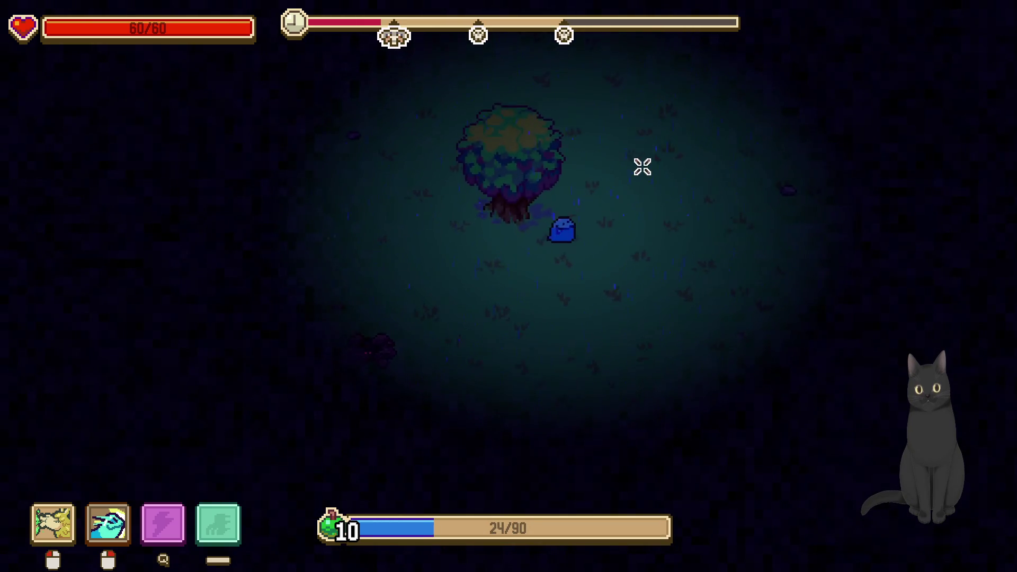
key(w)
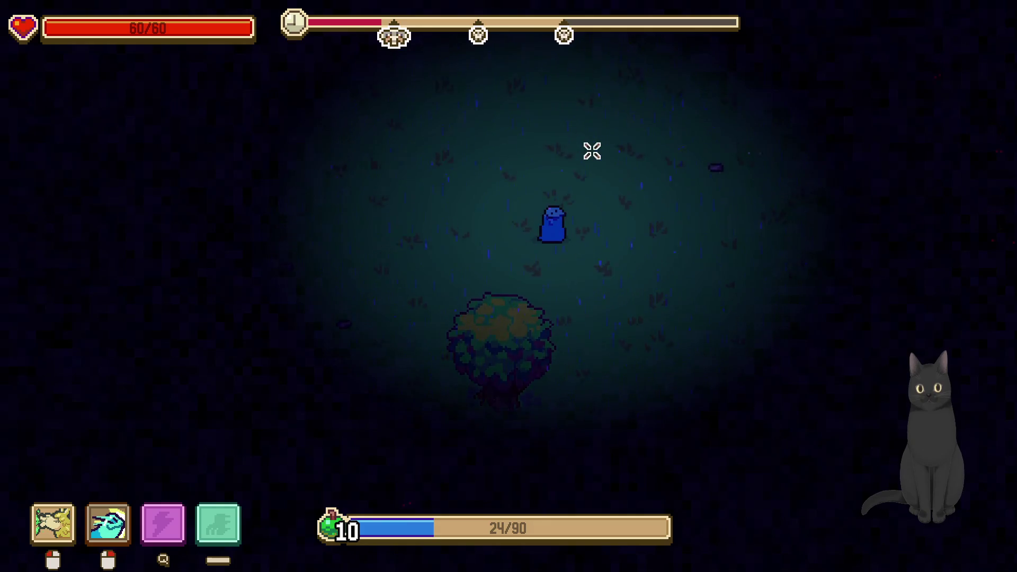
key(w)
key(d)
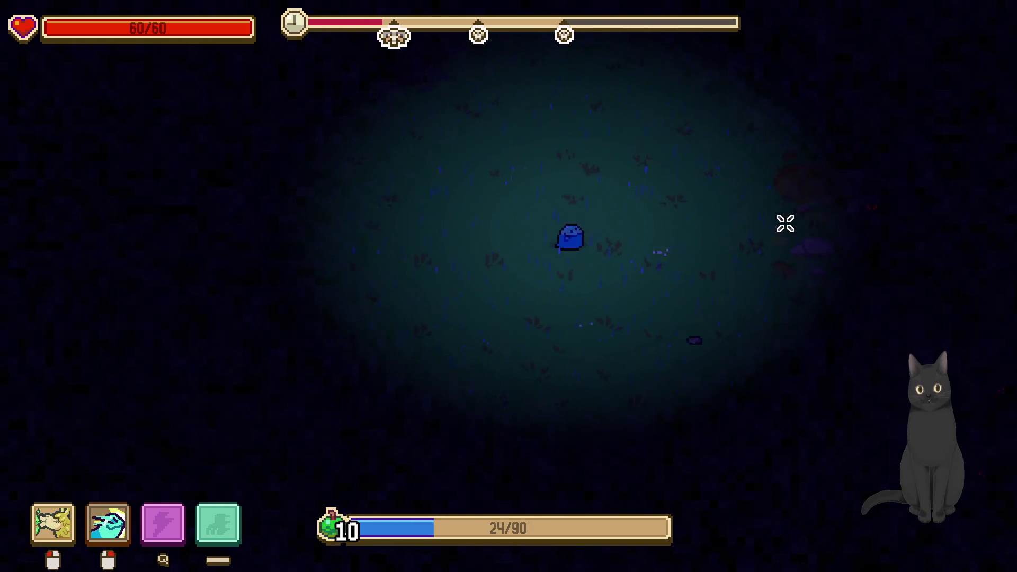
key(d)
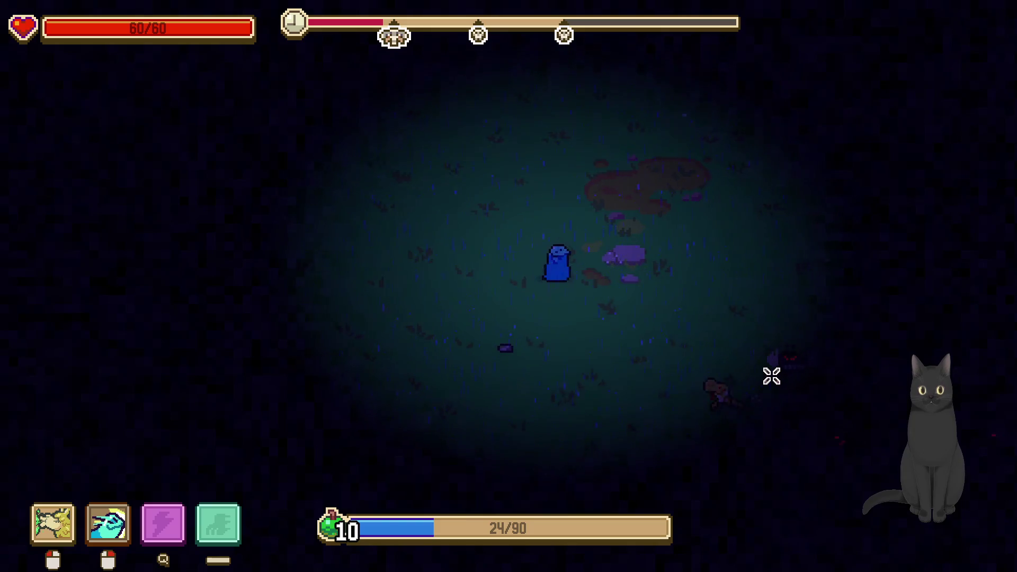
key(s)
Engage the enemy group toward the top with spit and second attacks
click(726, 355)
right_click(663, 299)
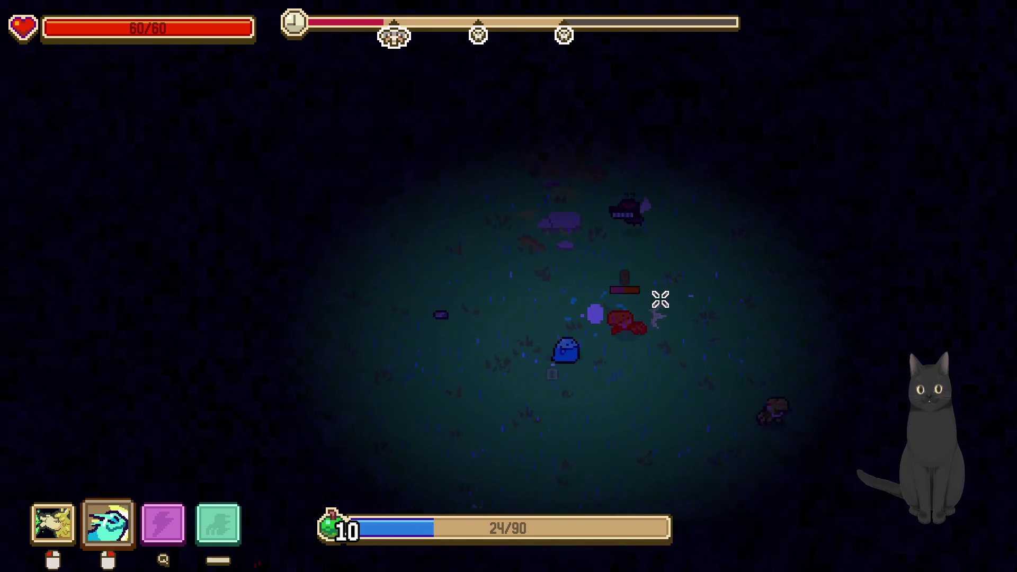
key(w)
key(a)
click(572, 137)
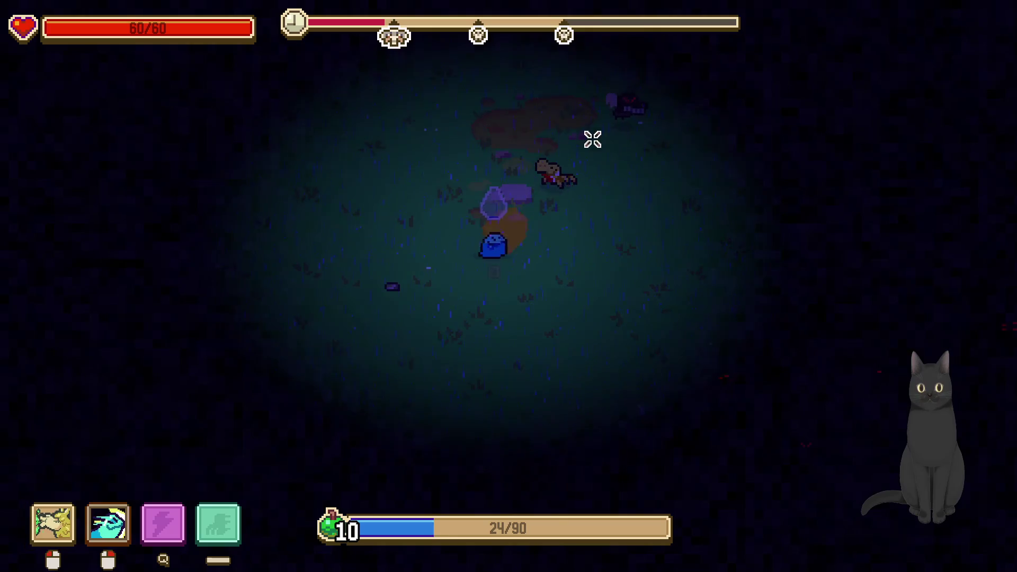
key(w)
click(631, 148)
right_click(612, 135)
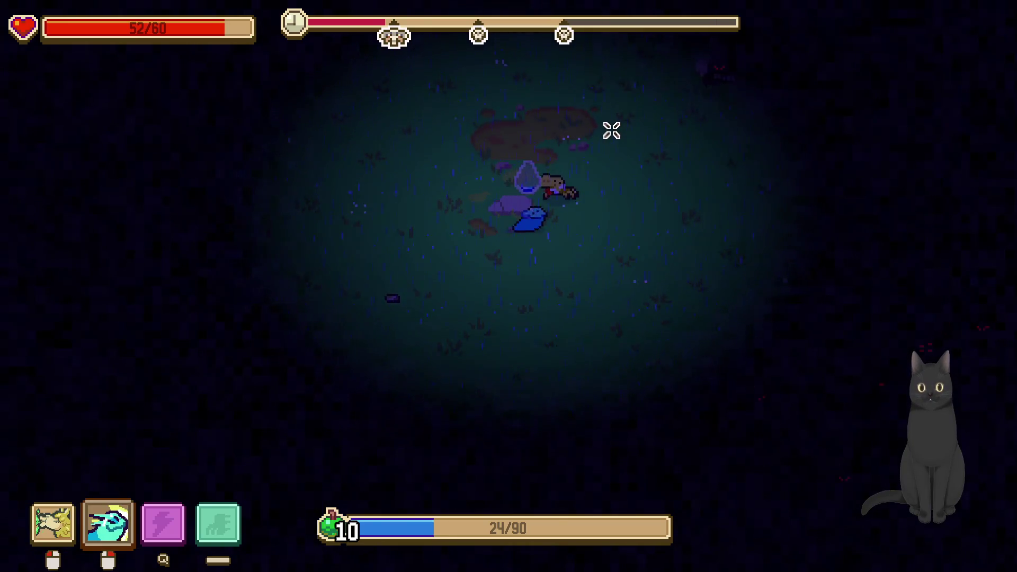
click(644, 176)
key(a)
right_click(652, 161)
Keep attacking the group while weaving down-left and up-right until the enemy dies
key(s)
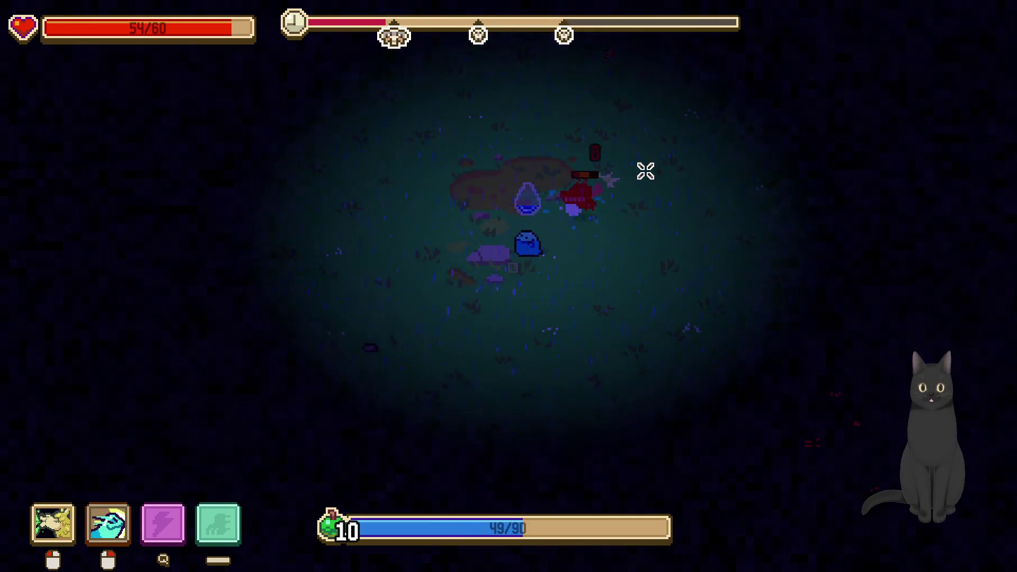
right_click(627, 173)
key(s)
key(a)
click(611, 174)
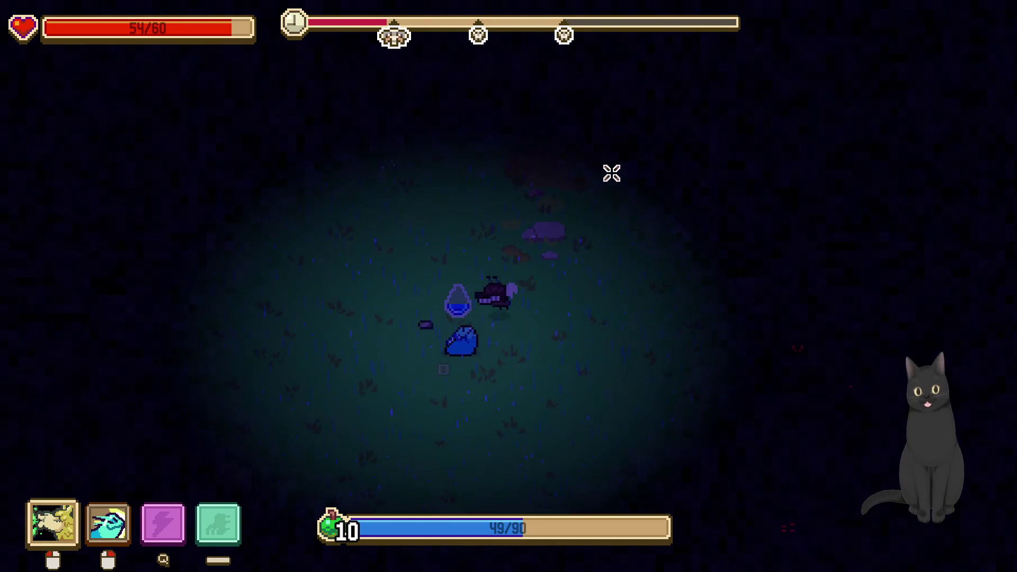
key(d)
key(w)
right_click(612, 175)
click(638, 209)
key(d)
key(s)
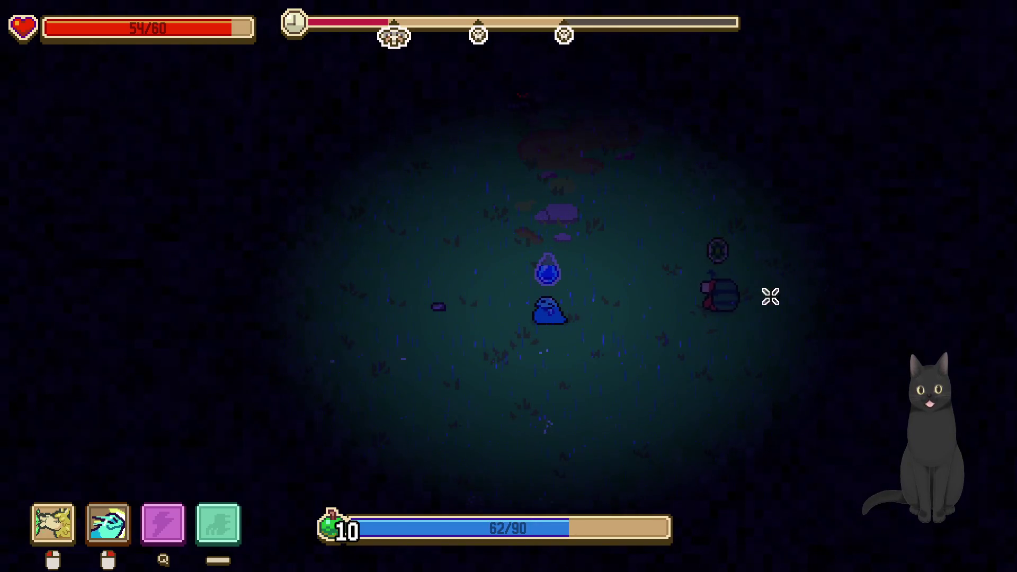
Fight the beetle enemy with primary and secondary attacks while walking left and right
key(a)
right_click(765, 298)
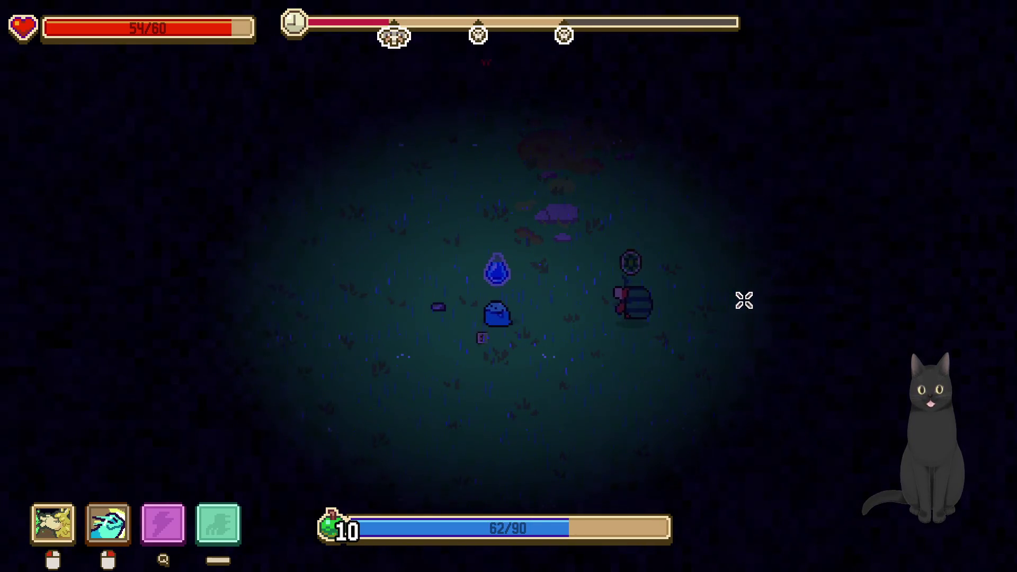
key(d)
click(743, 300)
right_click(742, 298)
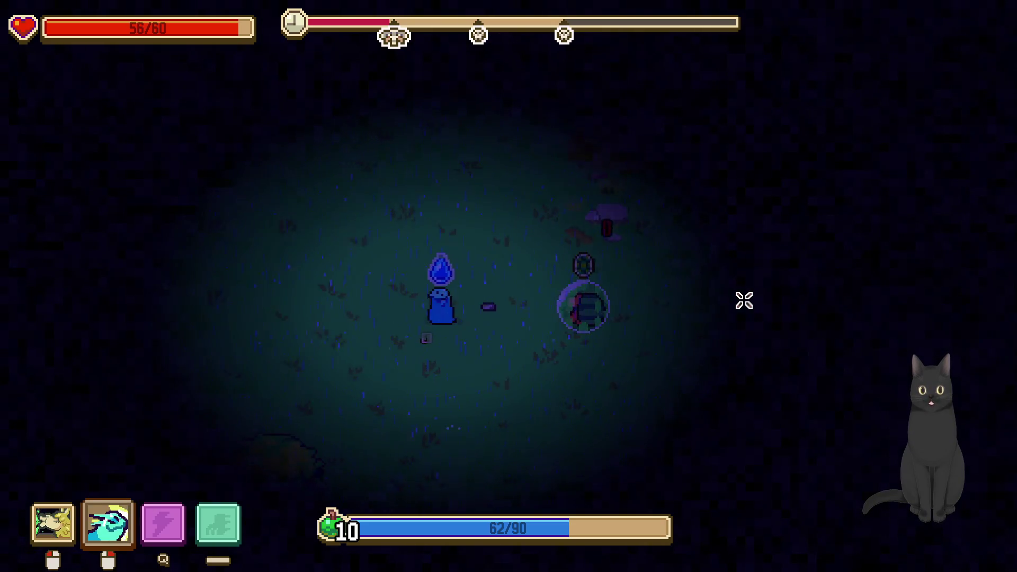
key(a)
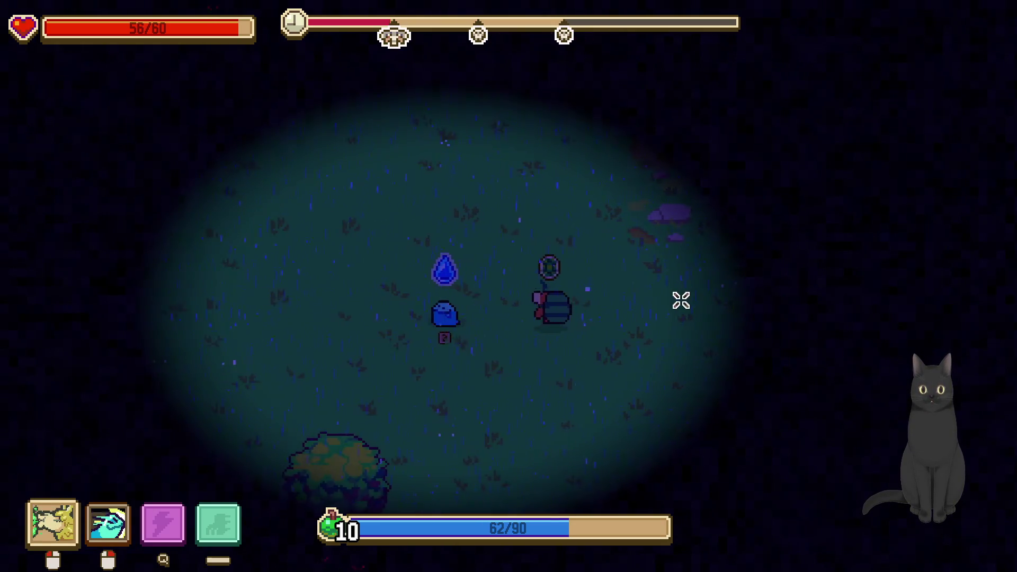
right_click(681, 300)
key(a)
click(679, 300)
right_click(678, 301)
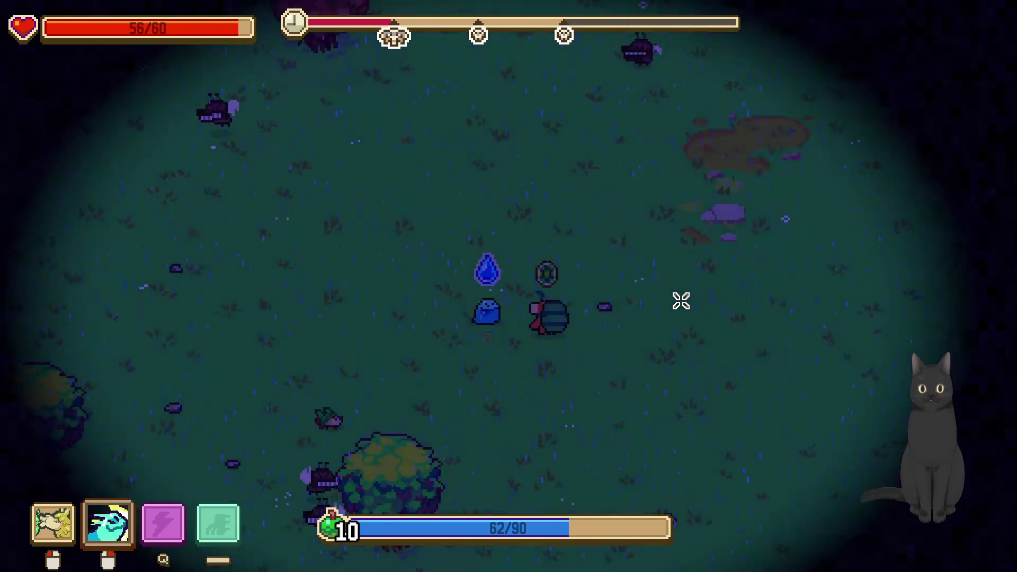
Move down past the tree, striking nearby enemies with both attacks
key(d)
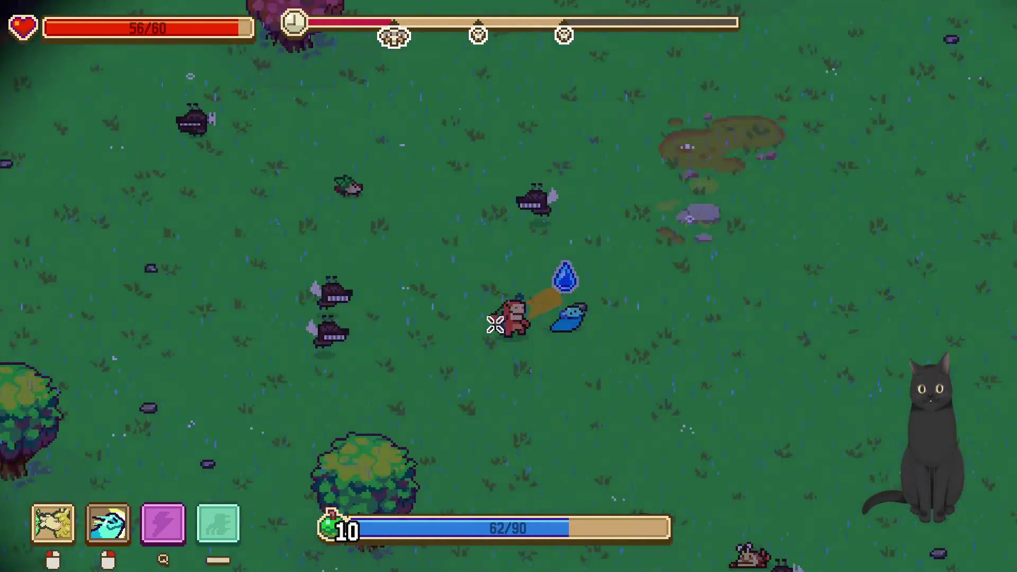
click(533, 311)
key(s)
right_click(593, 341)
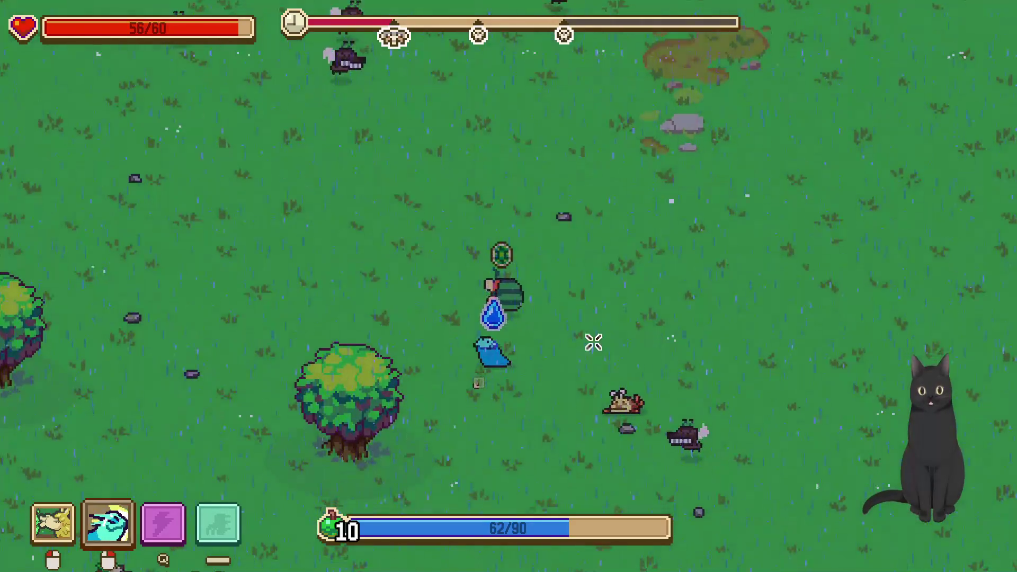
key(s)
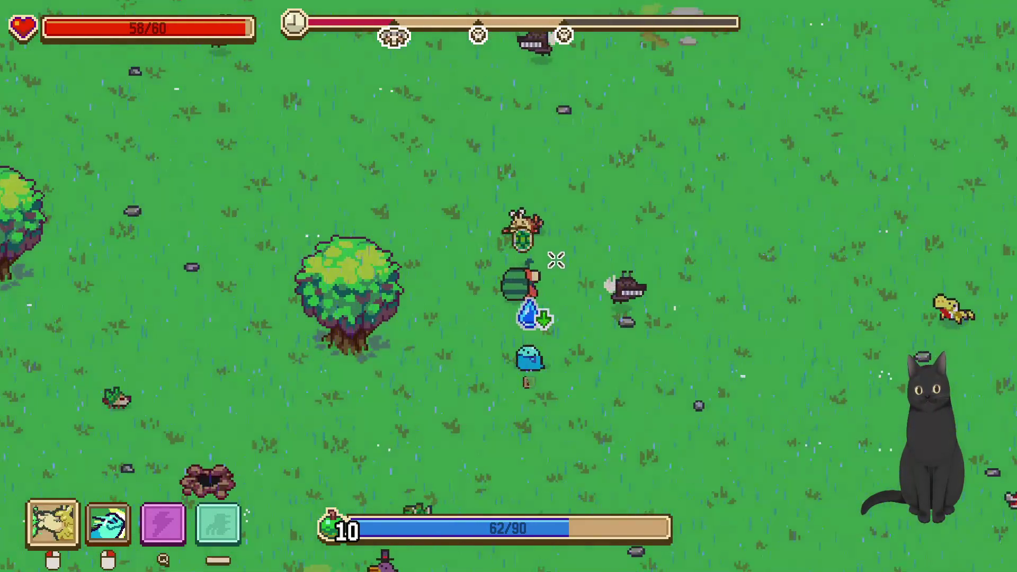
click(523, 248)
Roam left toward the pond and back right across the meadow gathering experience until leveling up
key(s)
key(a)
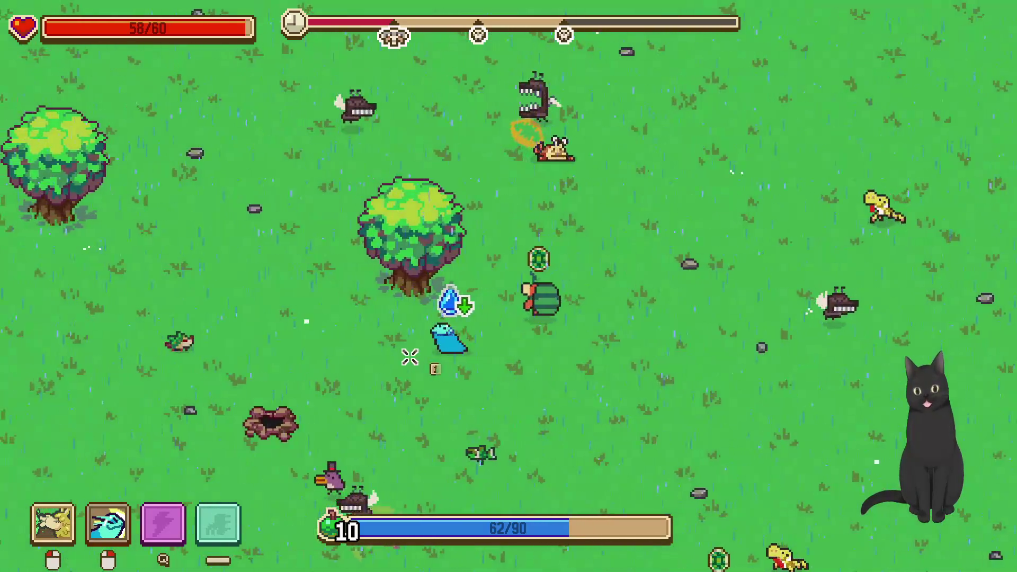
key(a)
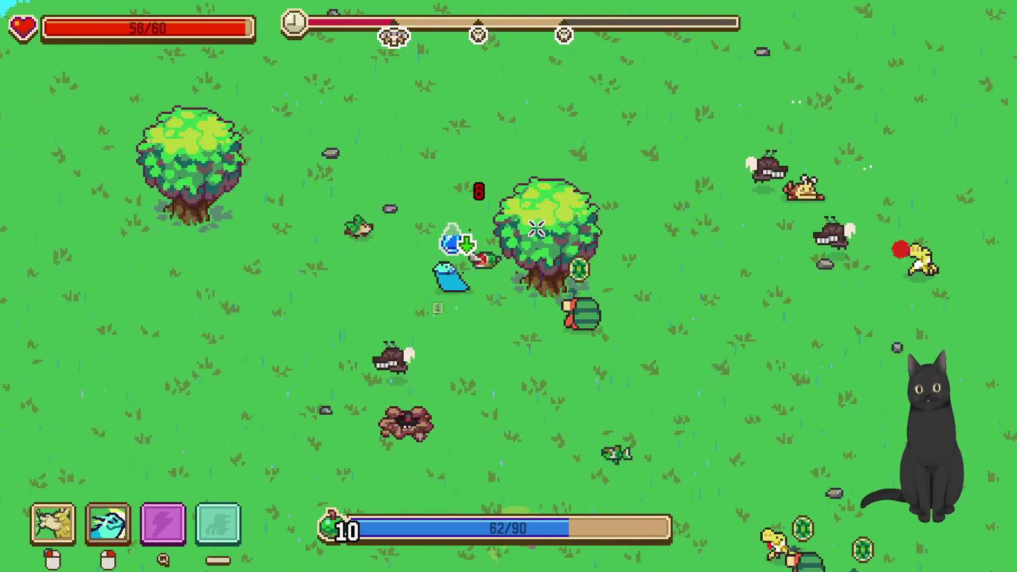
key(a)
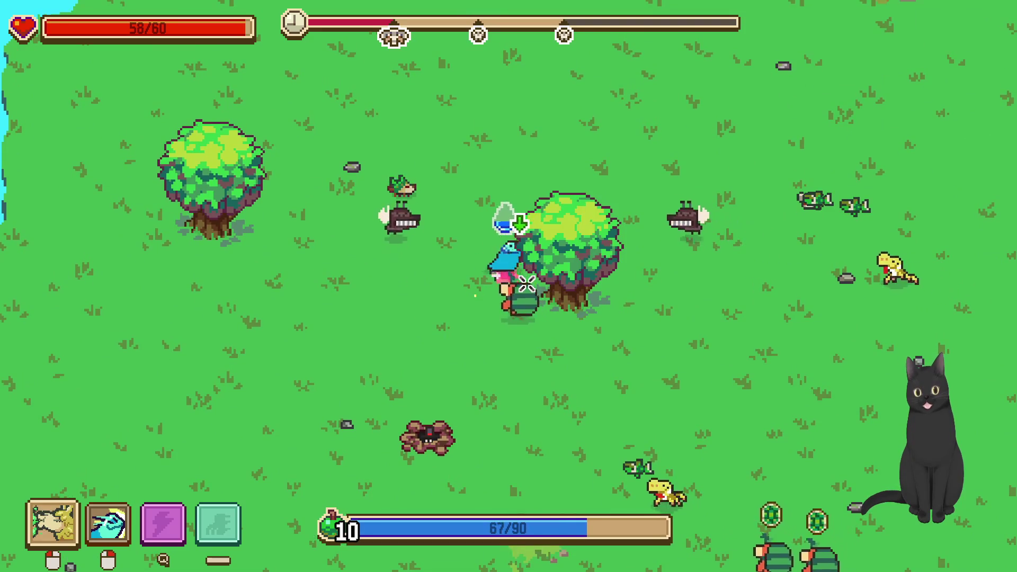
key(w)
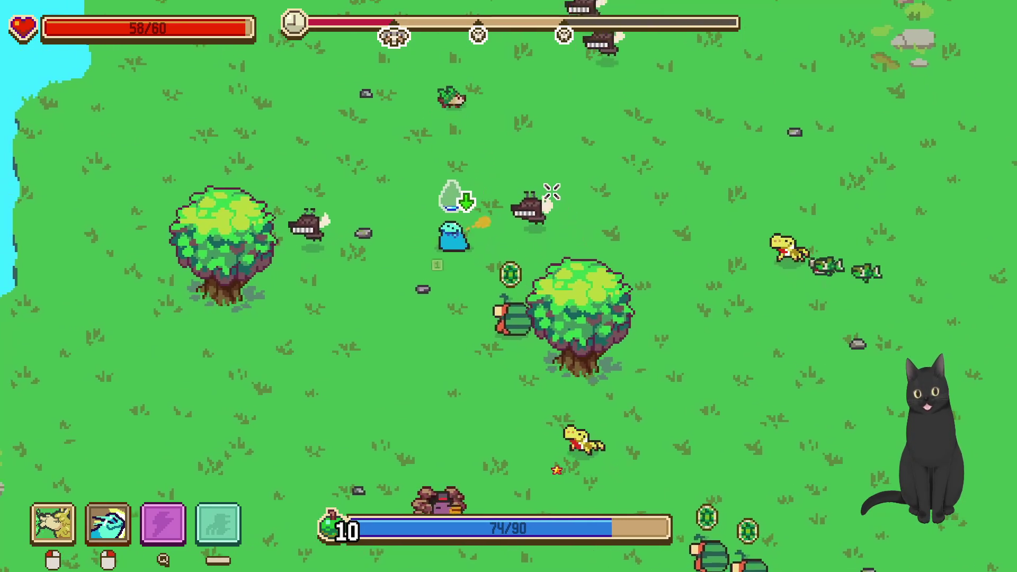
key(a)
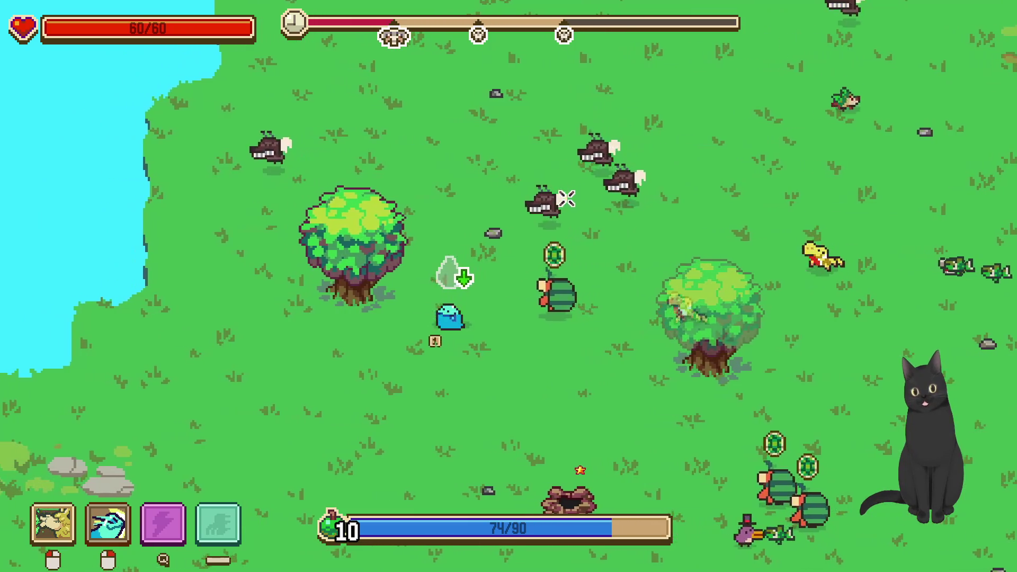
key(a)
key(s)
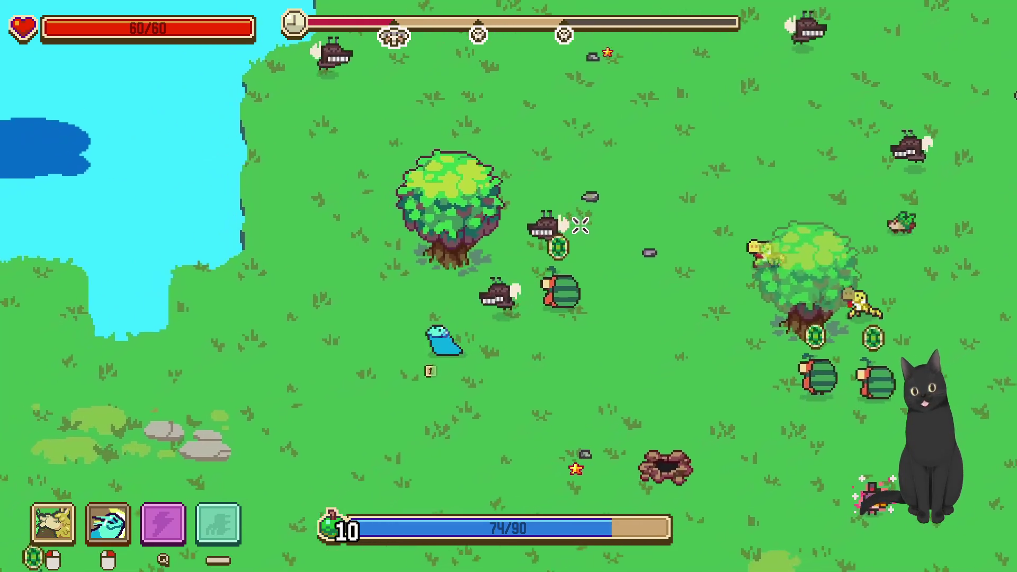
key(a)
key(s)
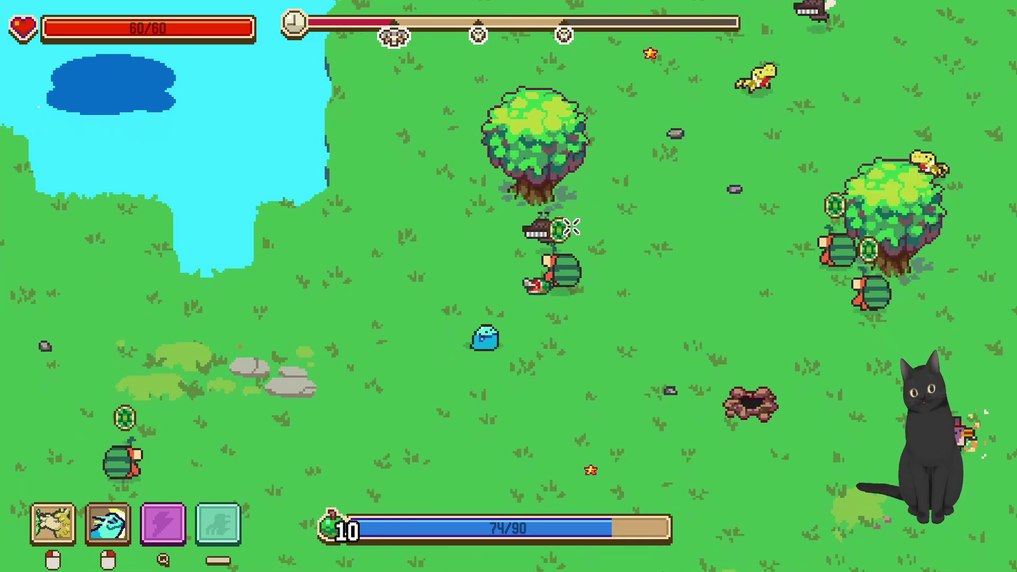
key(a)
key(s)
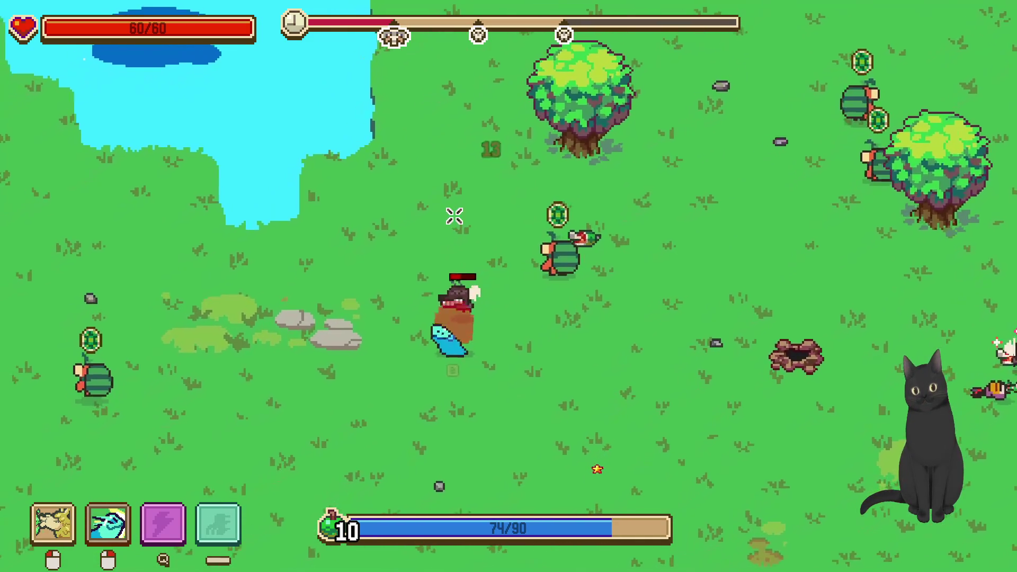
key(a)
key(s)
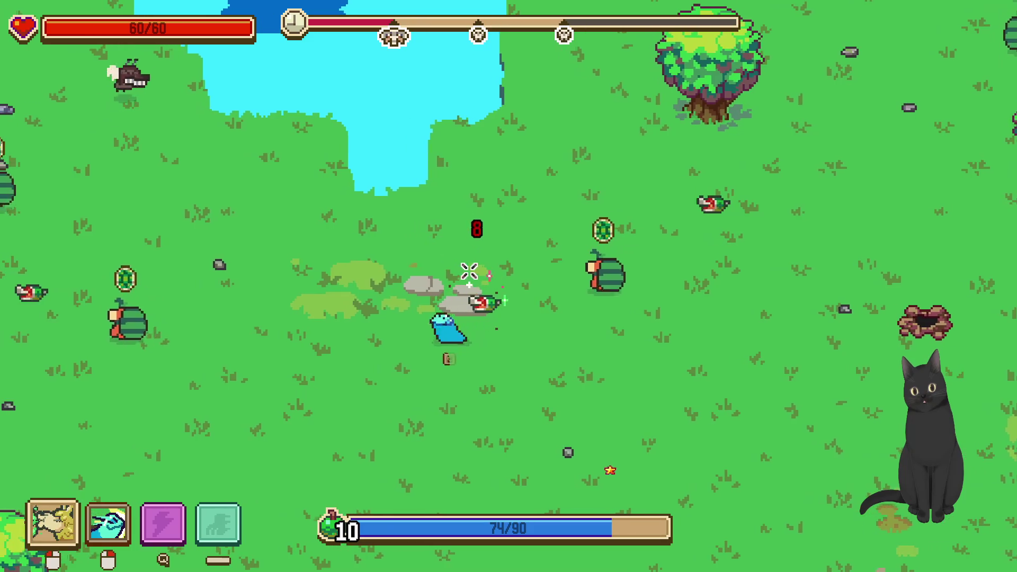
key(a)
key(w)
key(d)
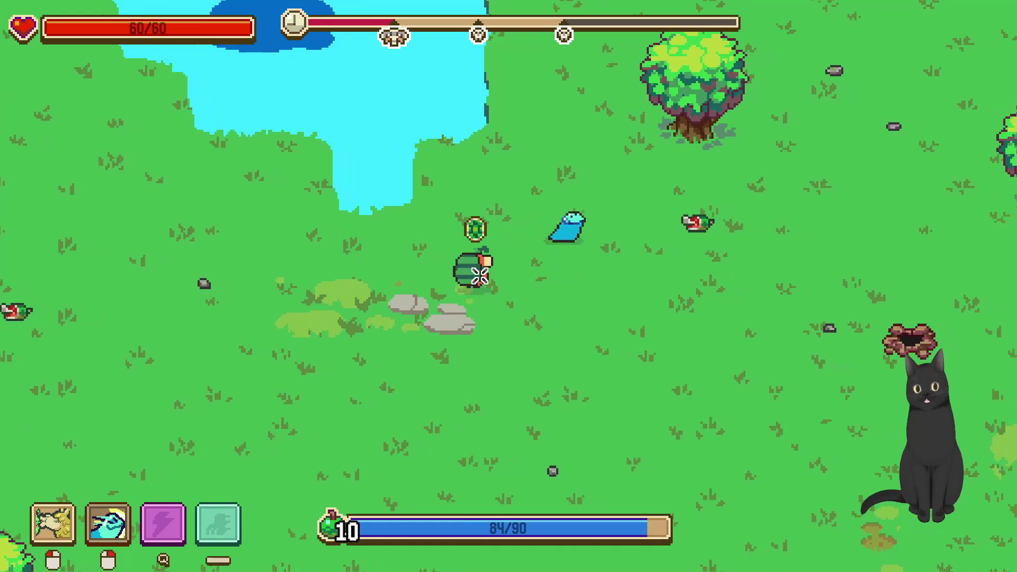
key(d)
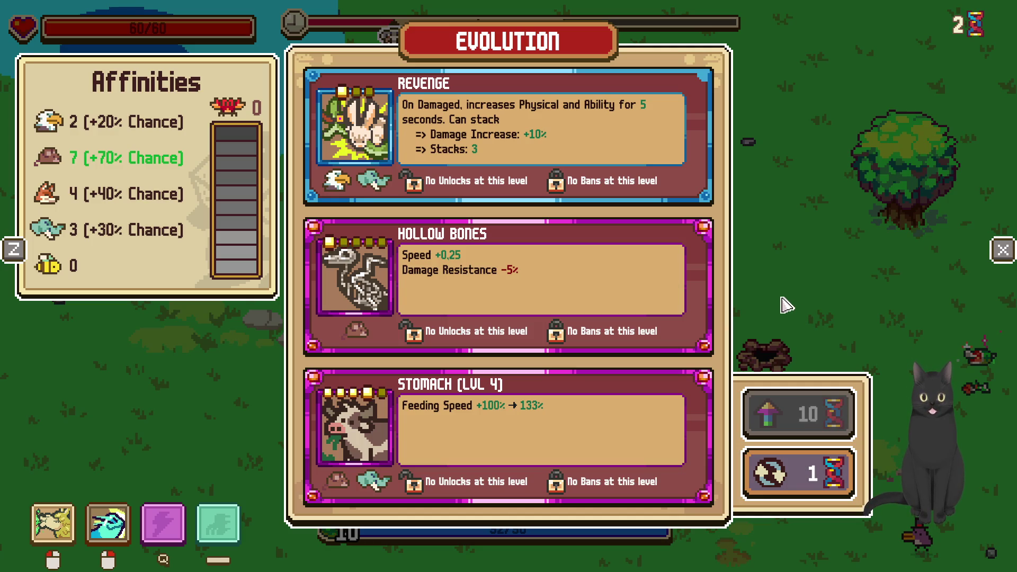
Pick the Revenge card to reach level 11
mouse_move(575, 133)
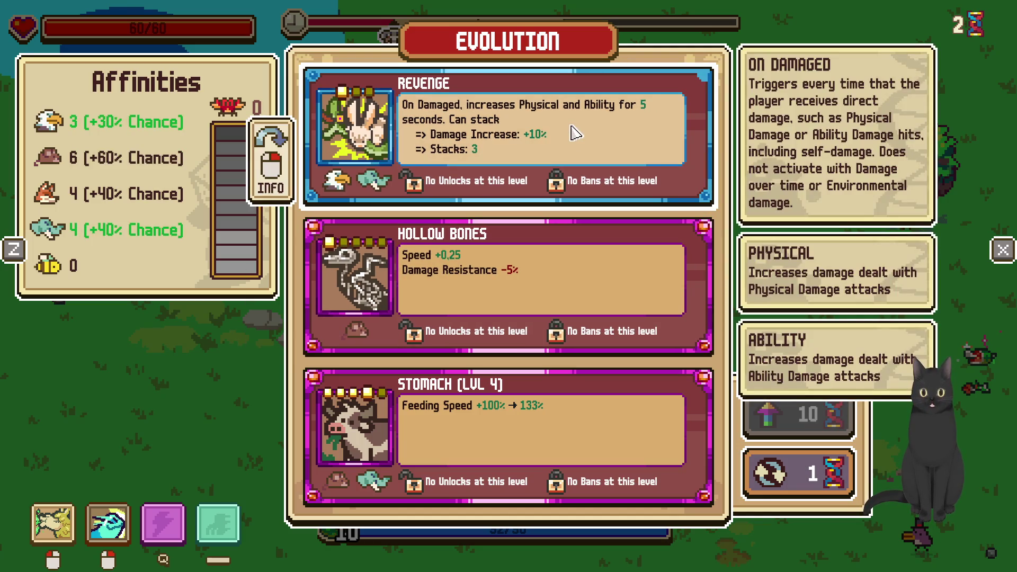
click(575, 133)
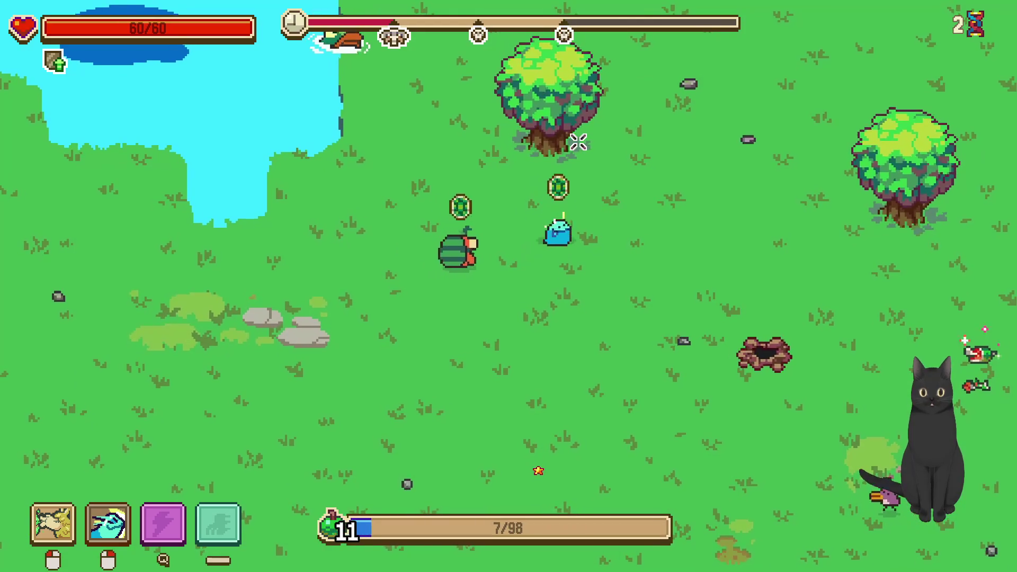
Walk right across the meadow, then circle the arriving Shellephant boss
key(d)
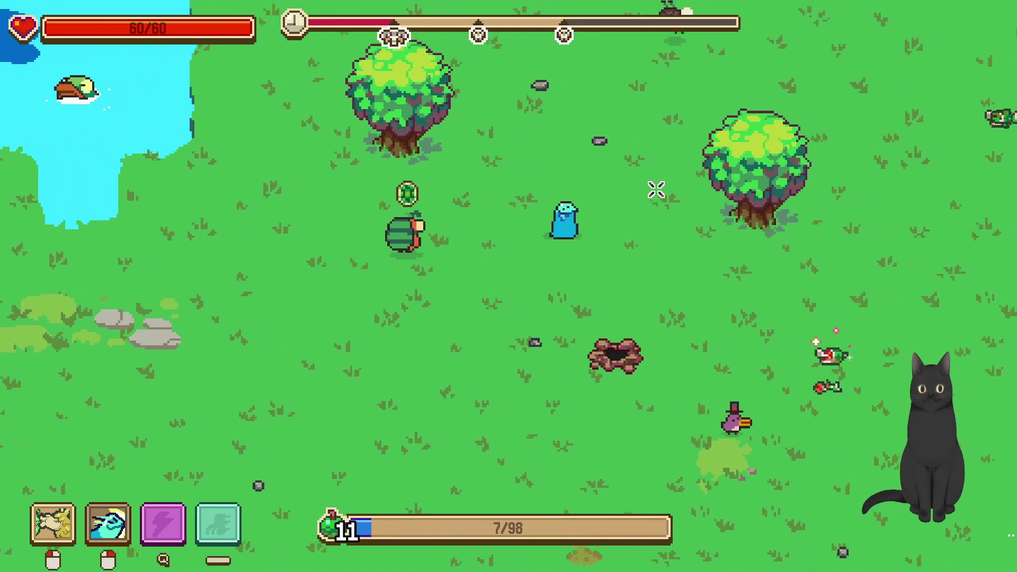
key(d)
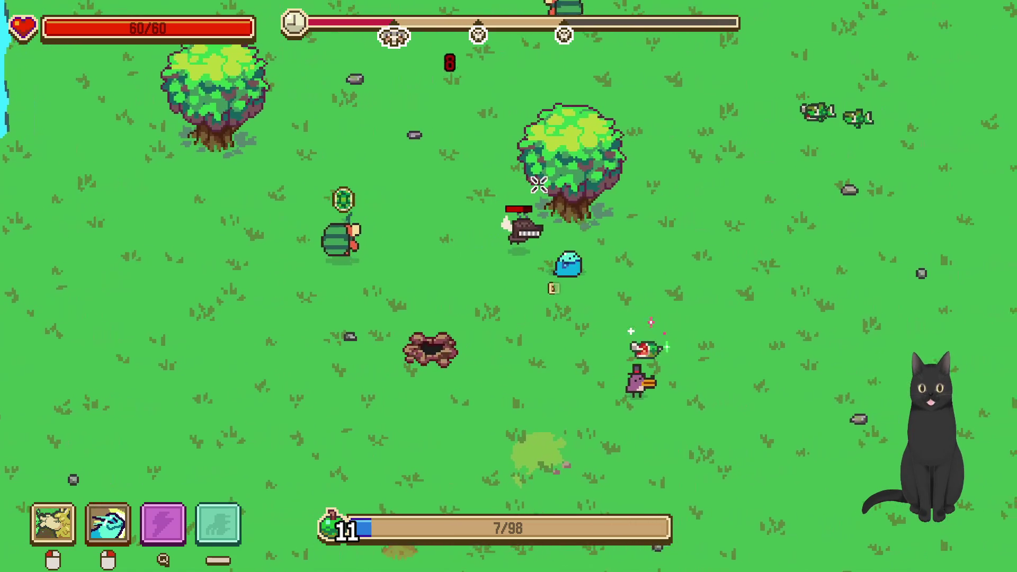
key(d)
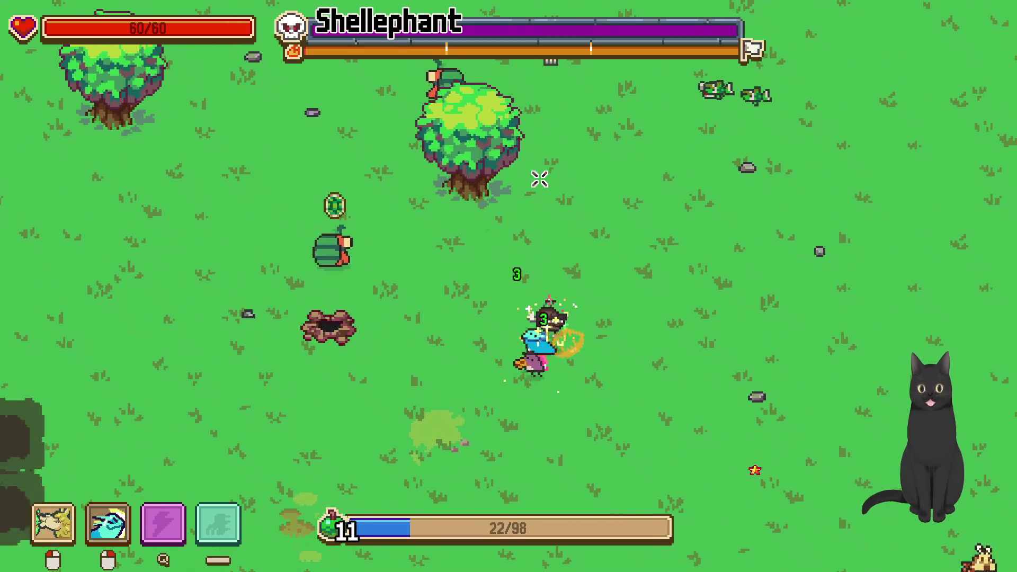
key(a)
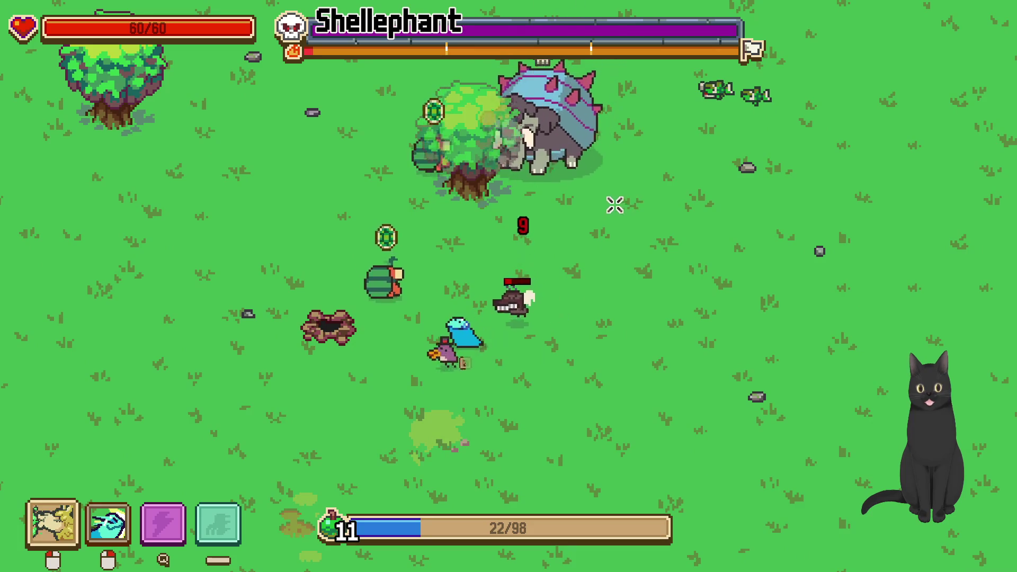
key(s)
key(a)
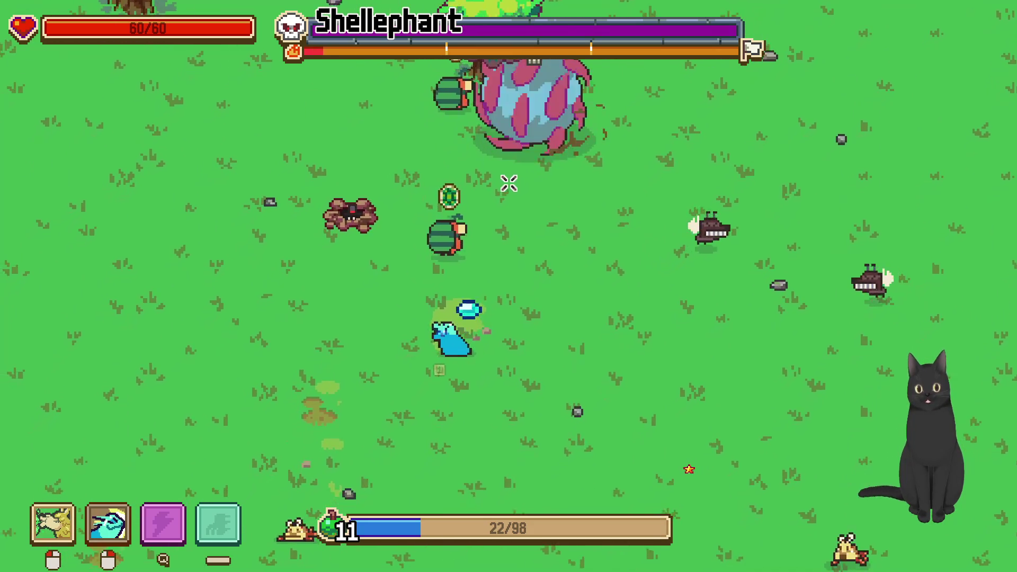
key(a)
key(w)
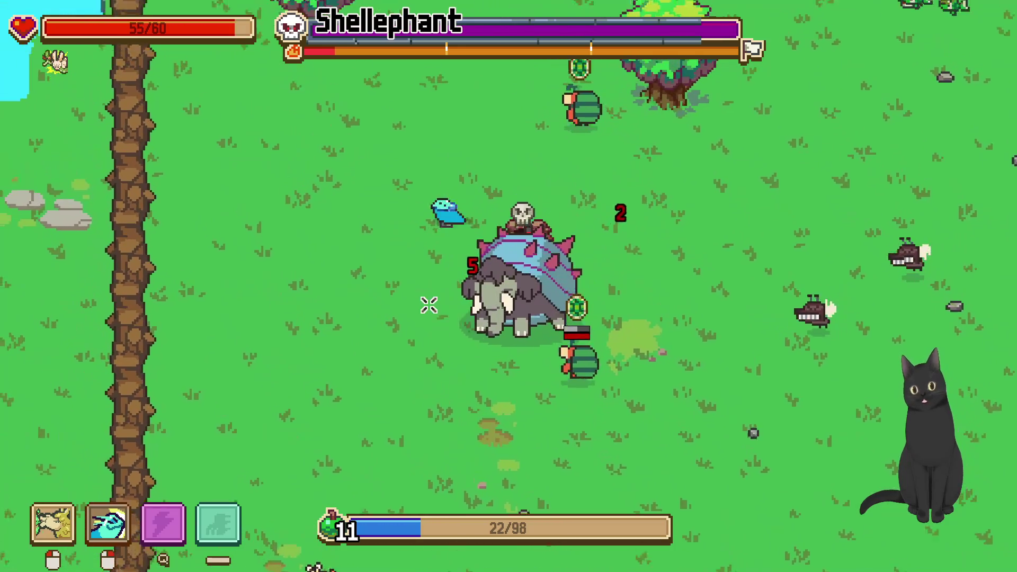
key(w)
key(d)
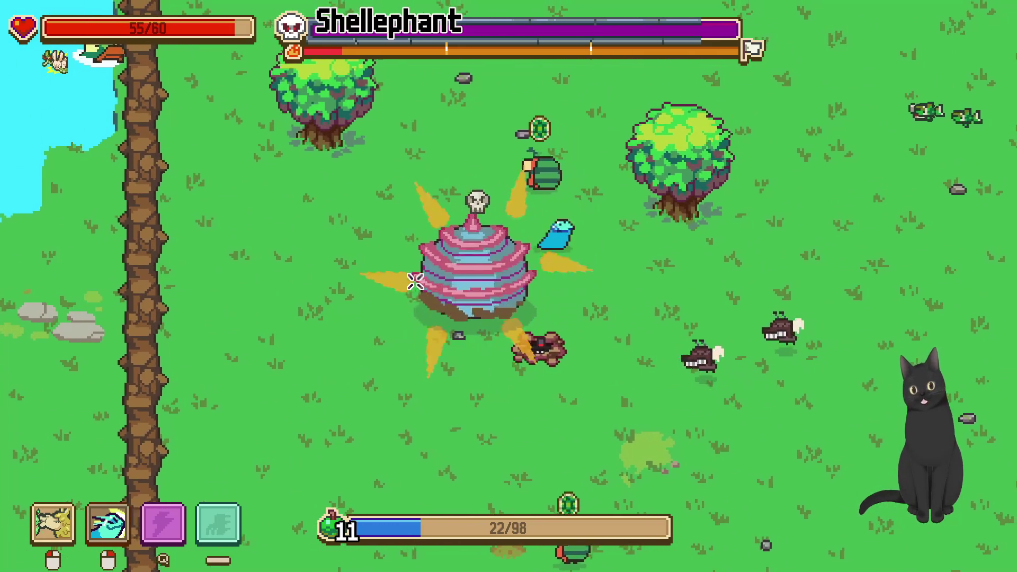
key(d)
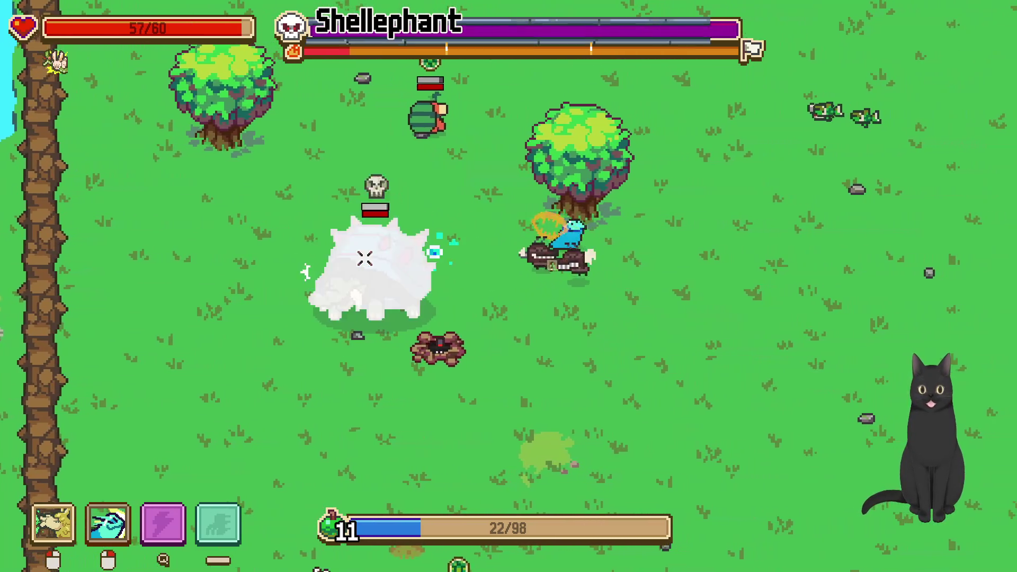
key(d)
Hit the Shellephant twice with the secondary attack, backing off between hits
right_click(364, 258)
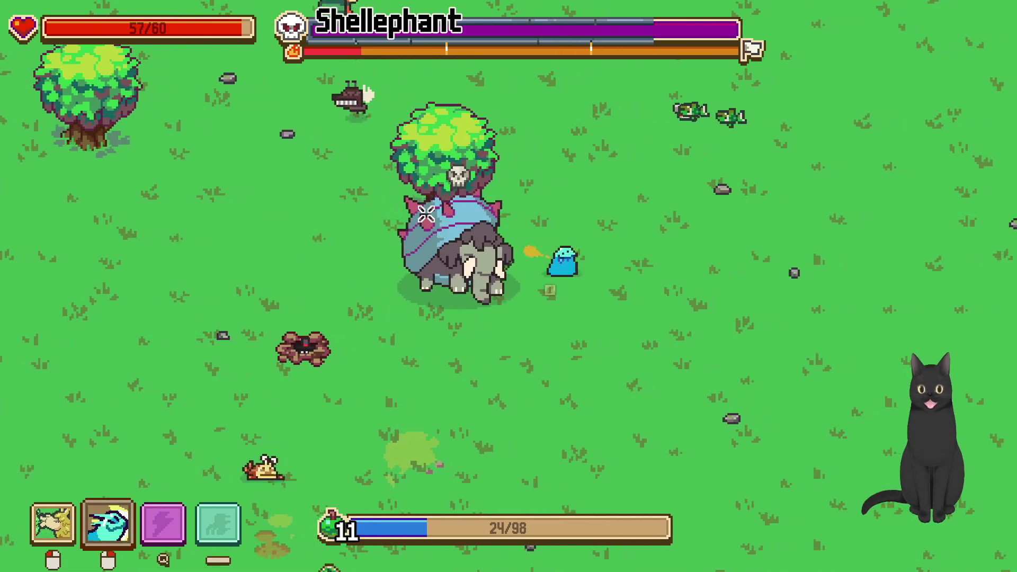
key(s)
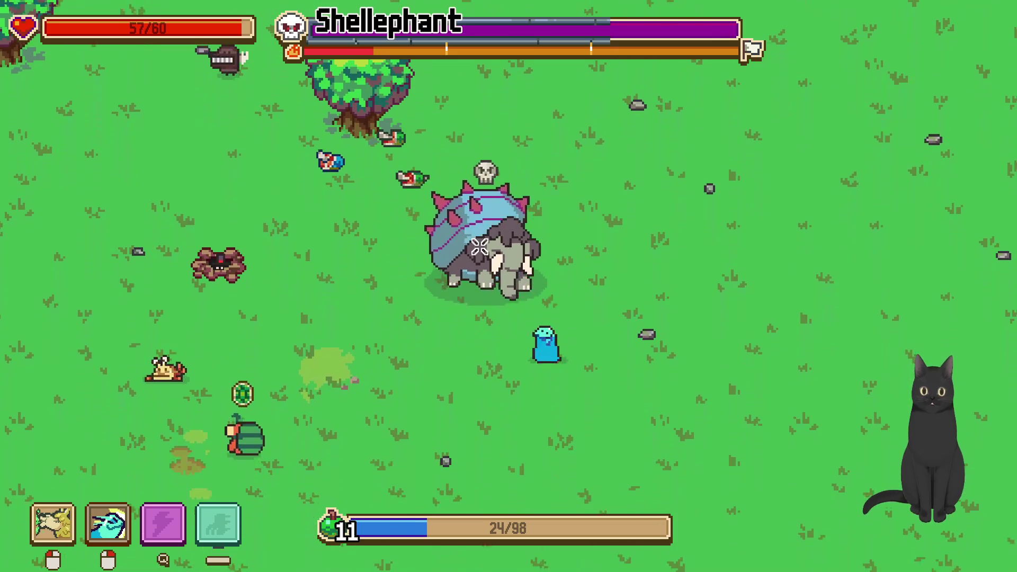
key(a)
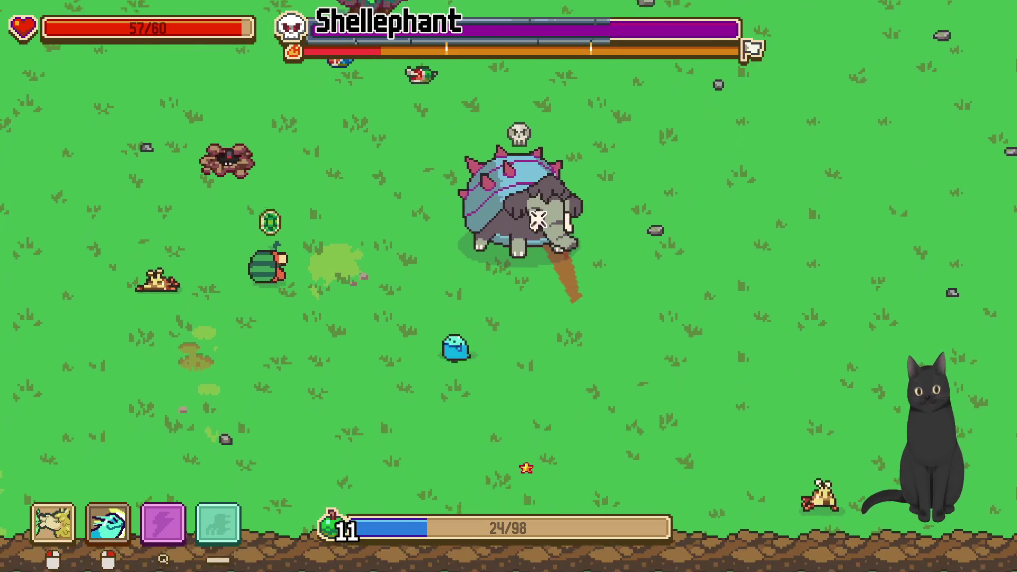
right_click(423, 260)
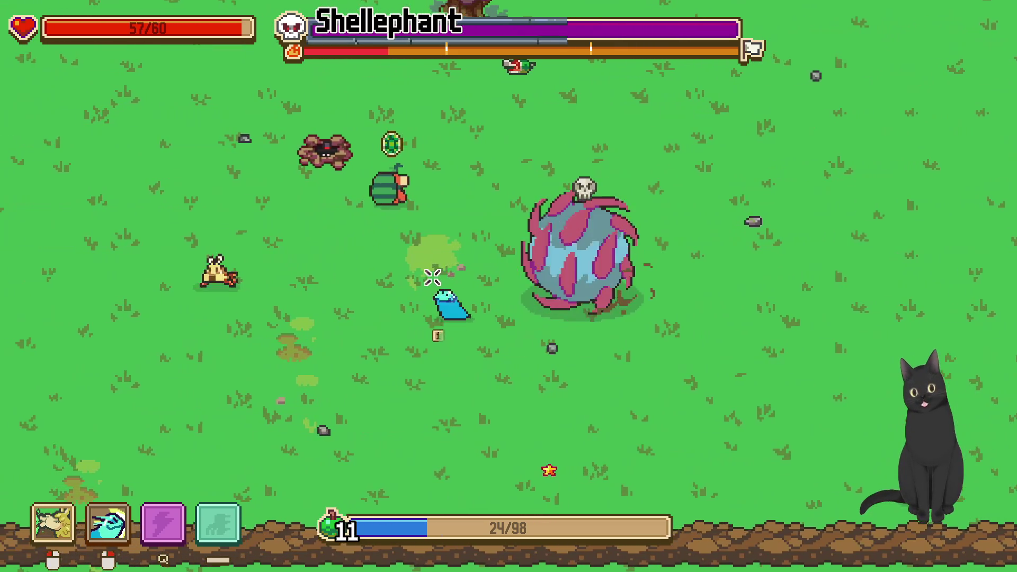
key(w)
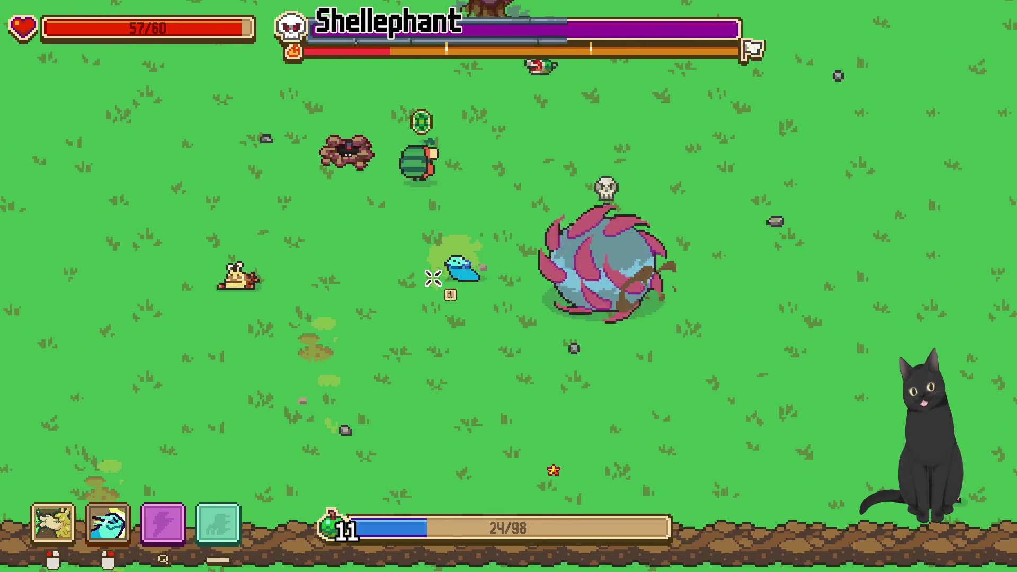
key(w)
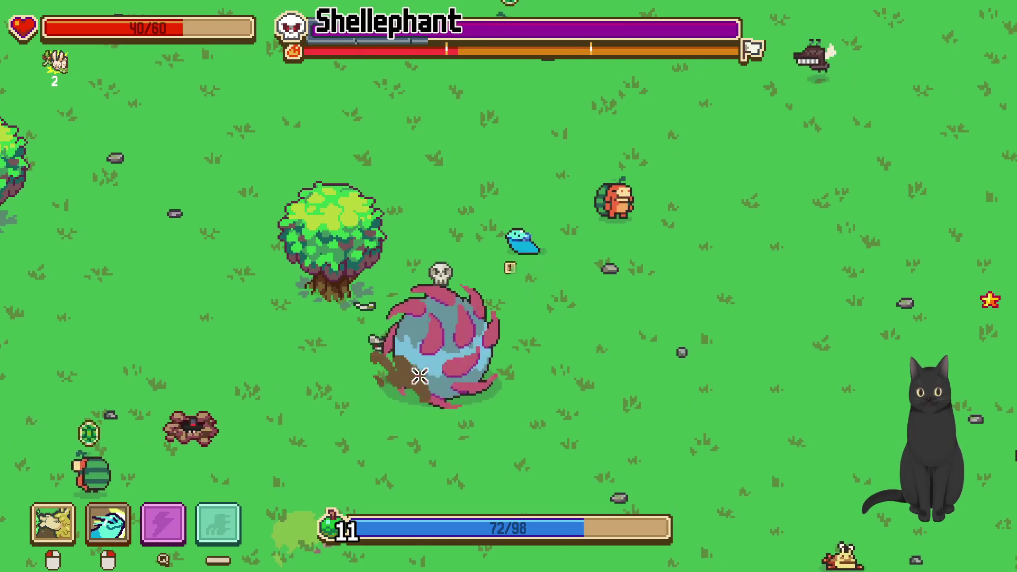
Dodge the rolling Shellephant by moving around it up-left and down-left
key(w)
key(a)
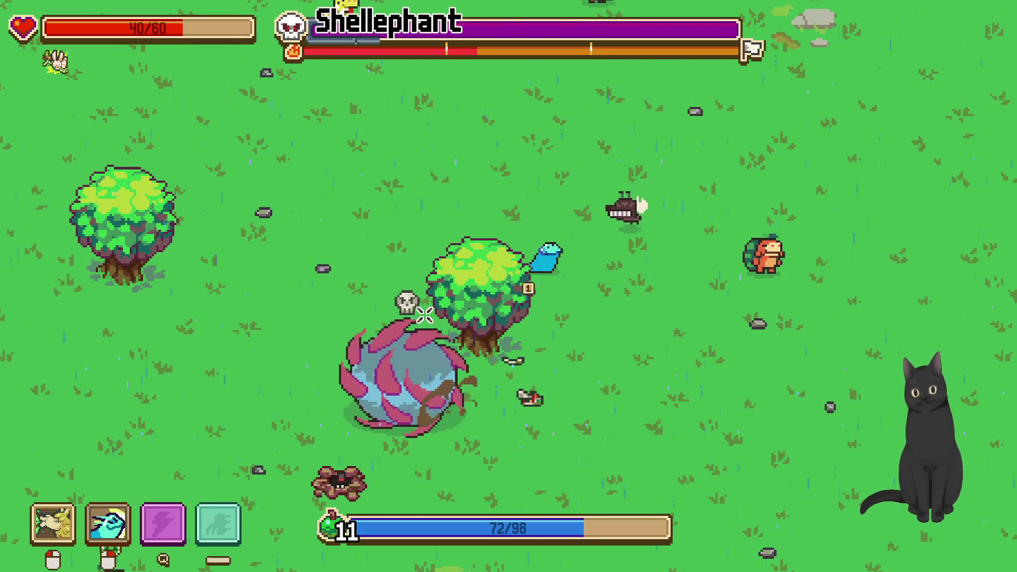
key(s)
key(d)
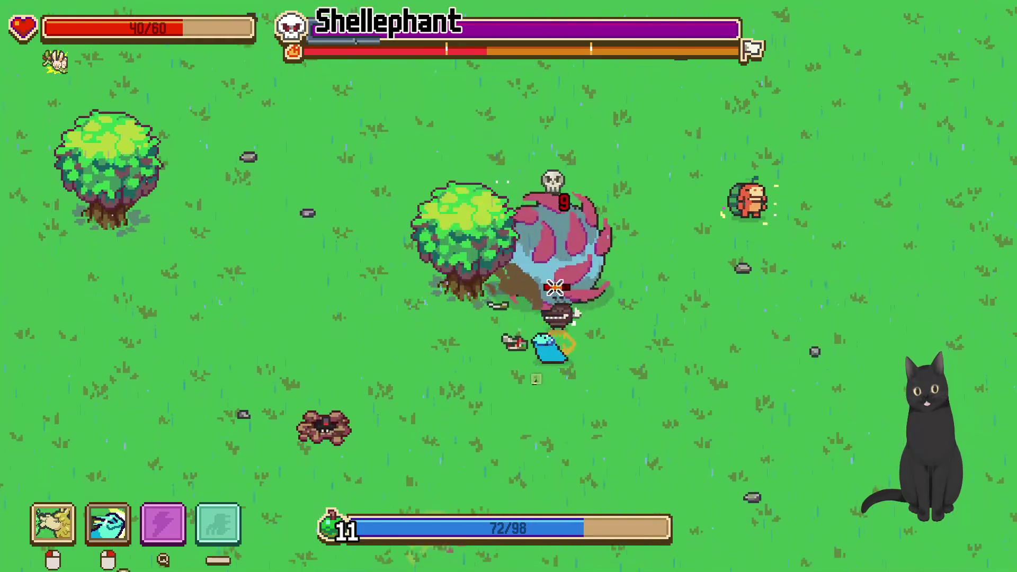
key(s)
key(a)
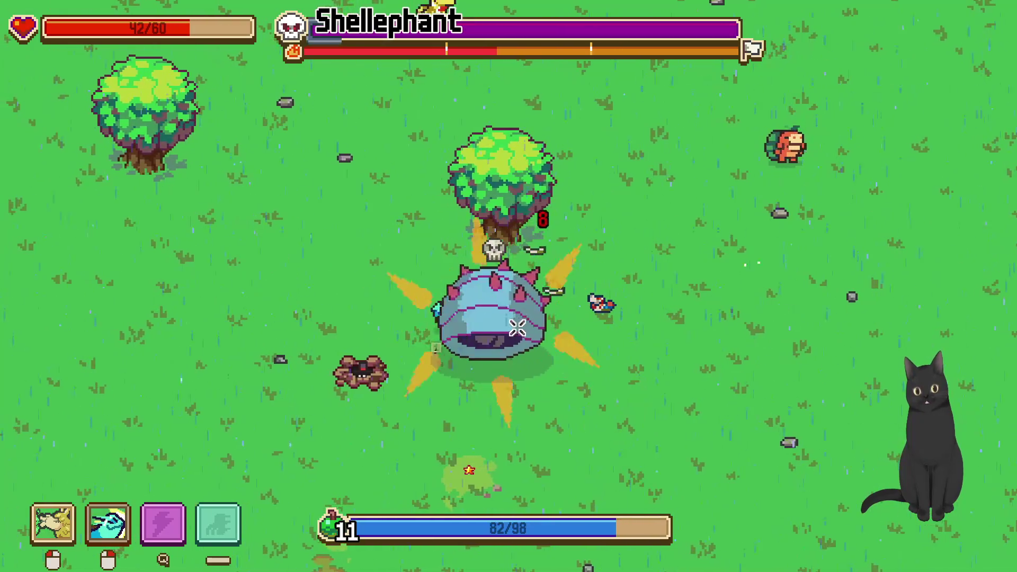
key(a)
key(w)
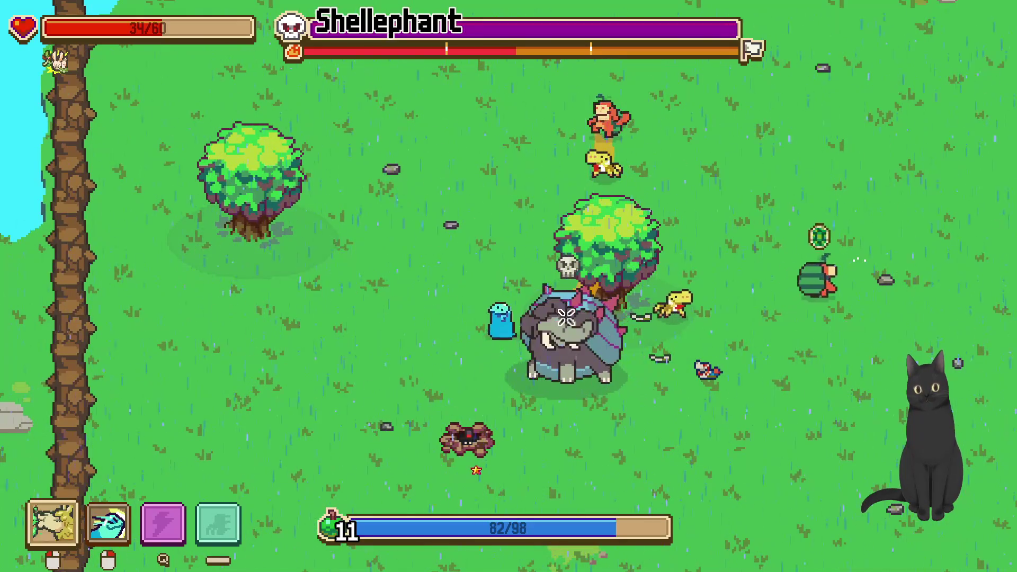
Circle the boss and land another secondary attack, staying close to it
key(s)
key(a)
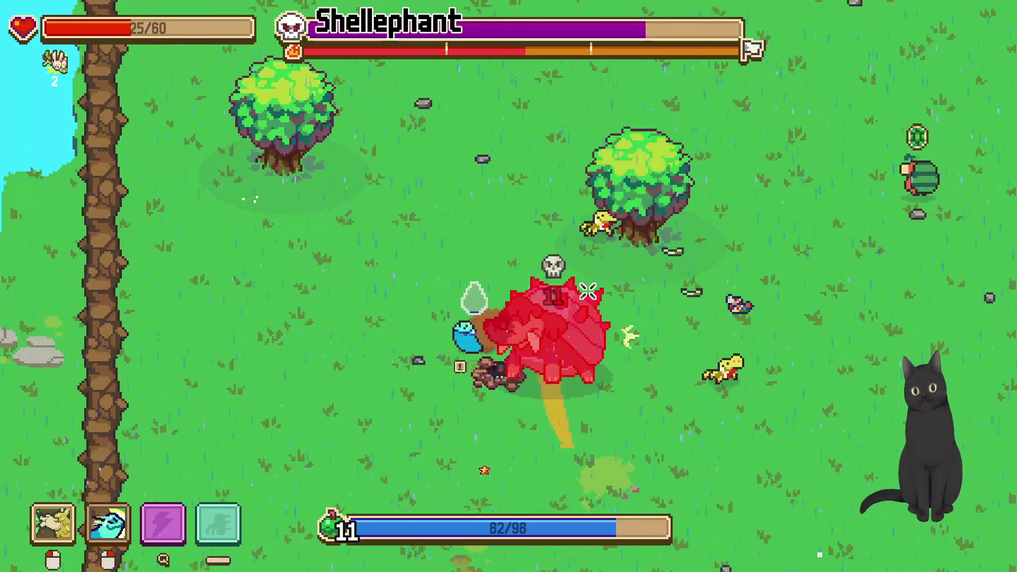
key(a)
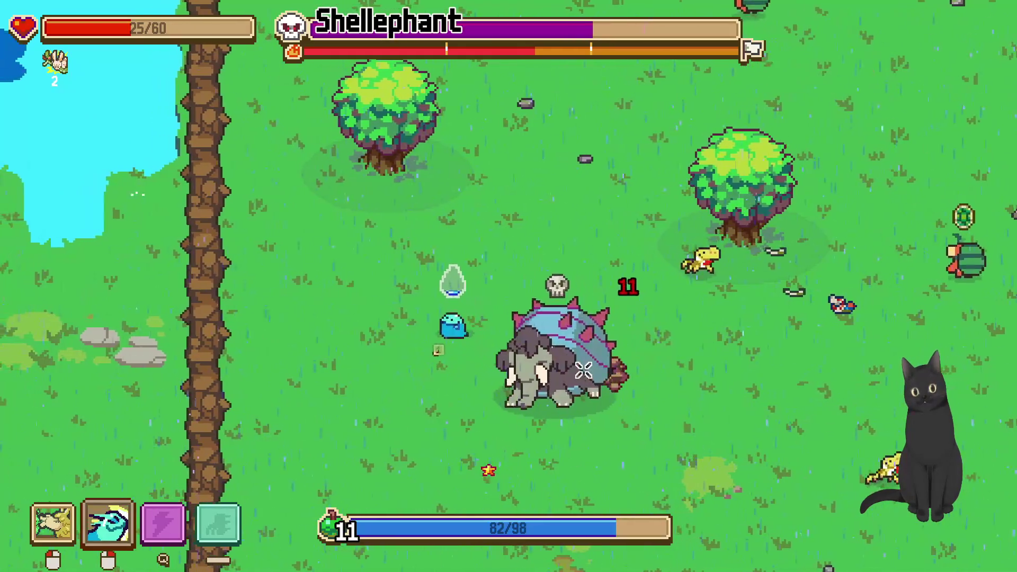
key(w)
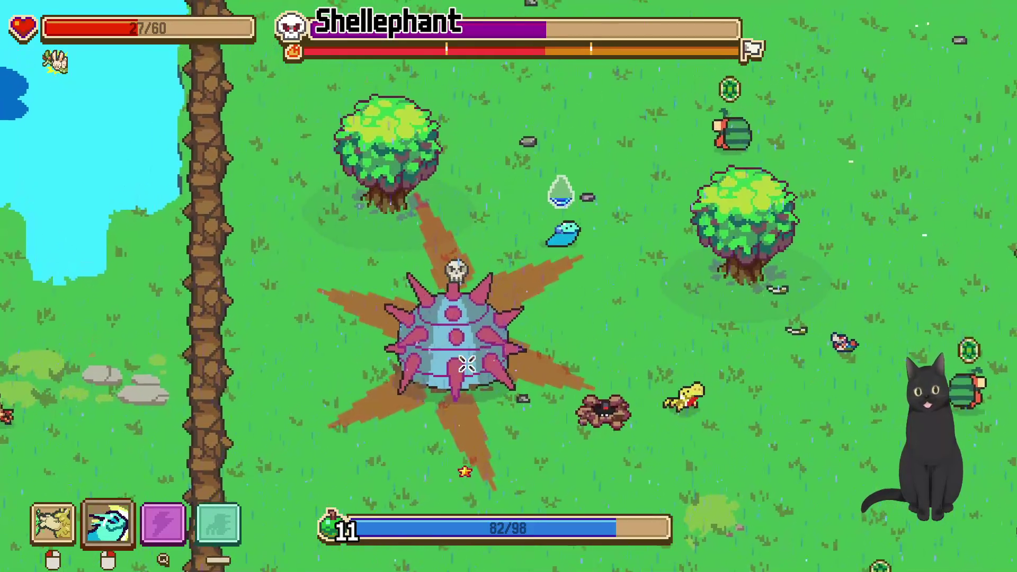
key(d)
right_click(406, 341)
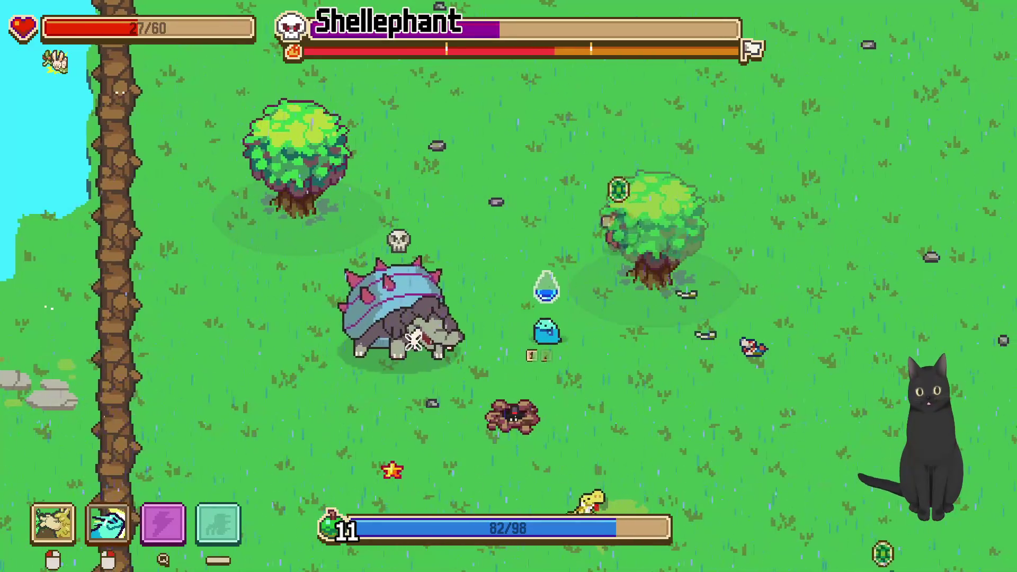
key(s)
key(d)
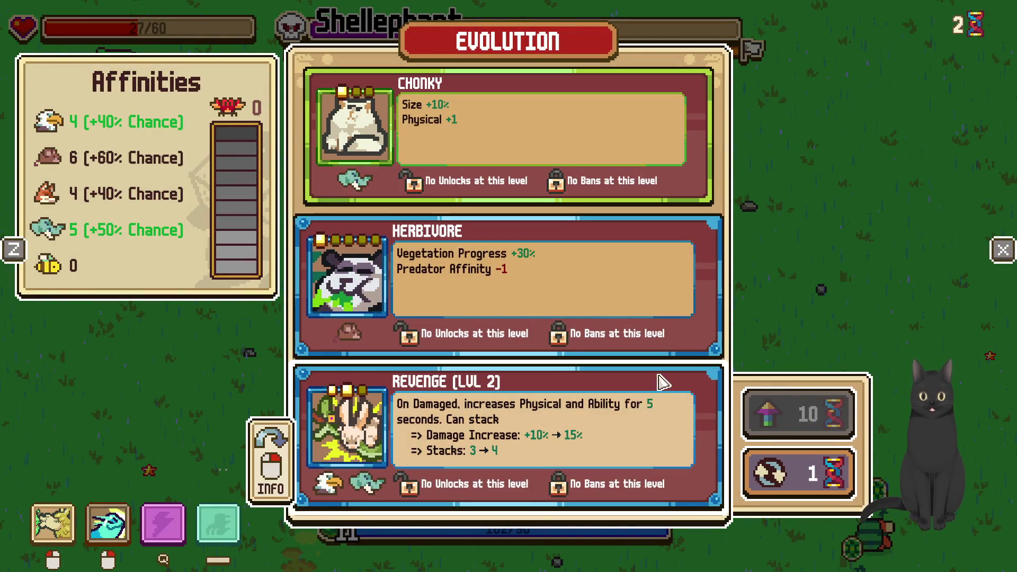
Take Revenge Lvl 2, then close in and strike the Shellephant with the main attack
click(590, 435)
key(w)
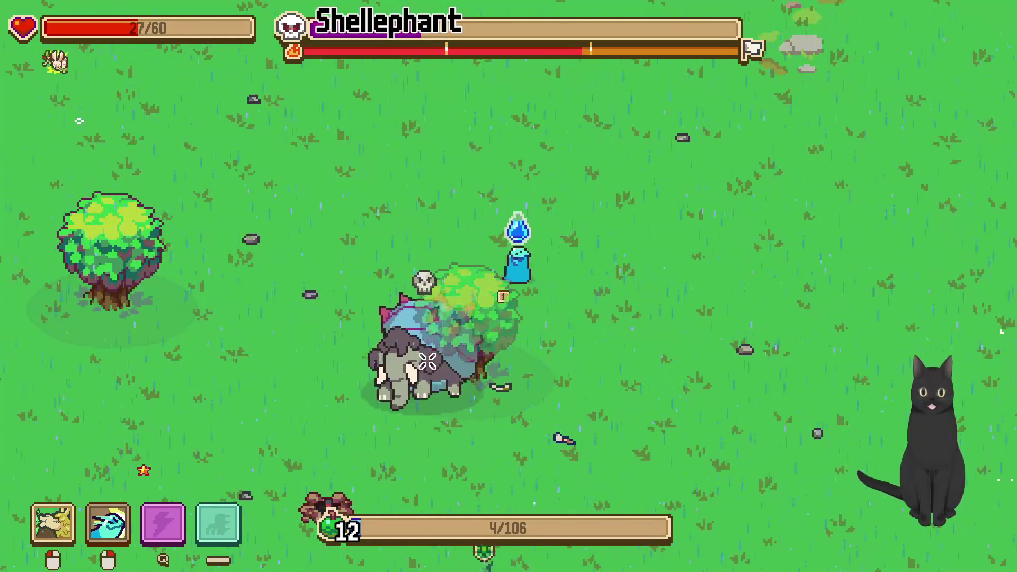
key(s)
key(d)
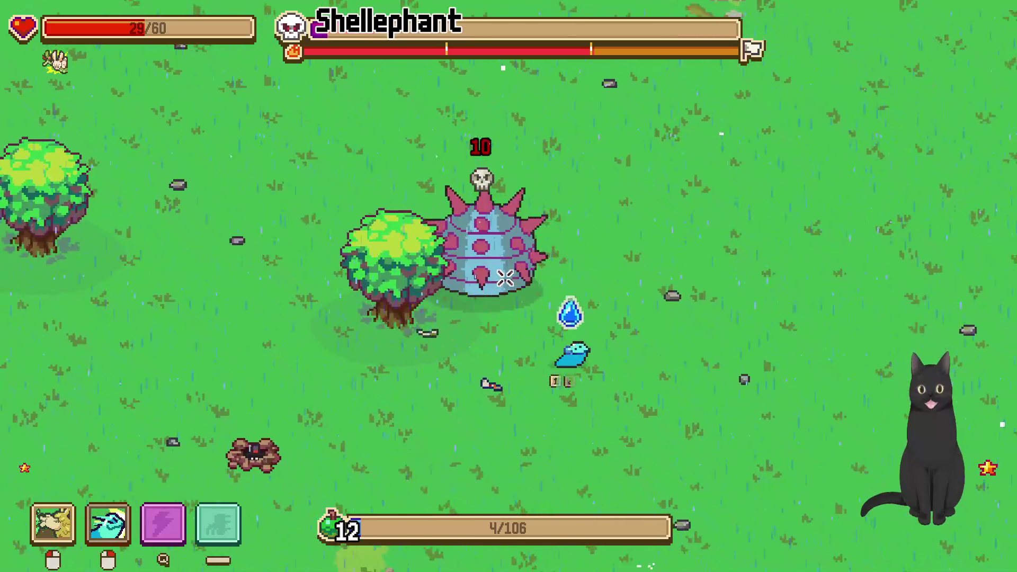
key(a)
click(466, 222)
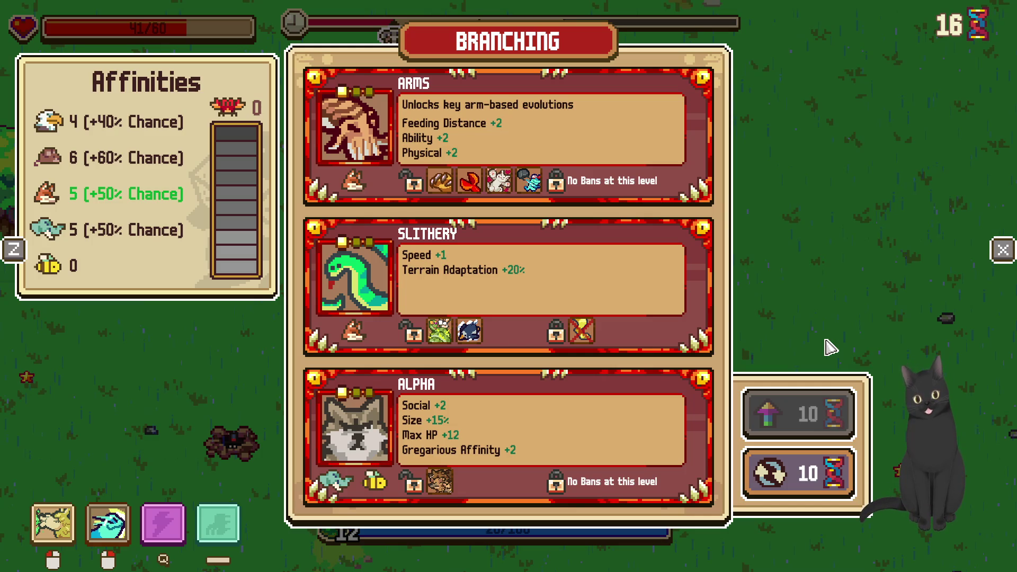
Take the Arms branch and upgrade Arms to level 2
click(525, 170)
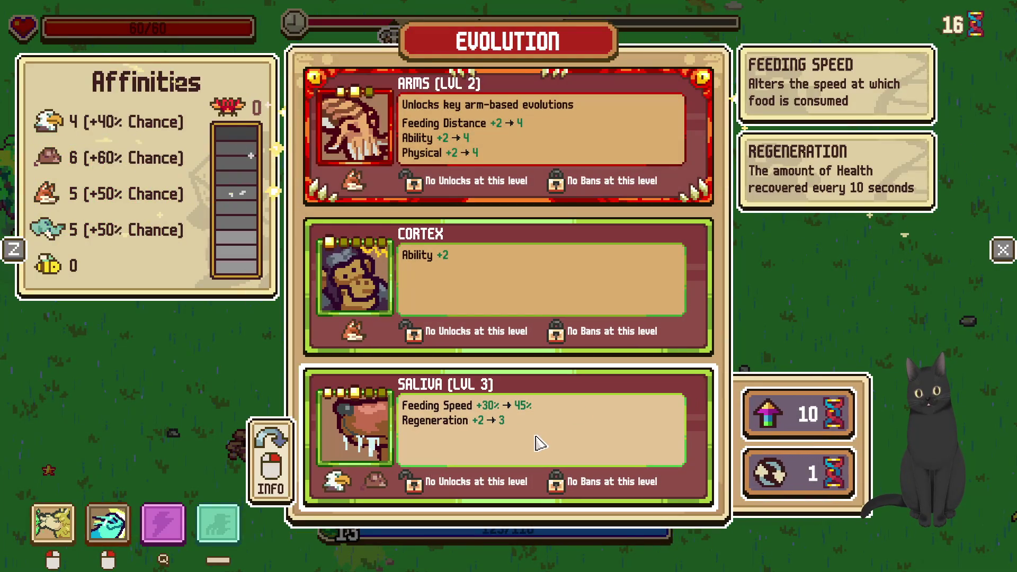
click(598, 142)
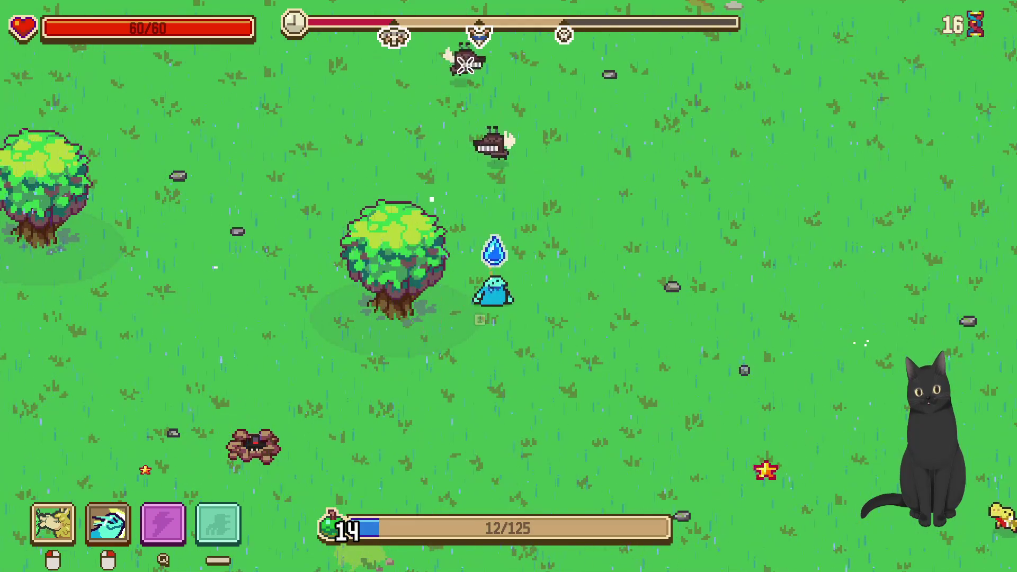
key(s)
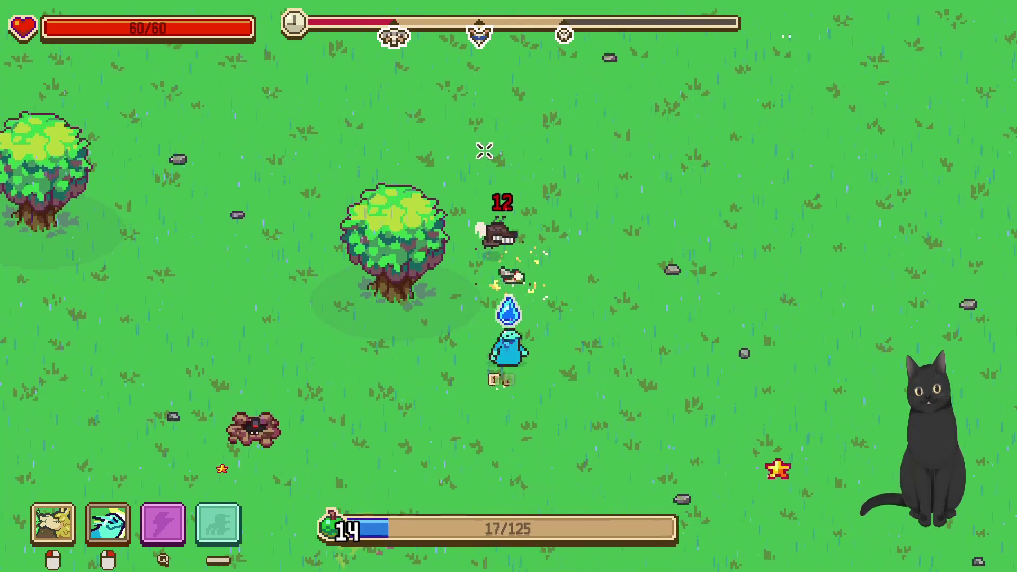
Walk north and north-east eating food to fill the experience bar
key(d)
key(w)
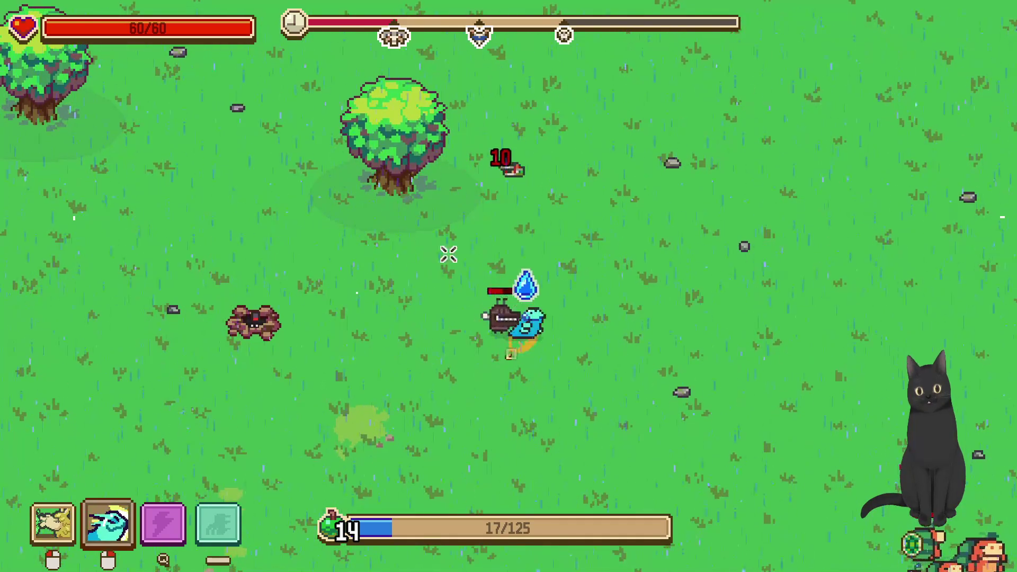
key(w)
key(w)
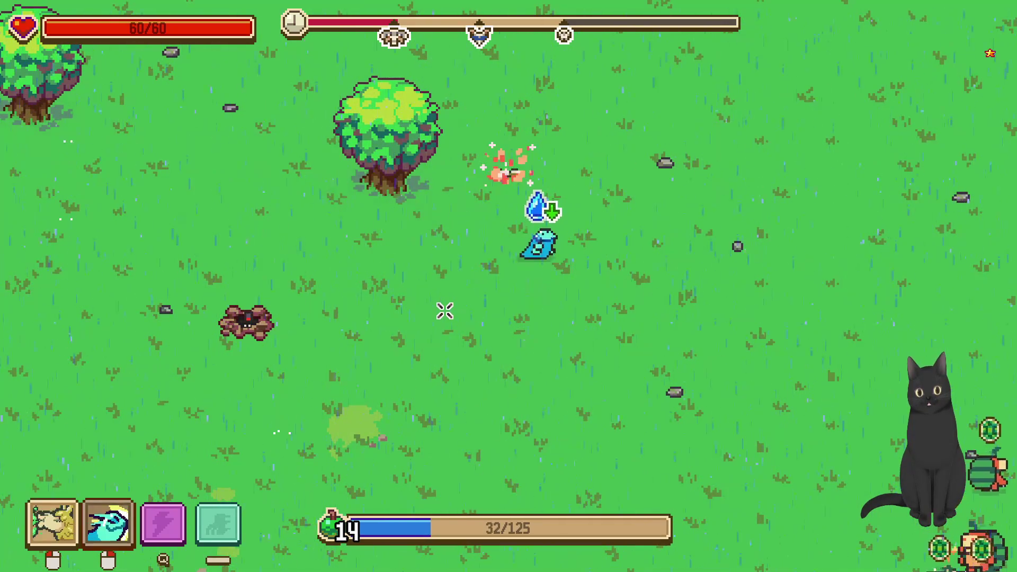
key(w)
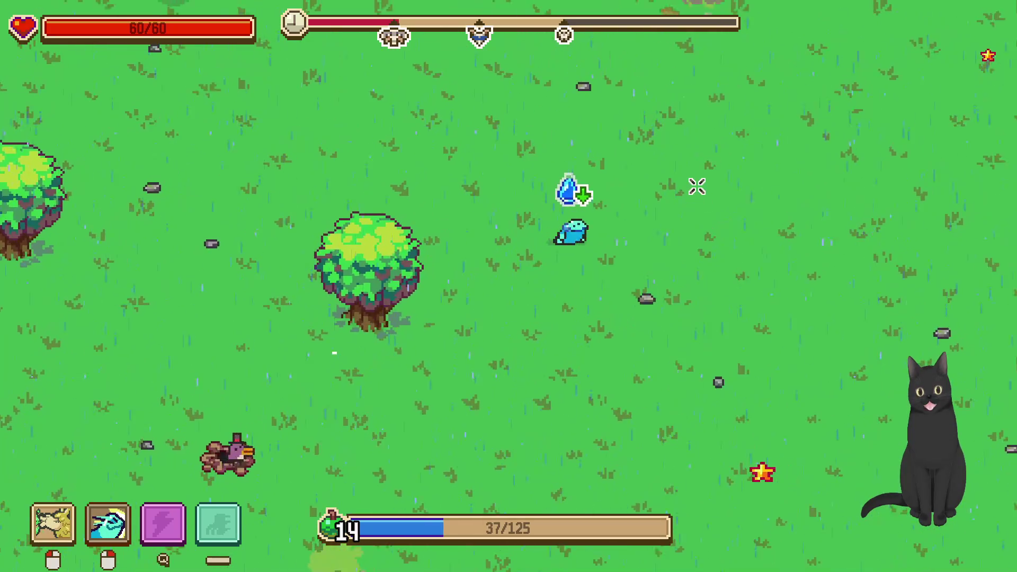
key(w)
key(d)
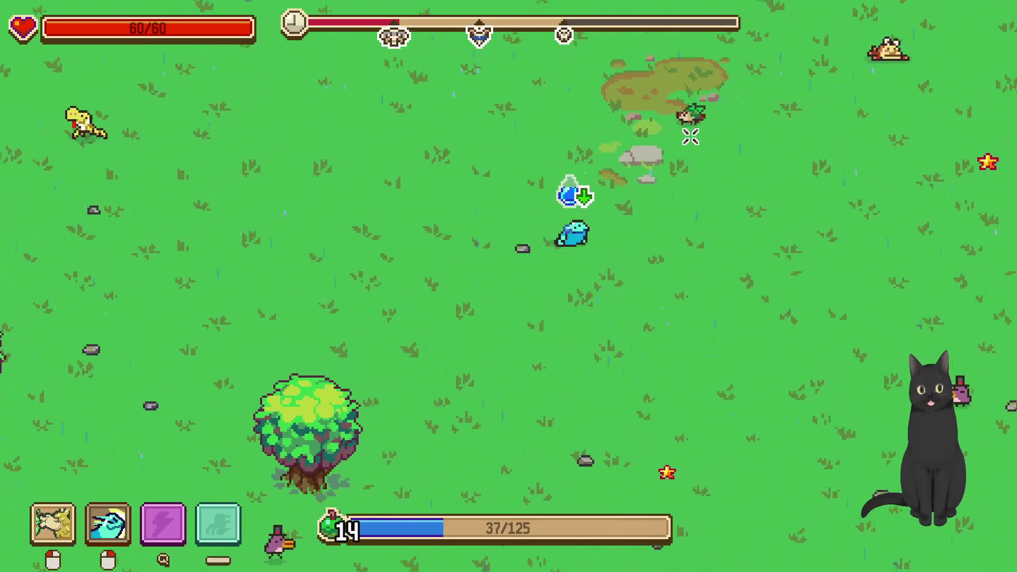
key(w)
key(d)
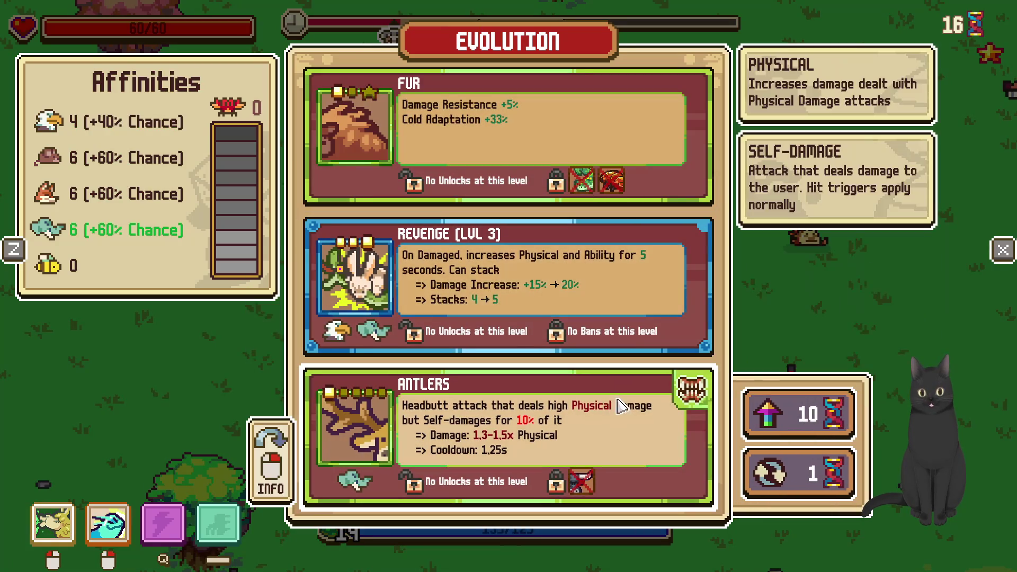
Reroll the Evolution cards and take Cheek Pouch to reach level 15
click(816, 492)
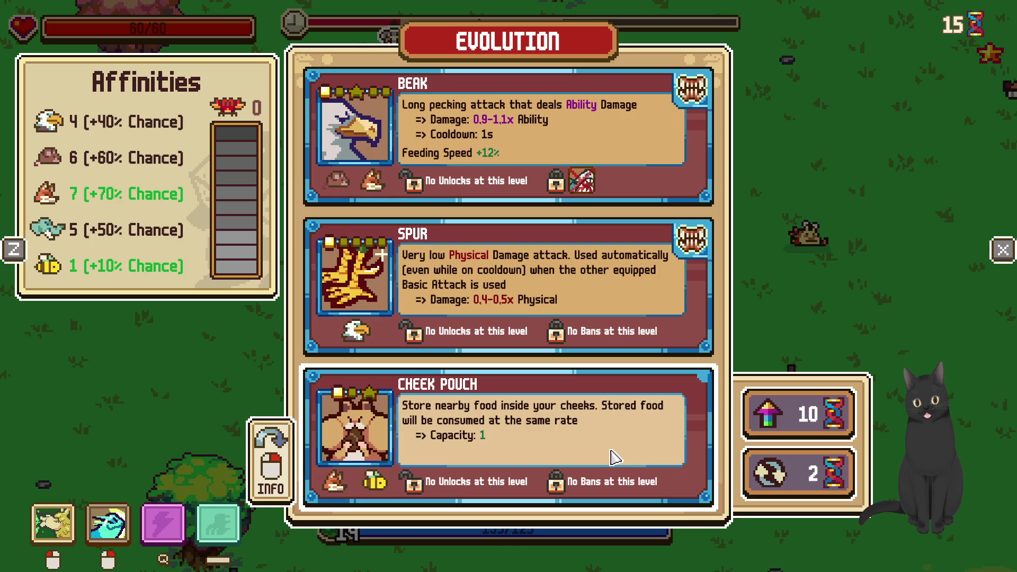
click(588, 443)
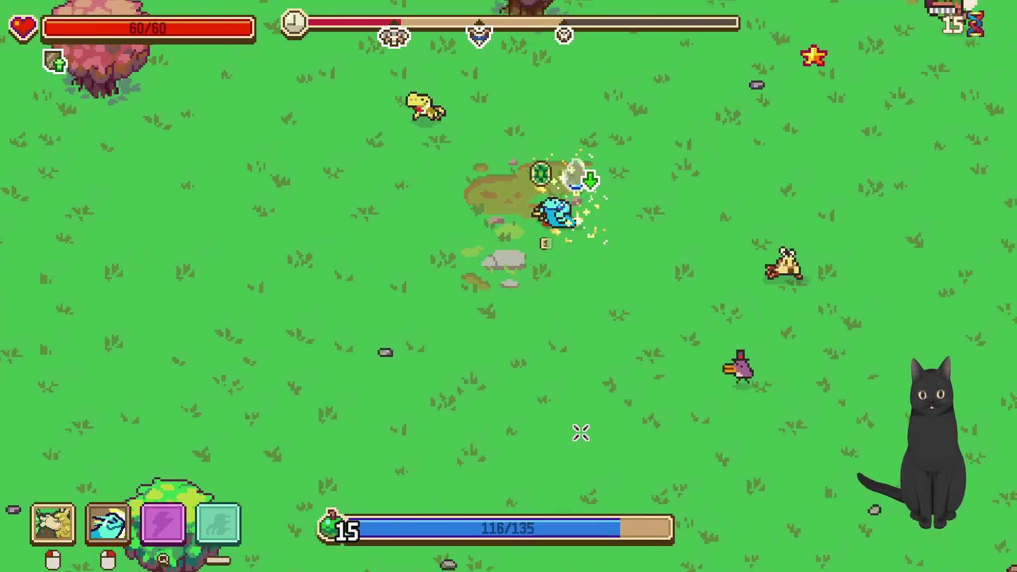
key(a)
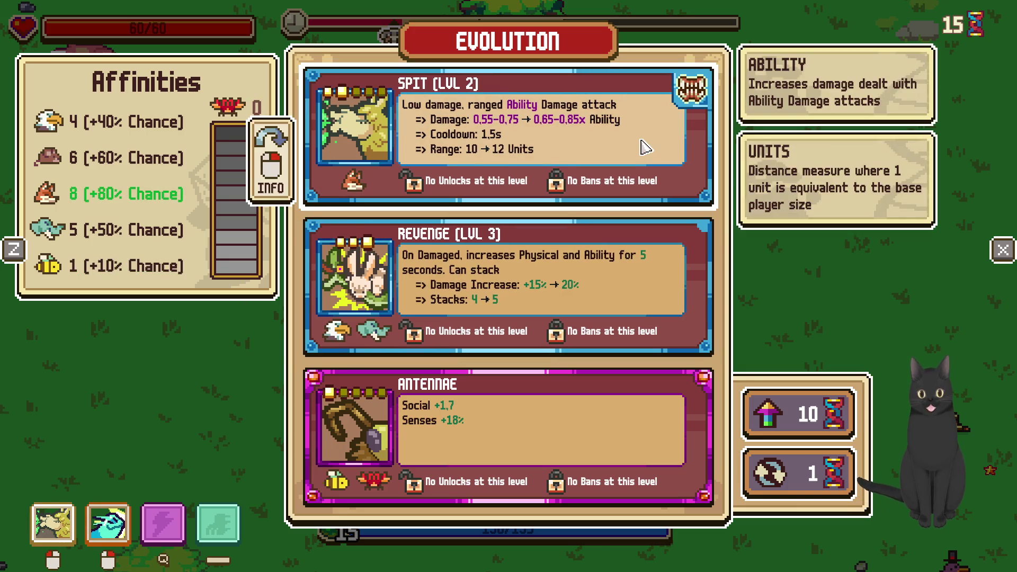
Take the Spit level 2 upgrade and head up-right toward the enemies
click(645, 147)
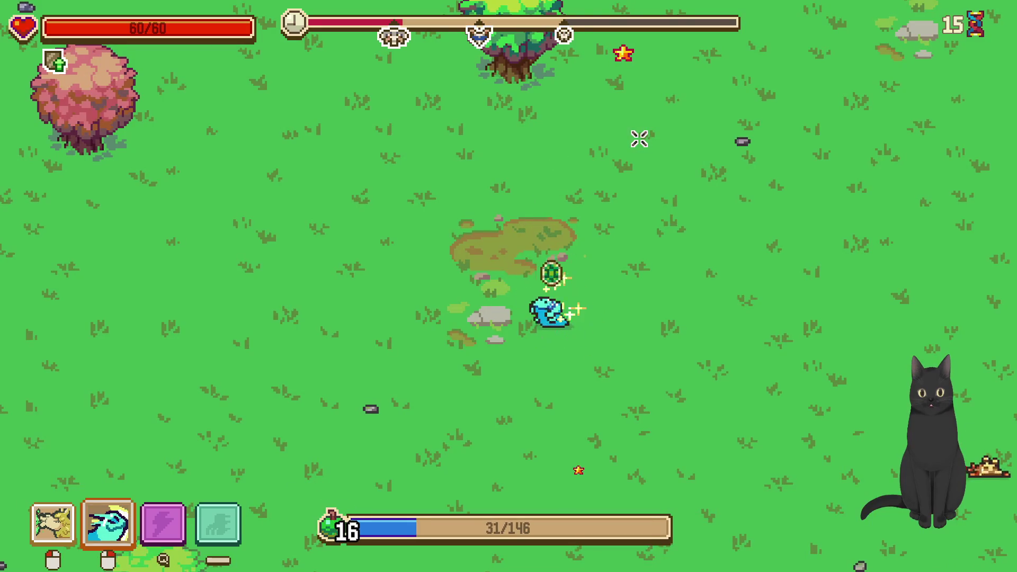
key(w+d)
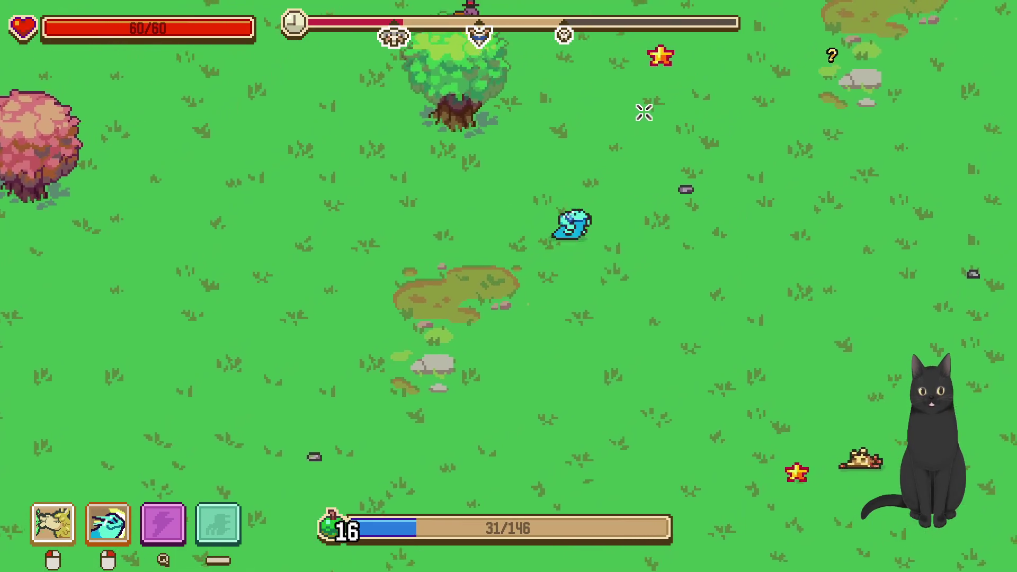
key(w+d)
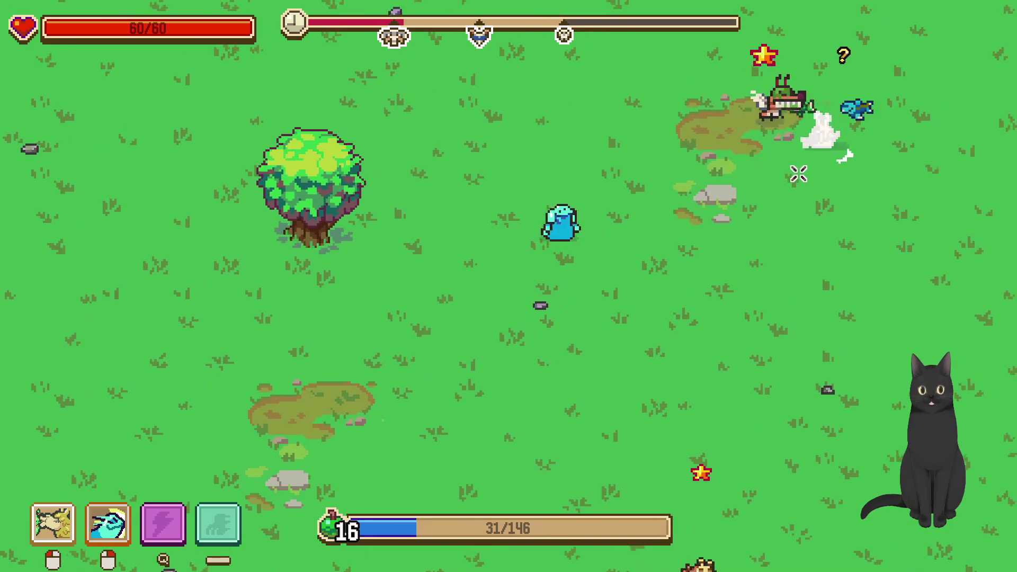
key(w+d)
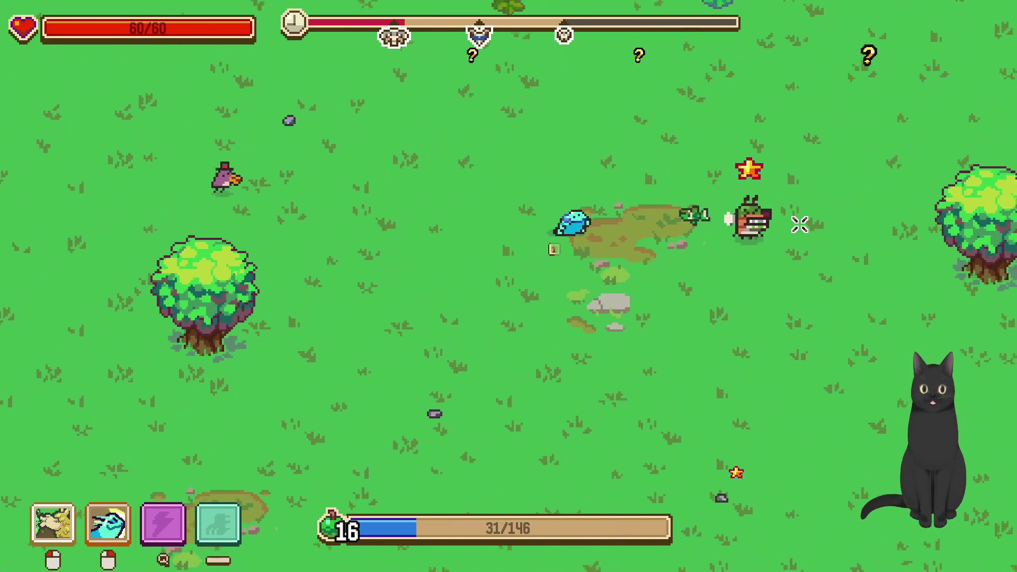
Fight the nearby enemies, circling around the attacking one
key(d)
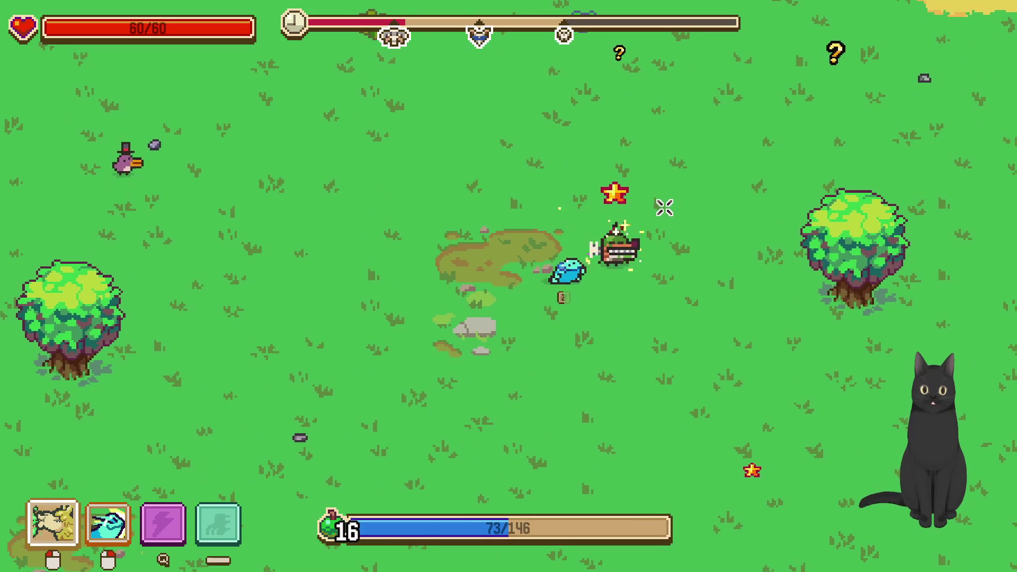
key(s+a)
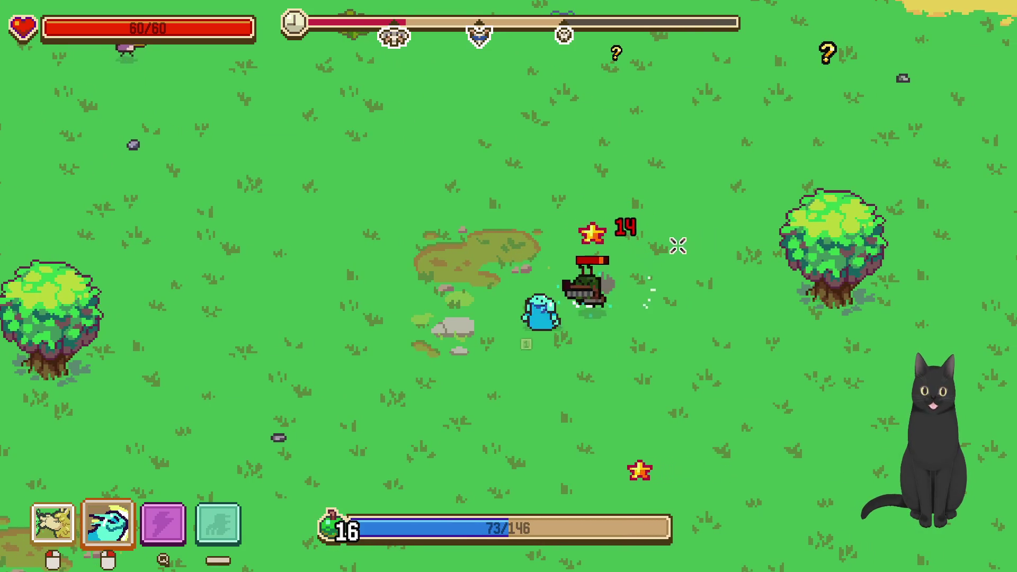
key(s+a)
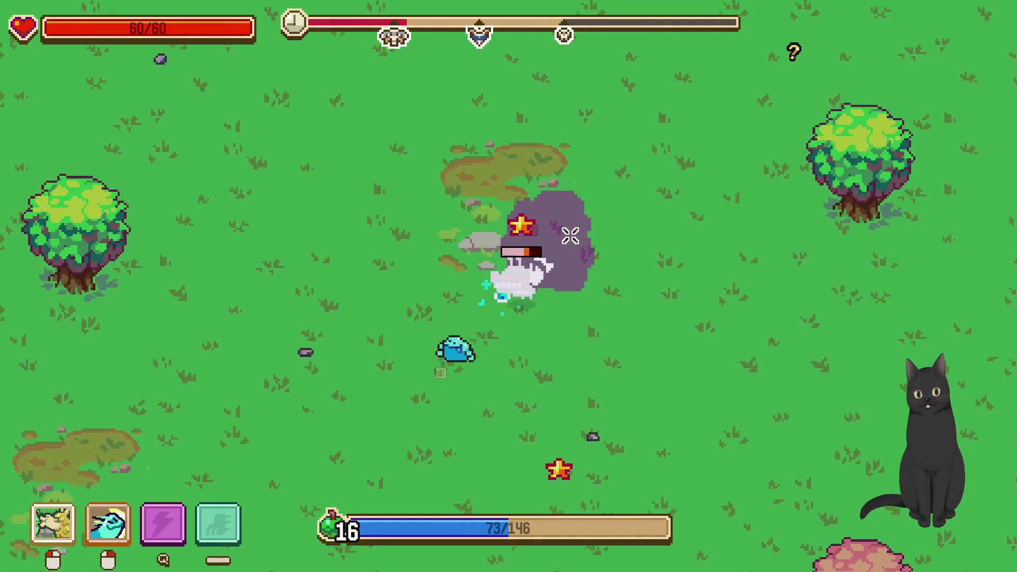
key(w+a)
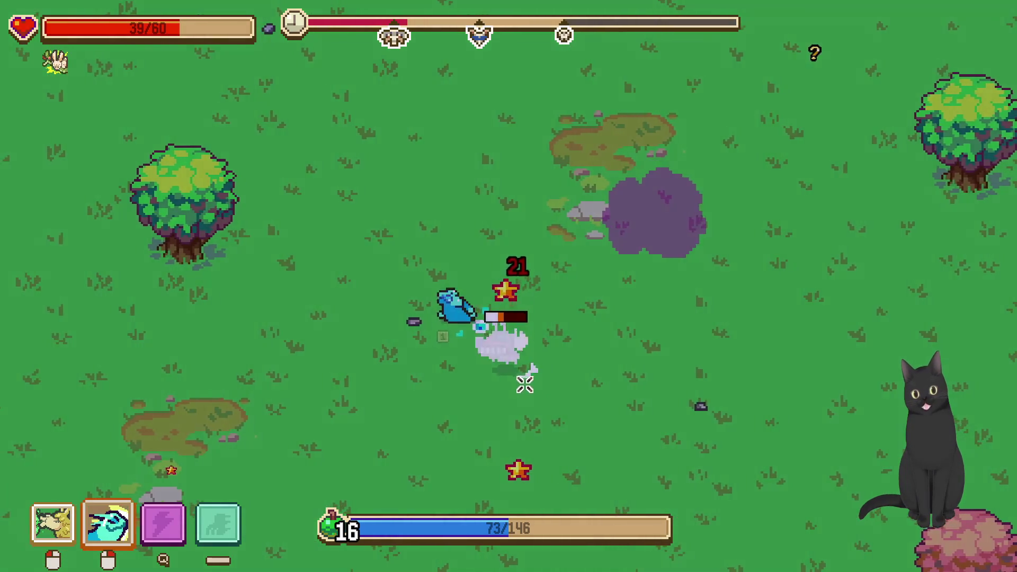
key(d)
Back away to recover and gather the dropped food
key(s+d)
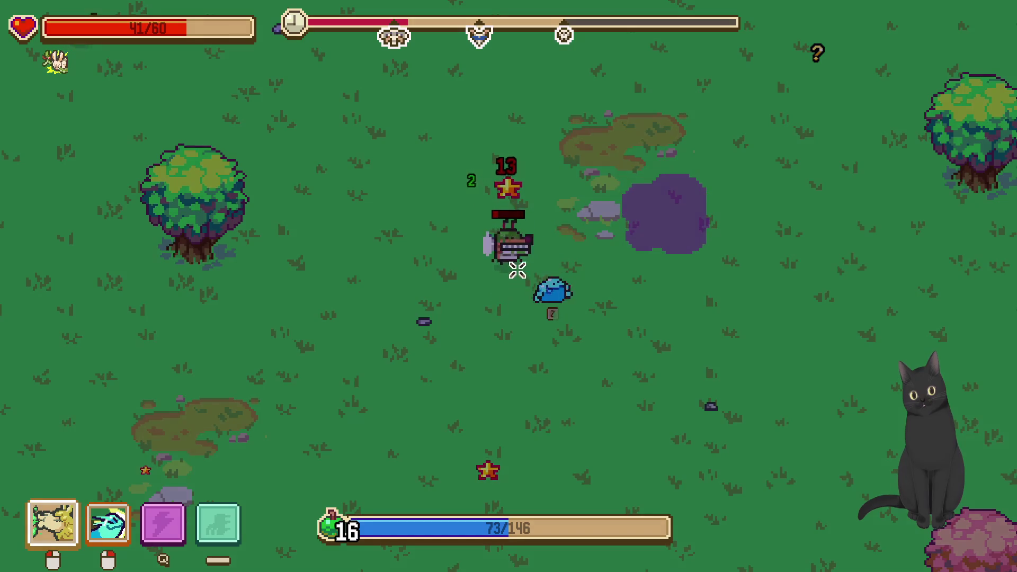
key(s)
key(w)
key(w+a)
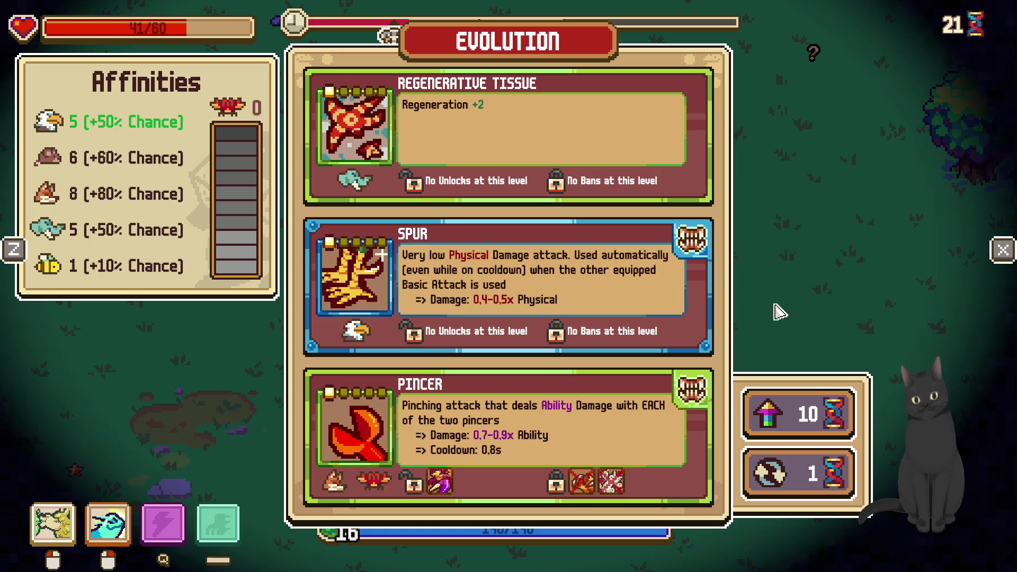
Reroll the offers to Arms Lvl 3, Saliva Lvl 3 and Stomach Lvl 4, then pick Arms
mouse_move(610, 419)
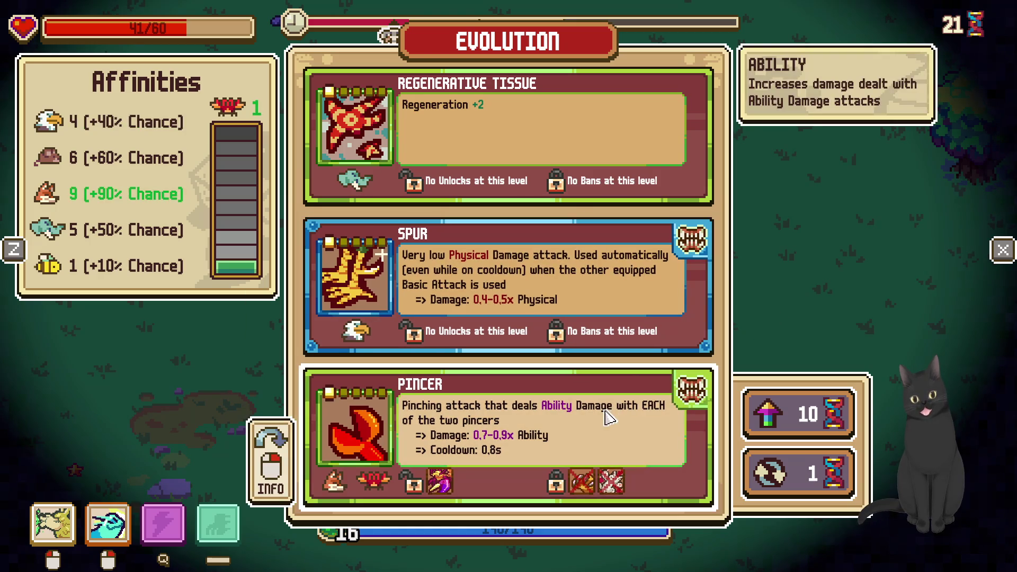
click(800, 473)
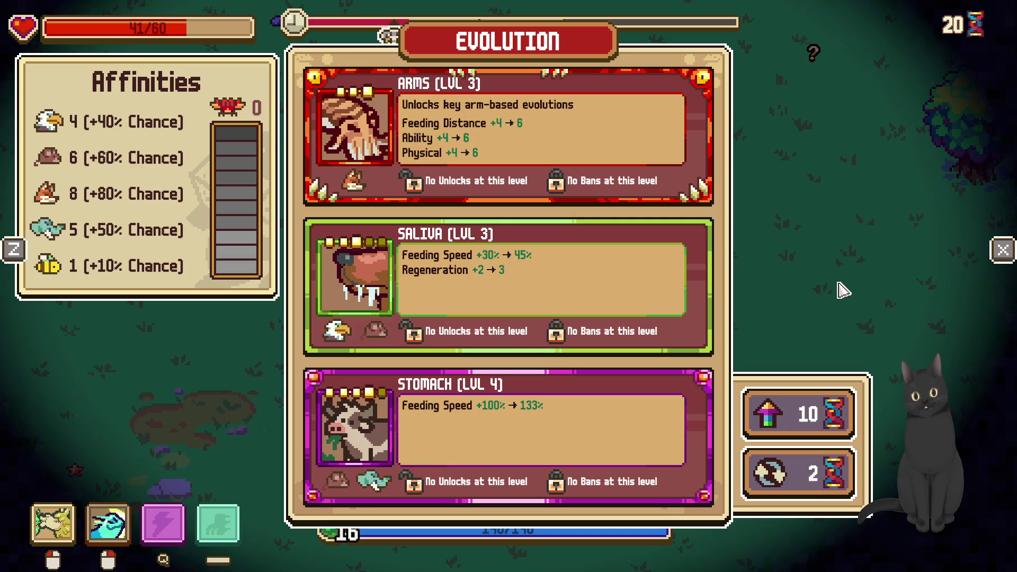
mouse_move(385, 118)
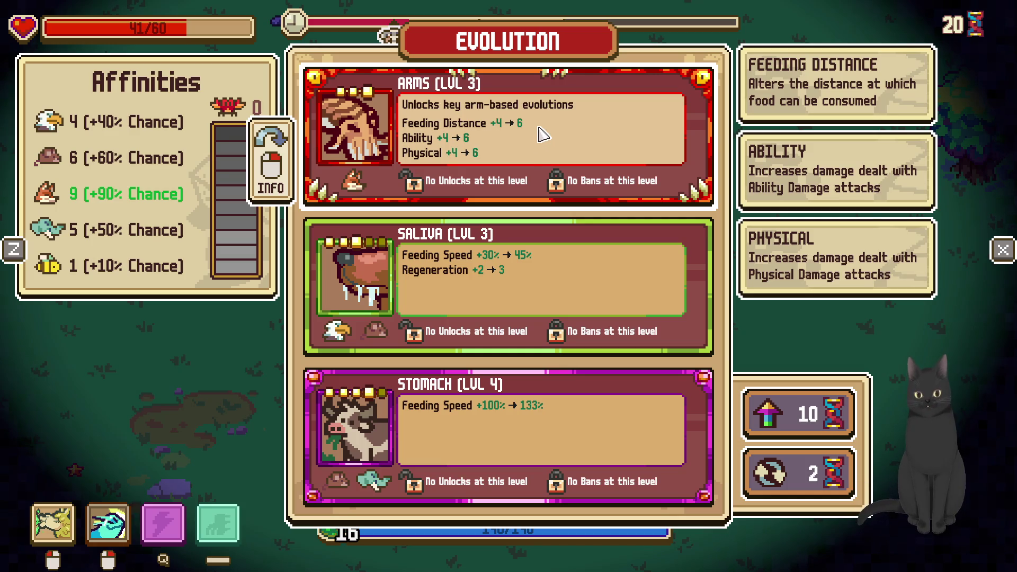
click(542, 135)
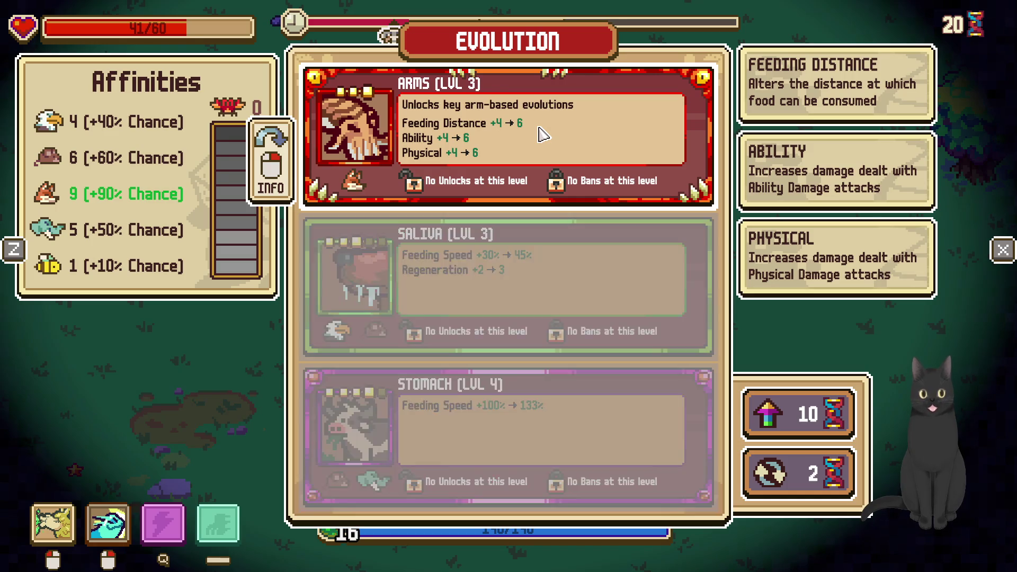
Move up across the field, hit an enemy with both attacks and collect food
key(w)
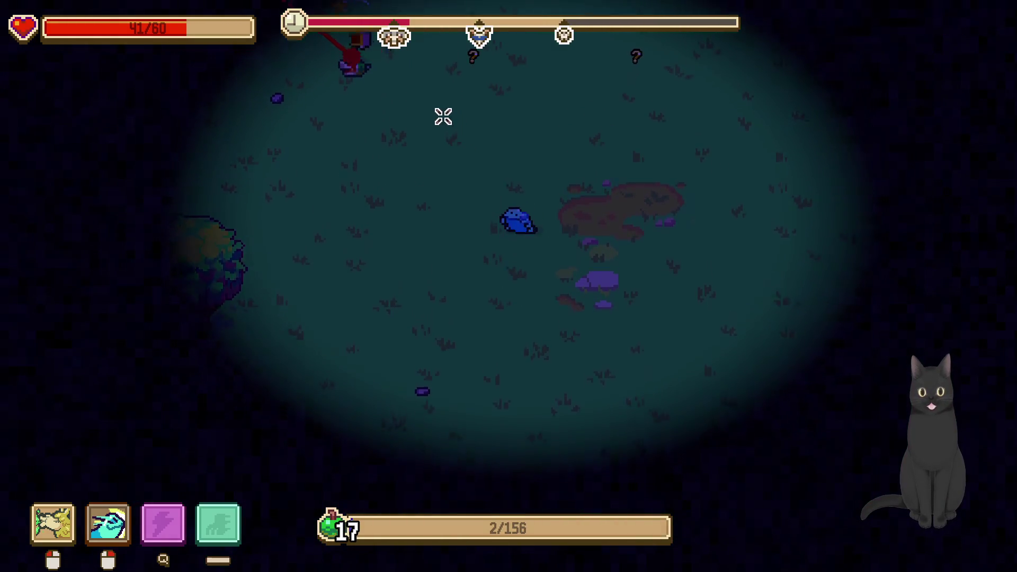
key(a)
right_click(316, 166)
click(374, 239)
key(d)
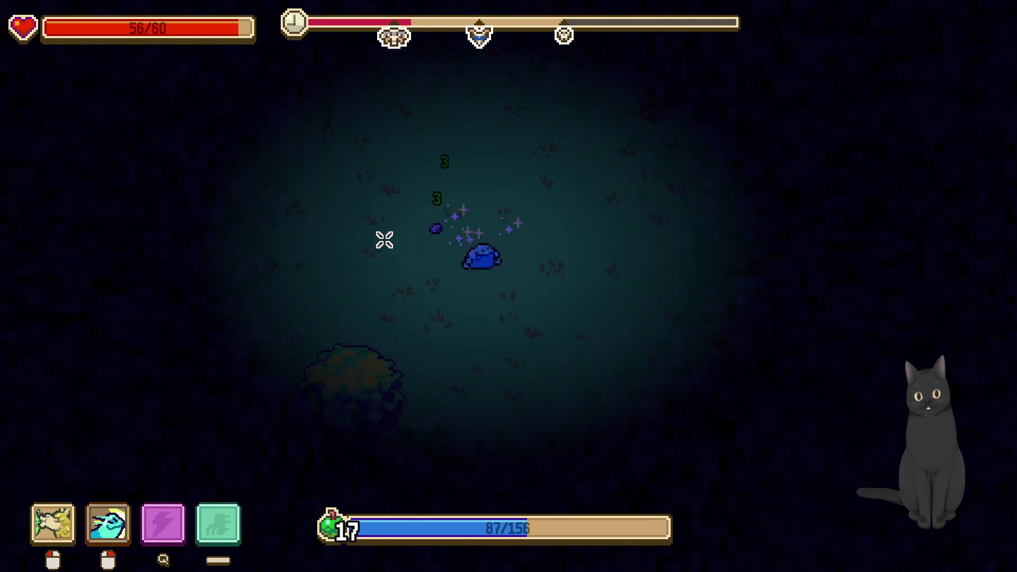
key(w)
key(d)
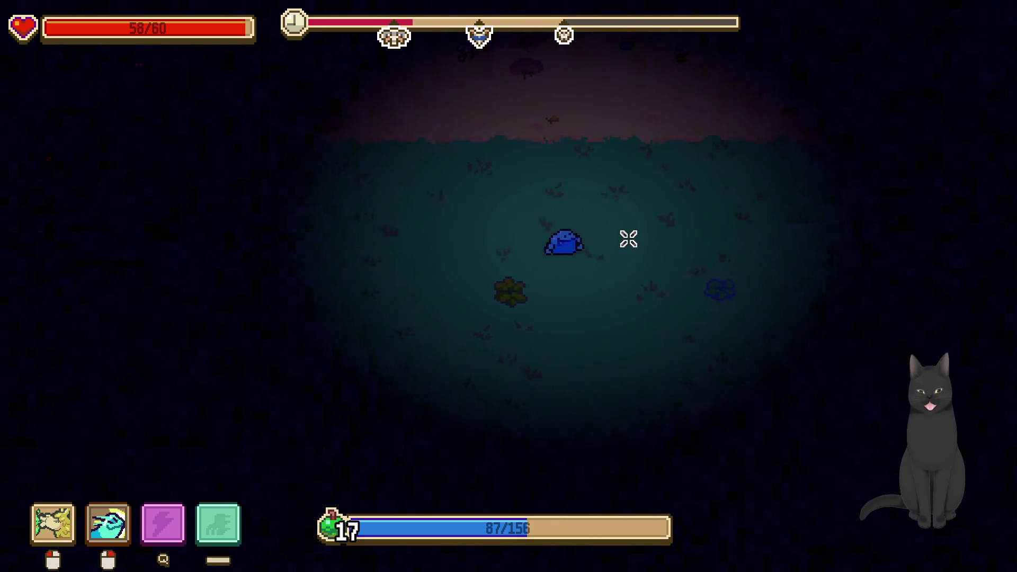
key(s)
key(s)
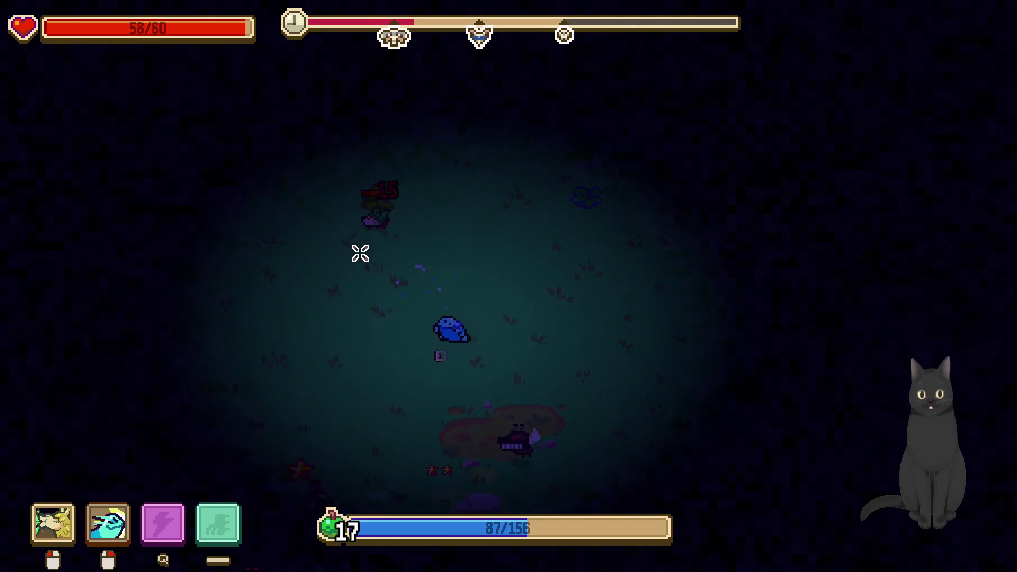
Head left and then down, striking enemies with primary and secondary attacks
key(a)
click(446, 308)
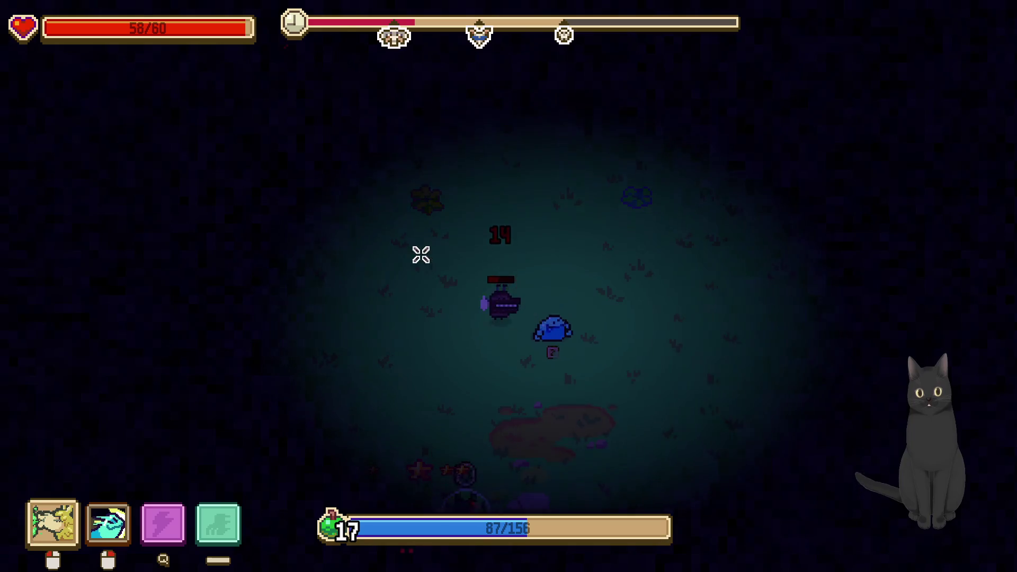
right_click(413, 223)
key(s)
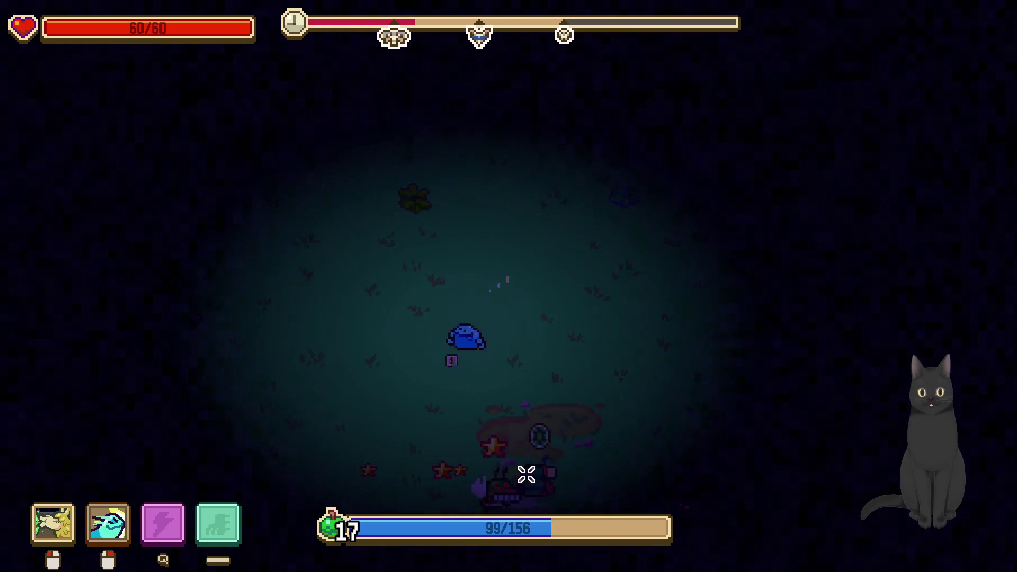
right_click(585, 364)
right_click(608, 318)
Fight off the approaching swarm with alternating primary and secondary attacks
click(538, 265)
right_click(567, 259)
key(a)
click(522, 270)
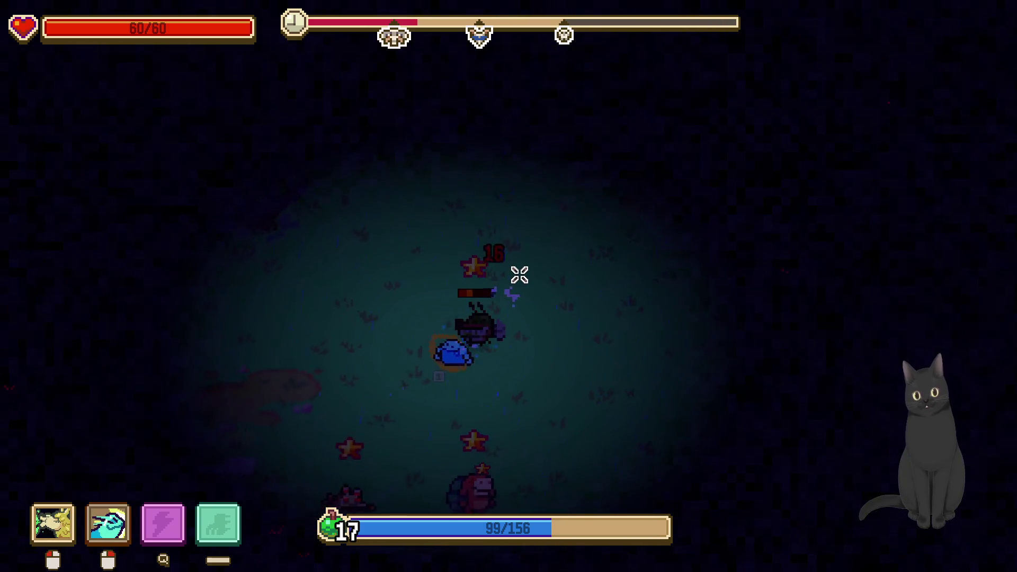
right_click(518, 271)
click(586, 310)
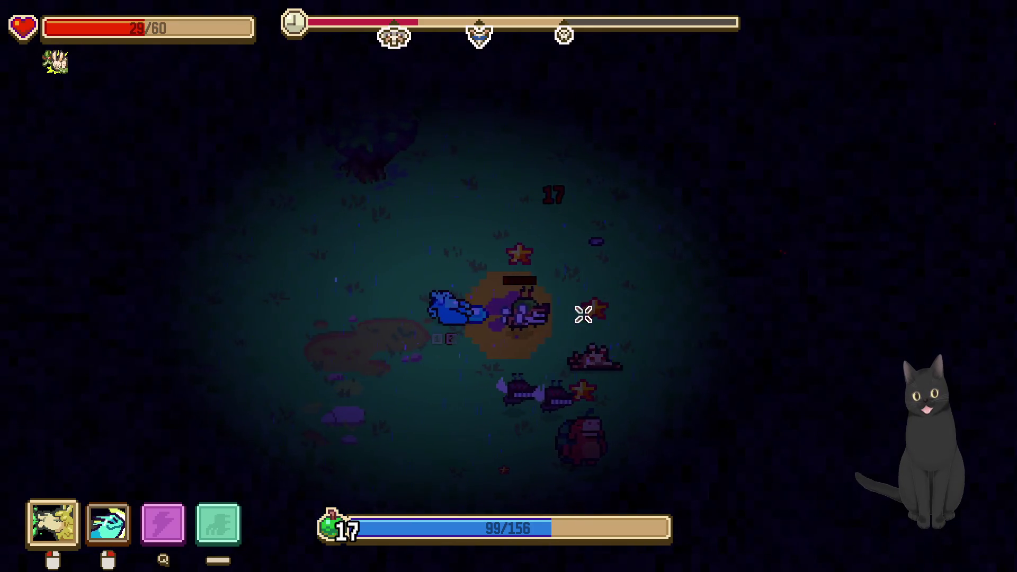
right_click(609, 307)
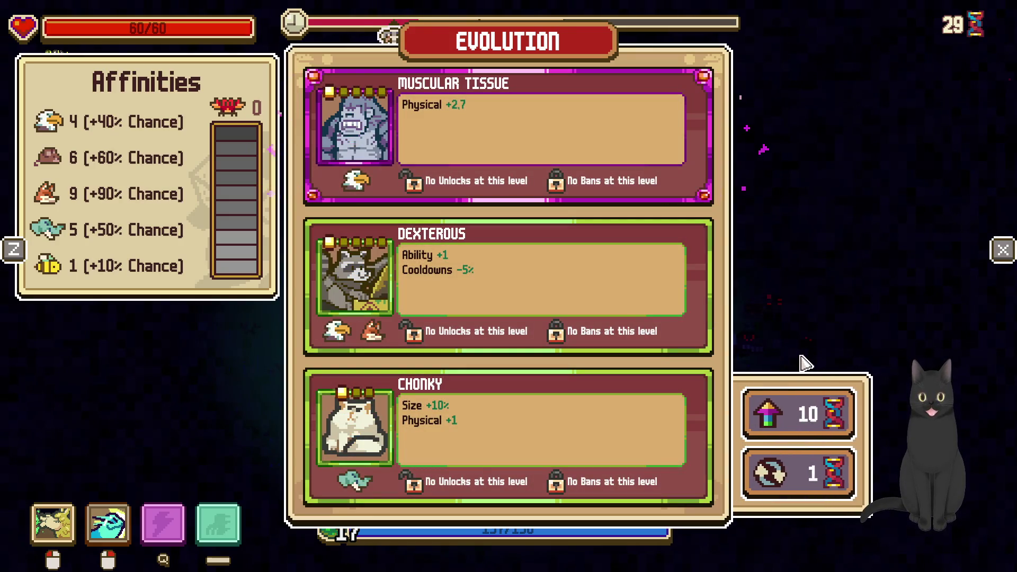
Reroll three times to get Spit, Nomadic and Scavenger, then spend 10 mutagen raising their rarity
click(814, 487)
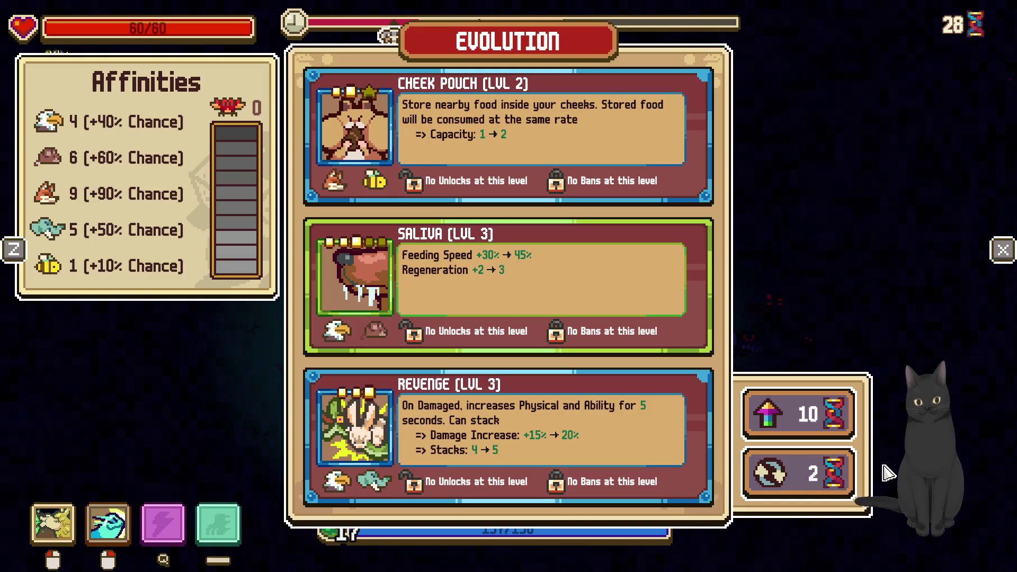
click(823, 481)
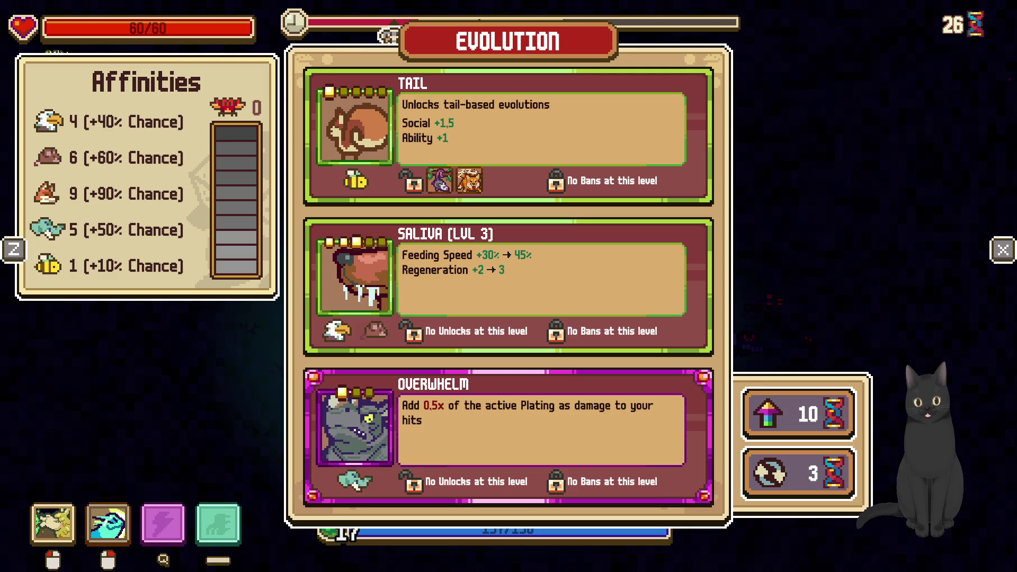
click(826, 482)
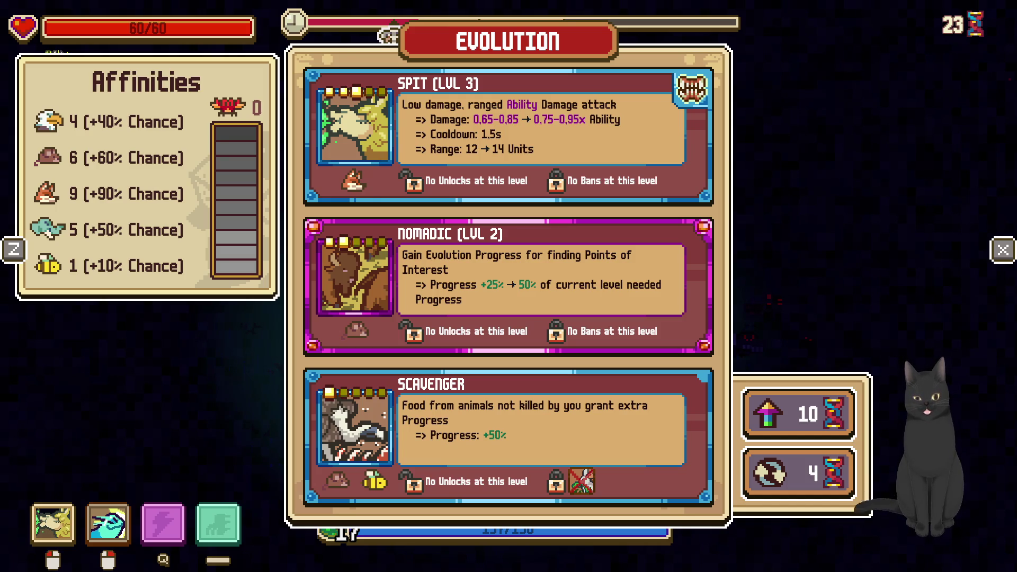
click(794, 416)
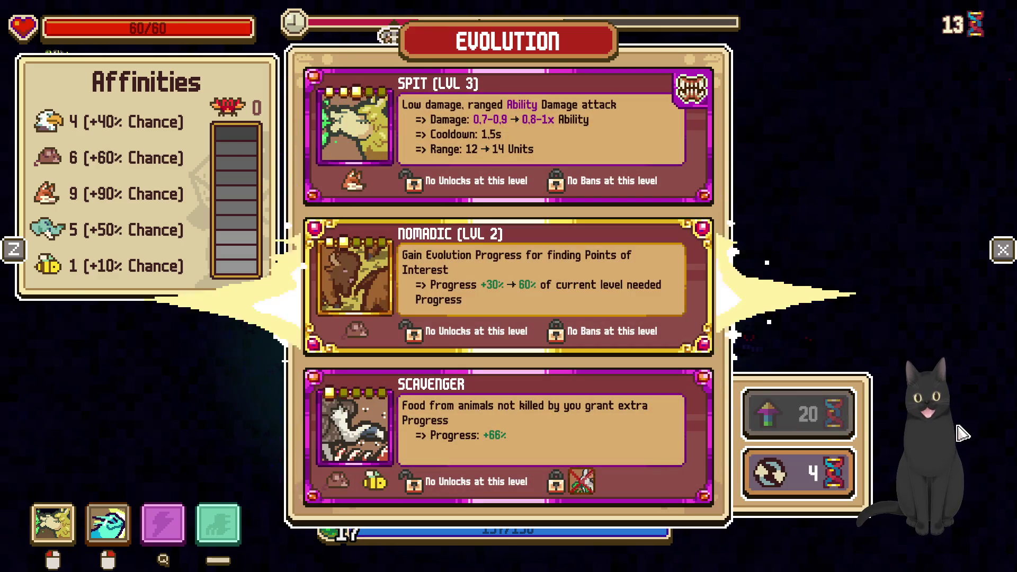
mouse_move(583, 318)
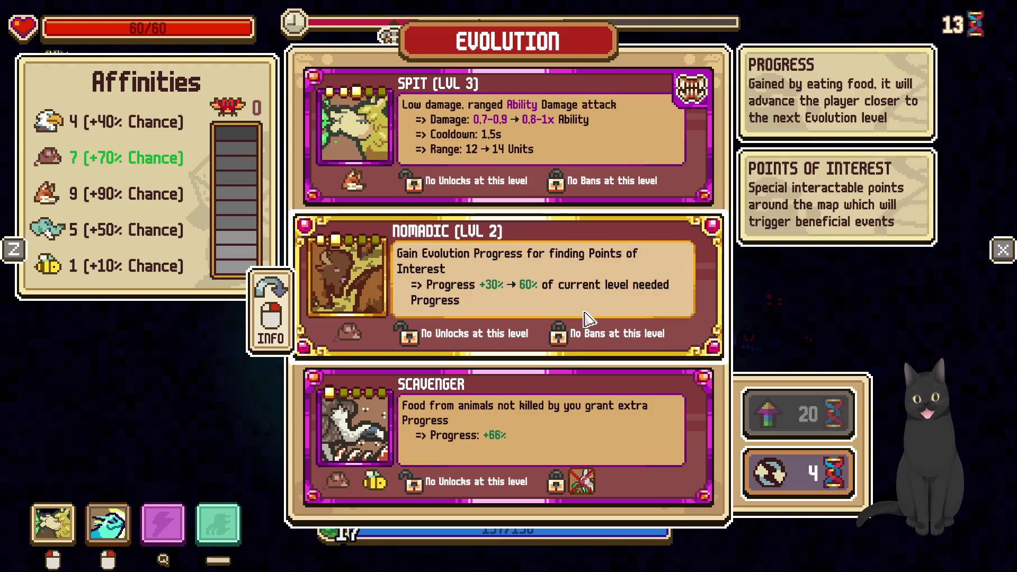
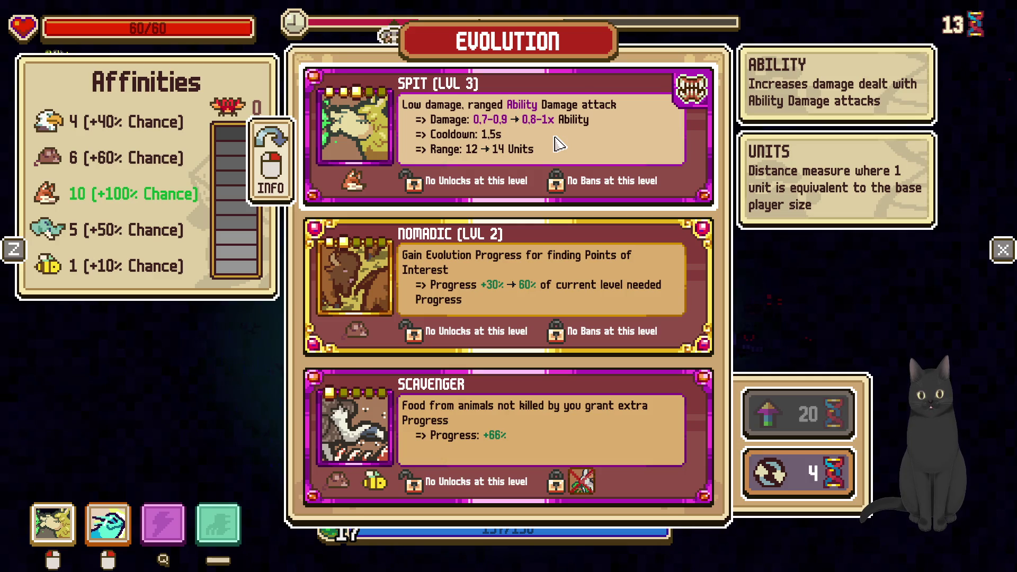
Take Nomadic Lvl 2, then hit the nearby enemies with attacks and the second ability
click(589, 284)
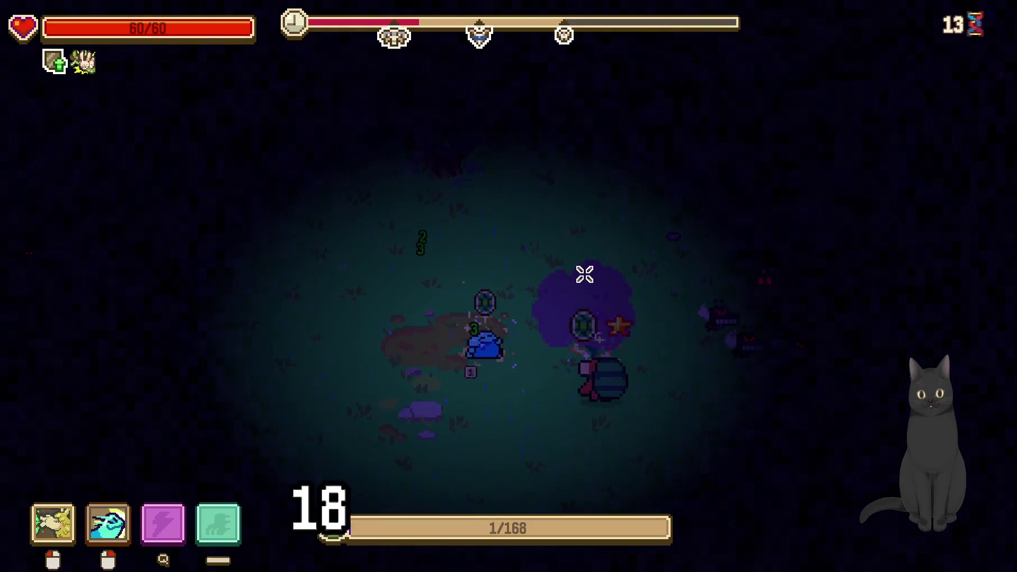
key(a)
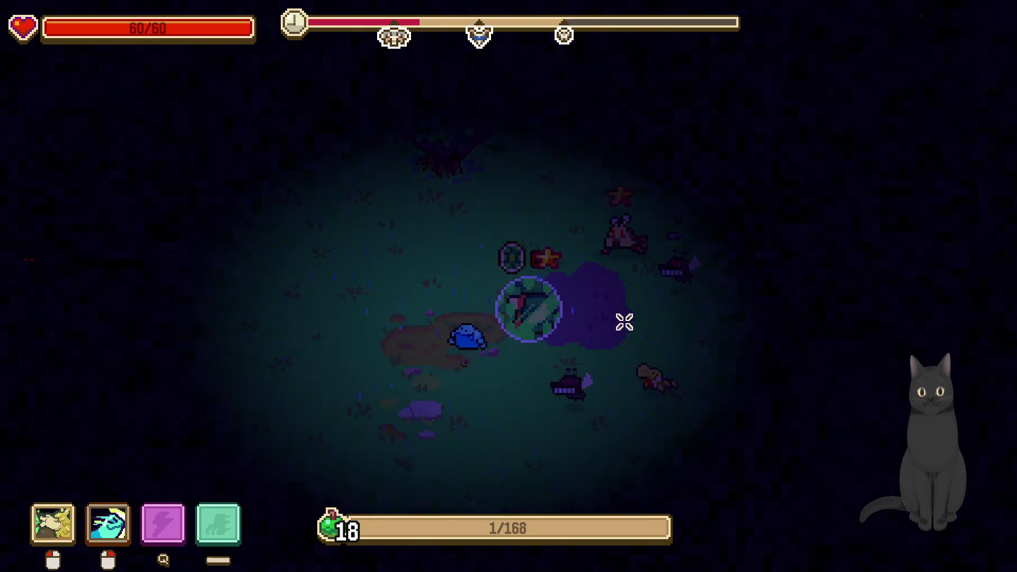
click(577, 282)
right_click(529, 262)
click(471, 249)
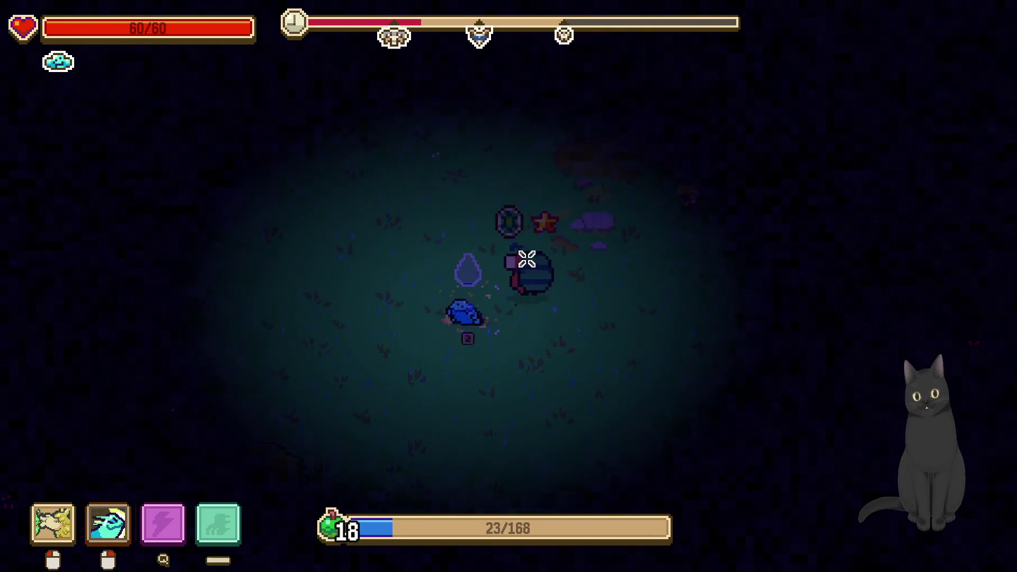
right_click(577, 282)
right_click(561, 304)
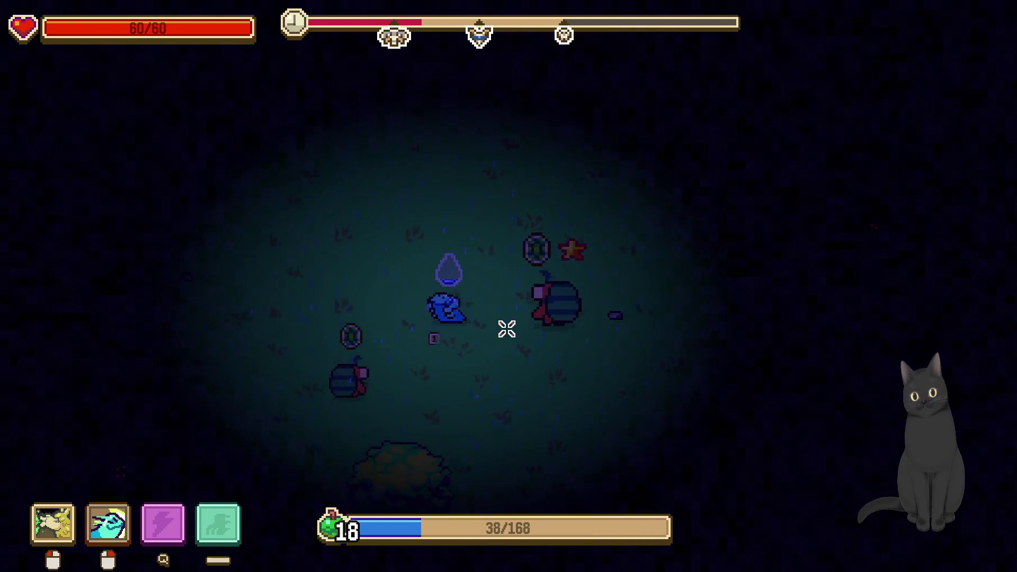
click(532, 335)
click(490, 324)
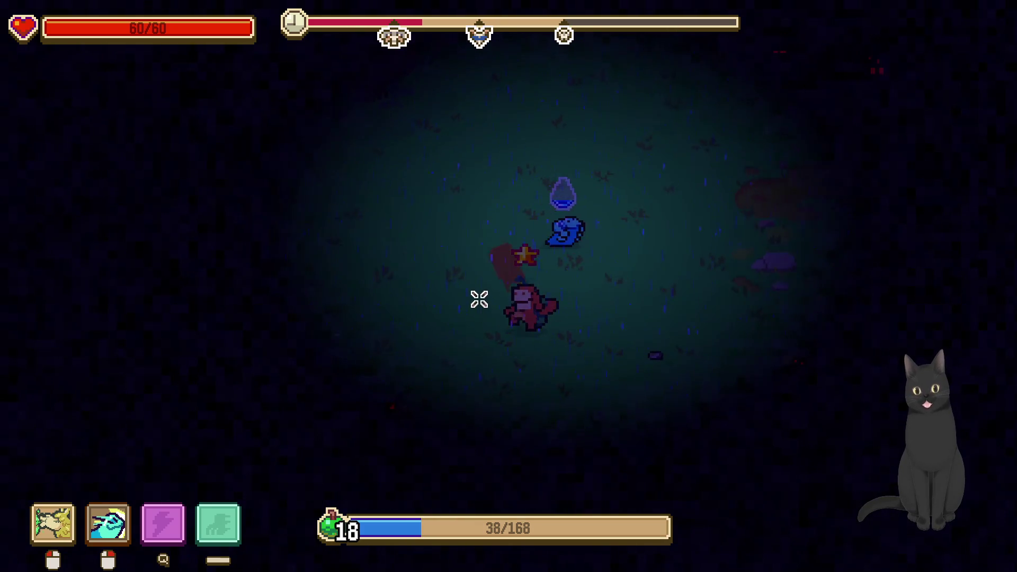
Move right and toward the purple tree, attacking and firing the second ability at enemies
key(d)
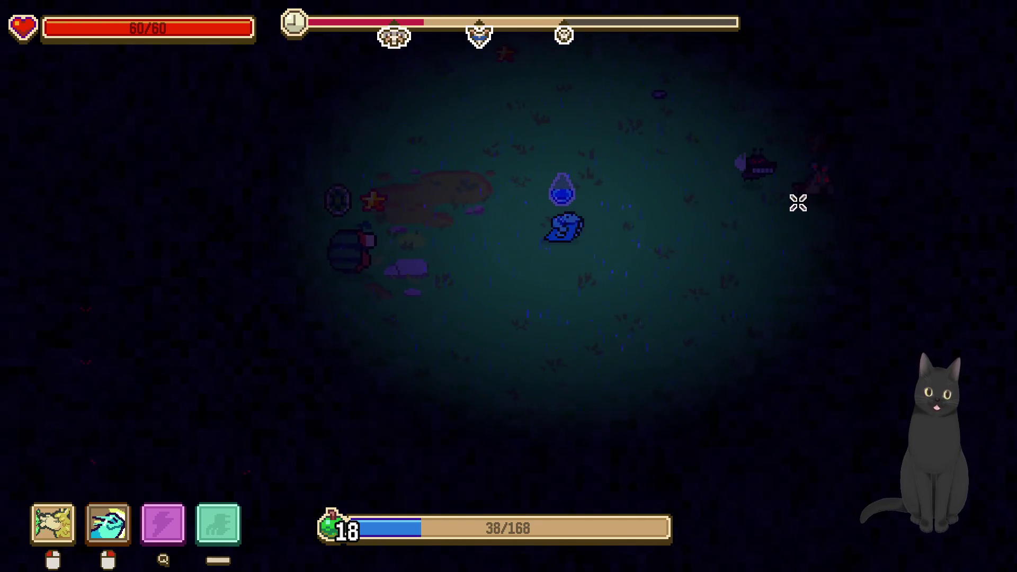
right_click(826, 249)
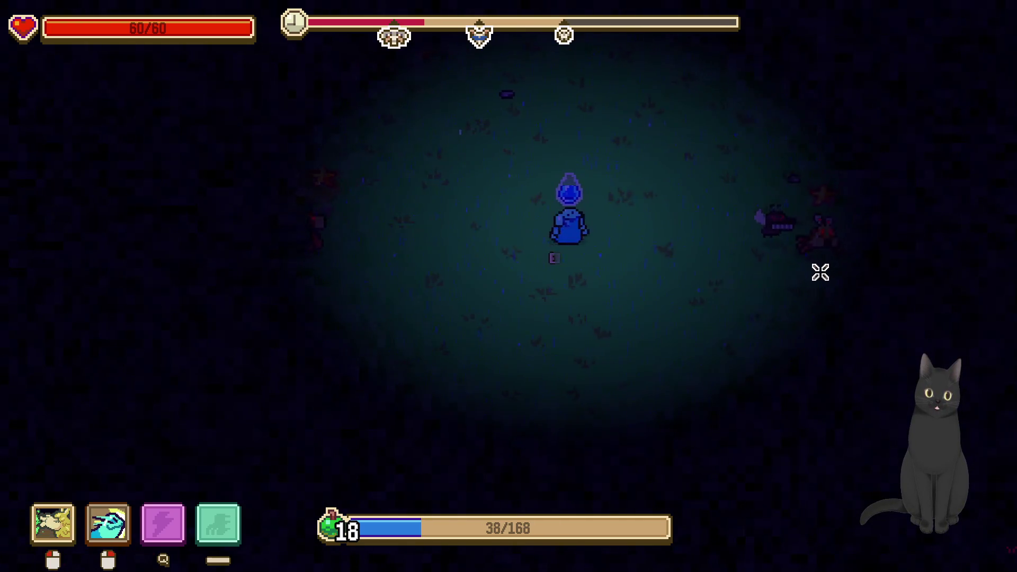
click(815, 279)
click(811, 279)
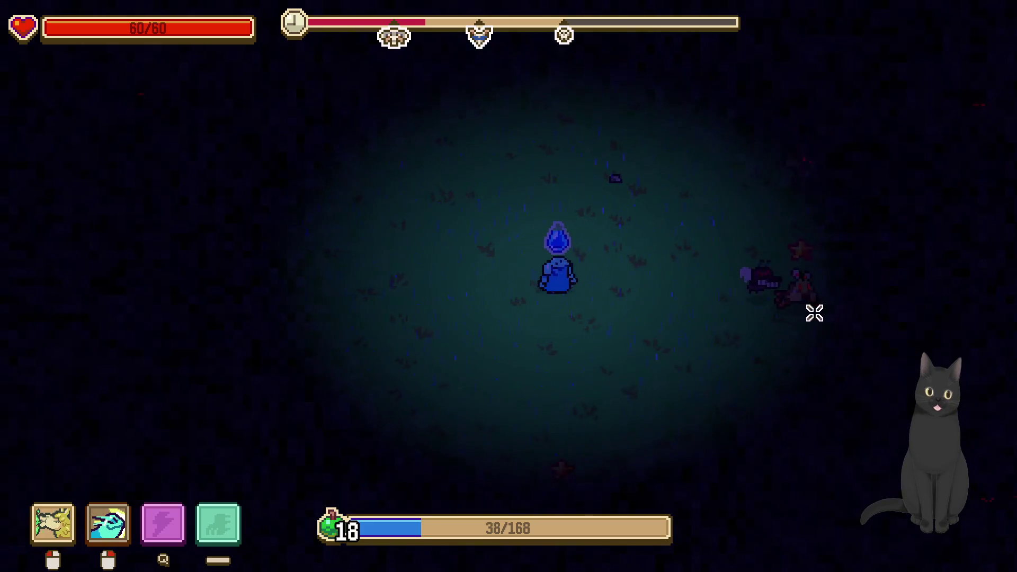
key(s)
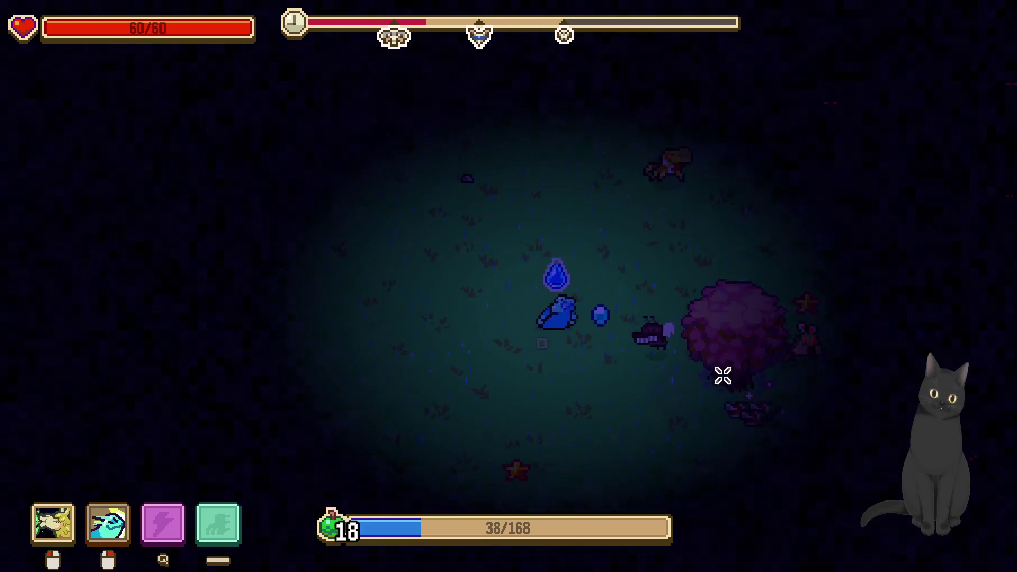
right_click(682, 404)
key(d)
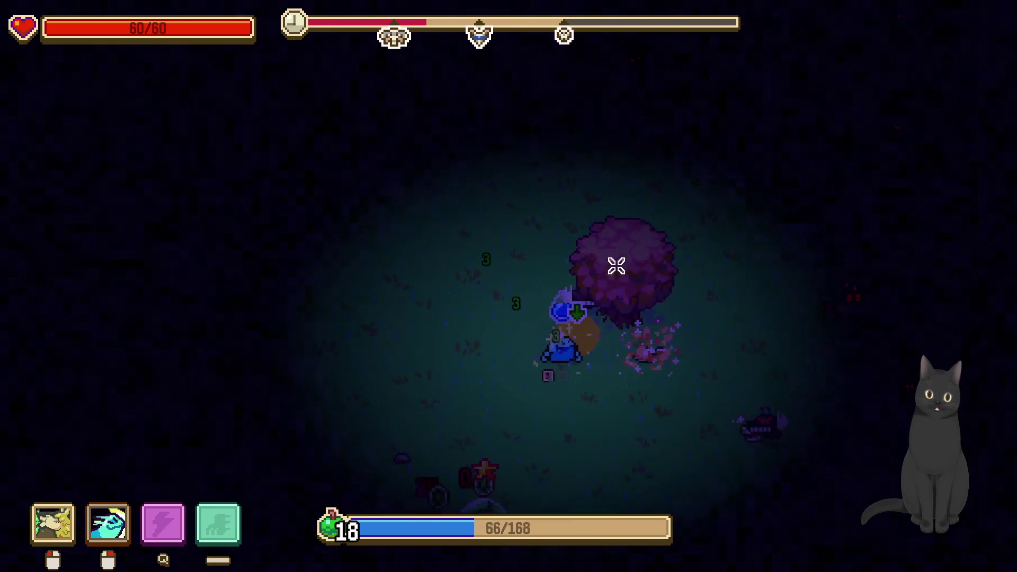
click(615, 270)
right_click(624, 279)
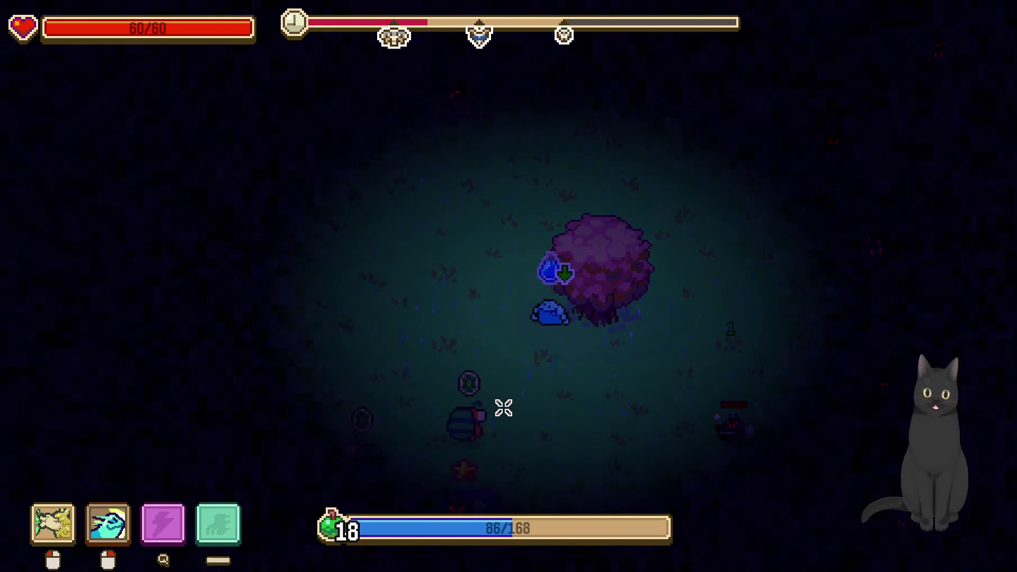
Head down into the swarm, attacking and using the second ability on the crowd
key(s)
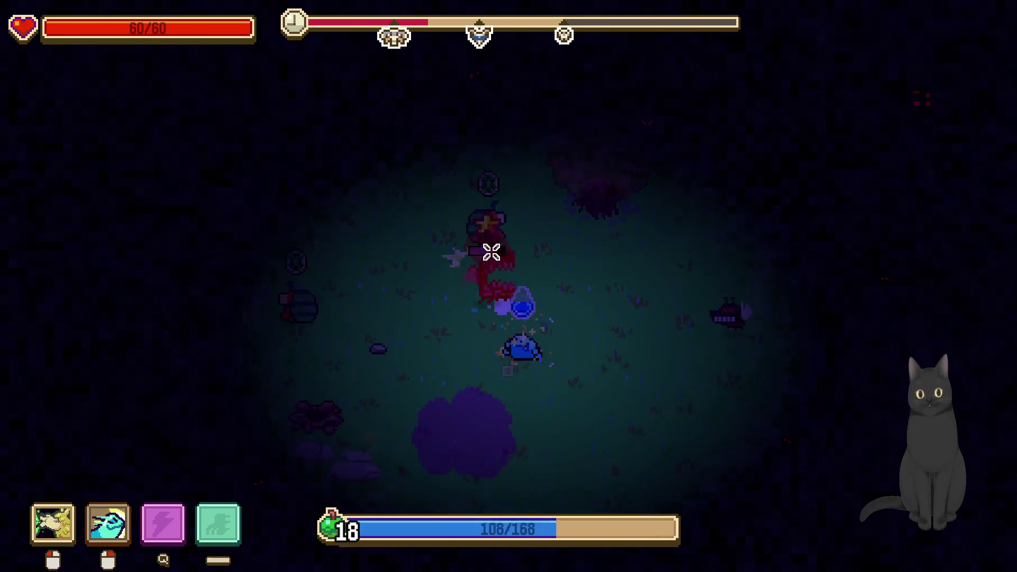
right_click(532, 273)
key(s)
click(409, 284)
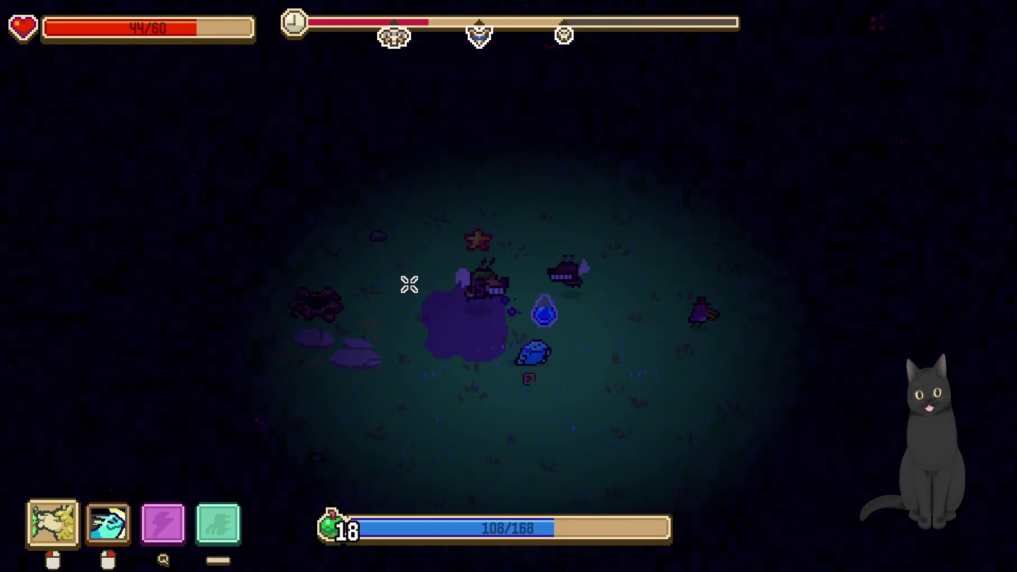
click(416, 307)
right_click(398, 360)
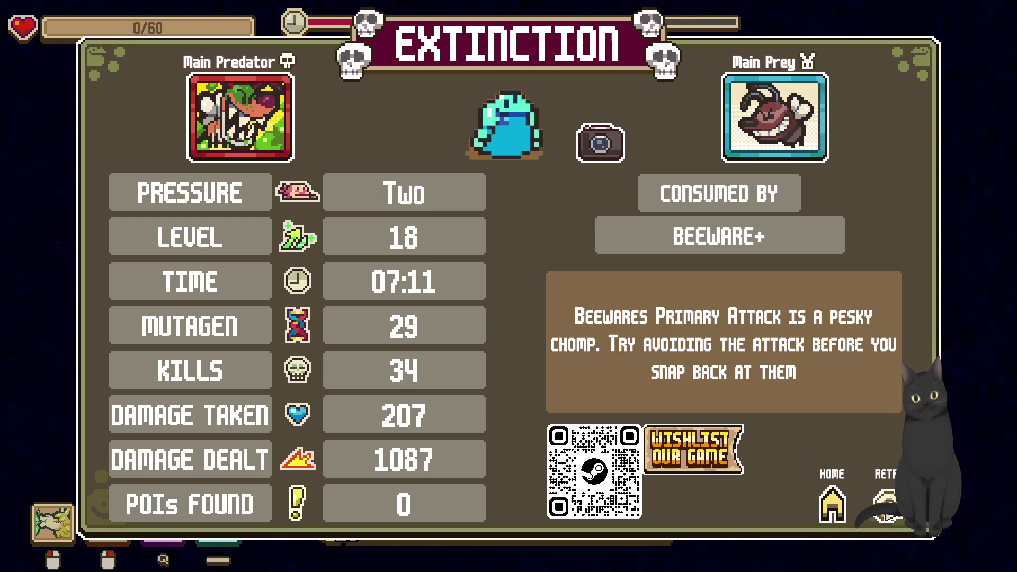
Leave the Extinction results and splice in the blue Standard (+10 HP) and Minimalist genetics
click(885, 504)
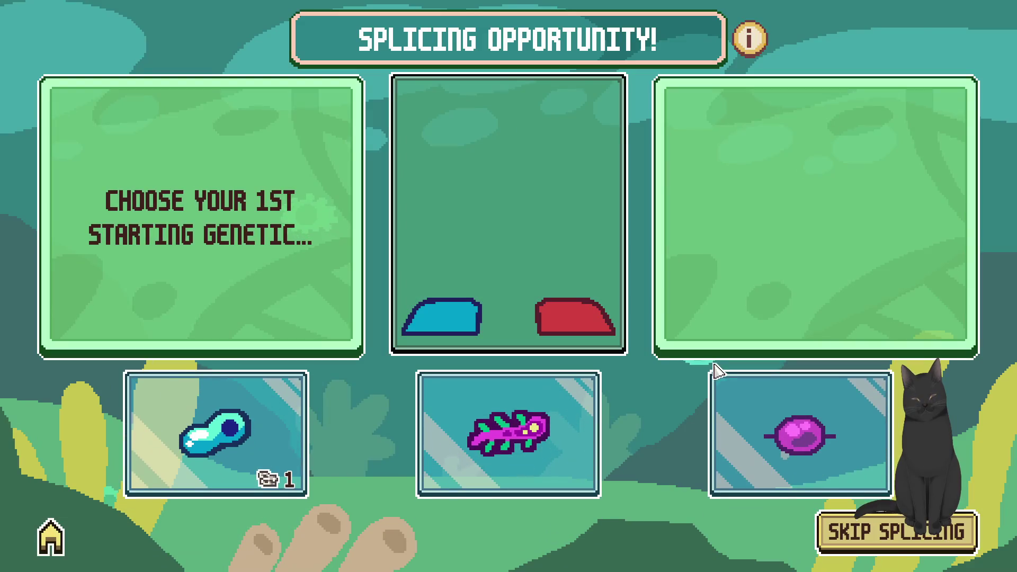
click(222, 431)
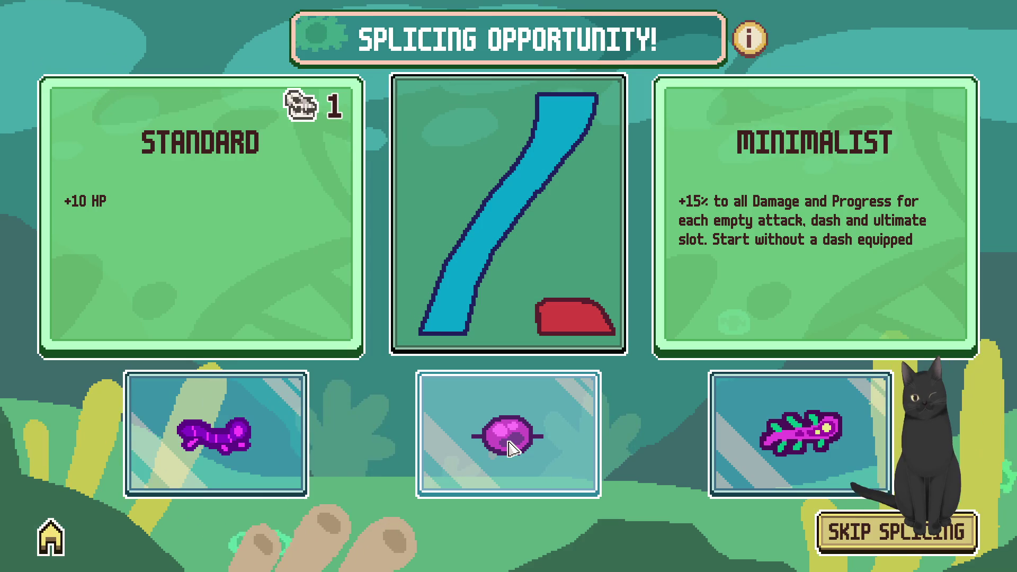
mouse_move(283, 427)
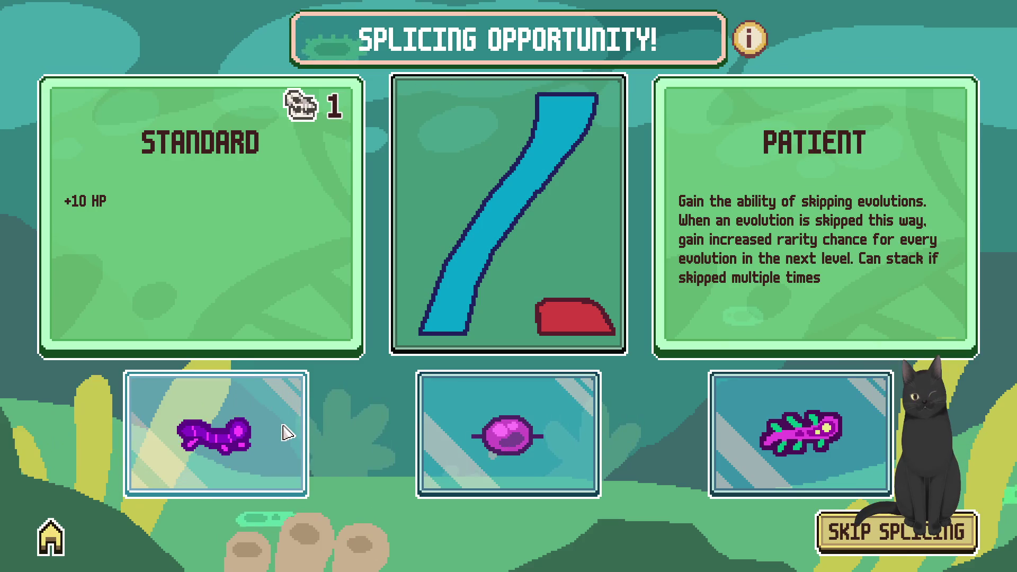
mouse_move(801, 444)
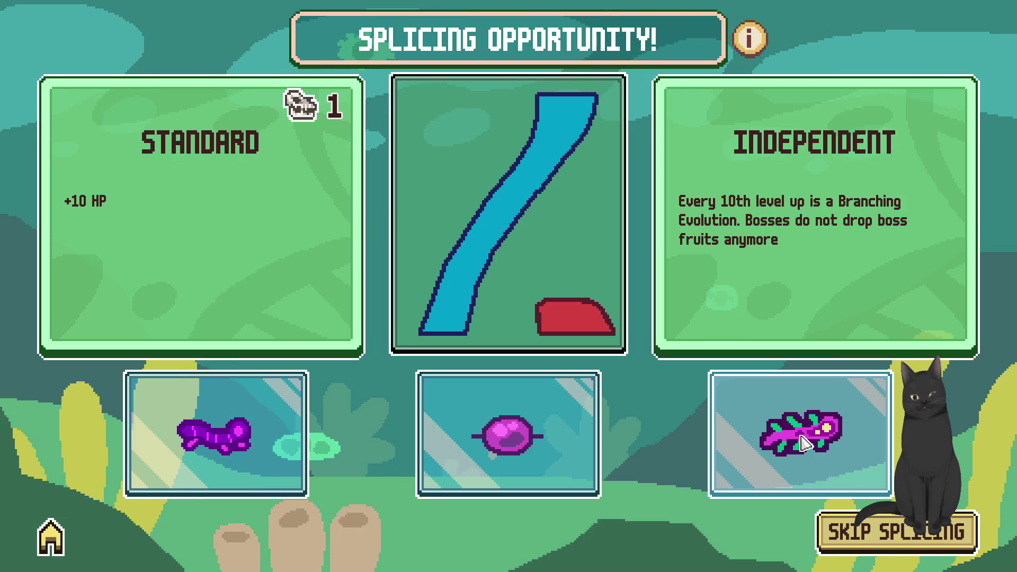
mouse_move(541, 447)
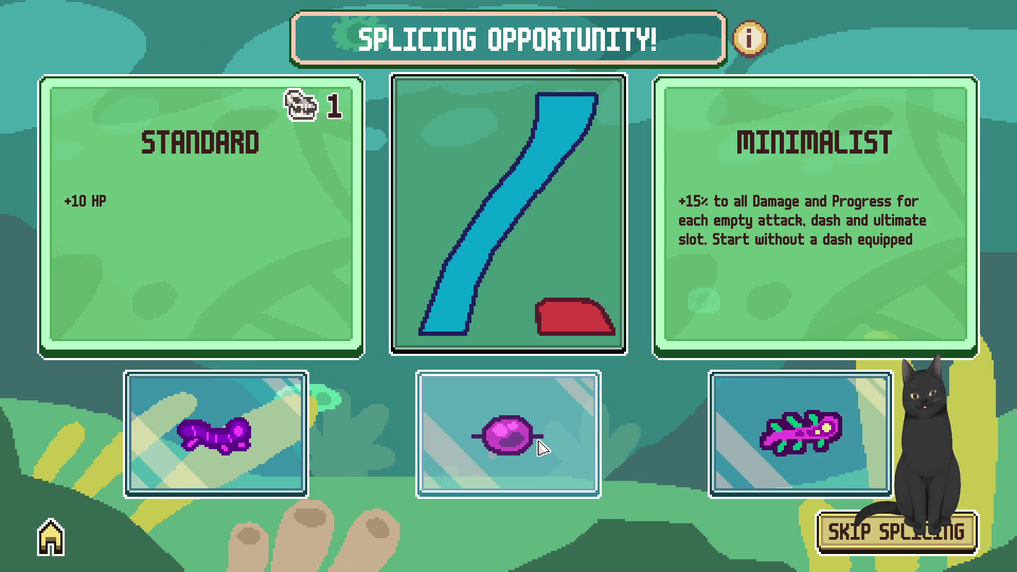
click(540, 448)
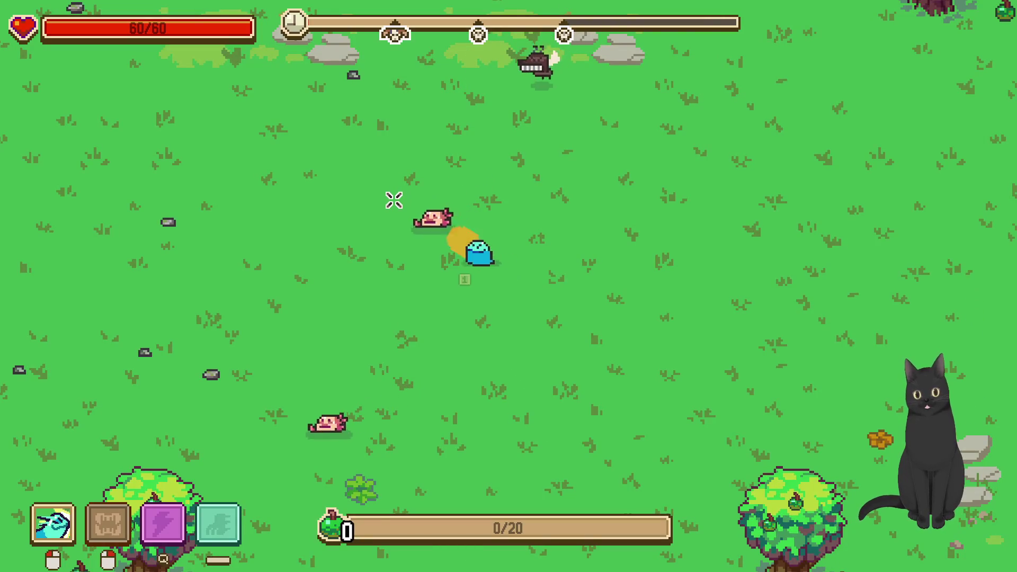
Kill the axolotl, then walk down-left past the trees toward the sand collecting progress
key(a)
click(398, 222)
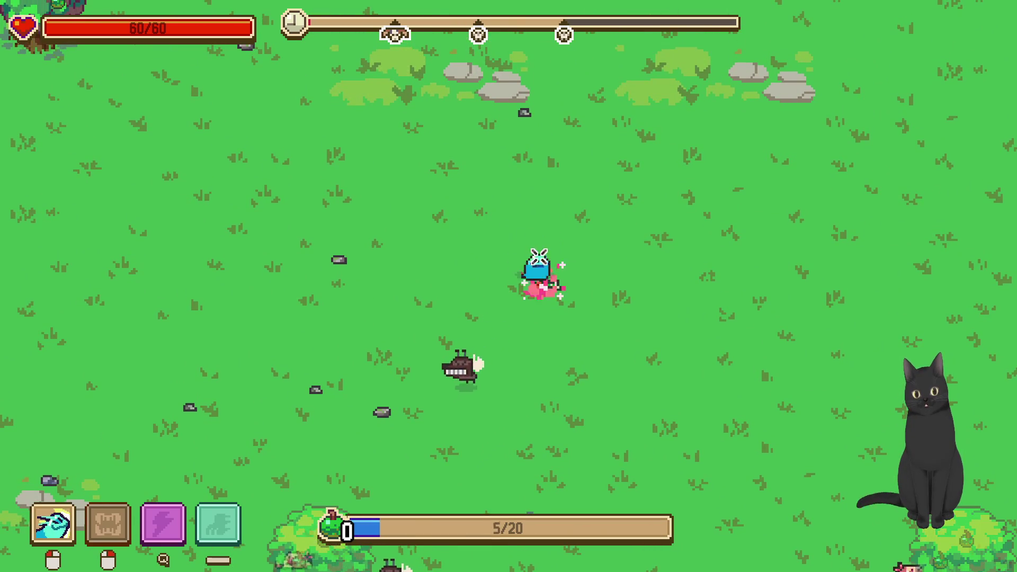
key(s)
key(d)
key(s)
key(a)
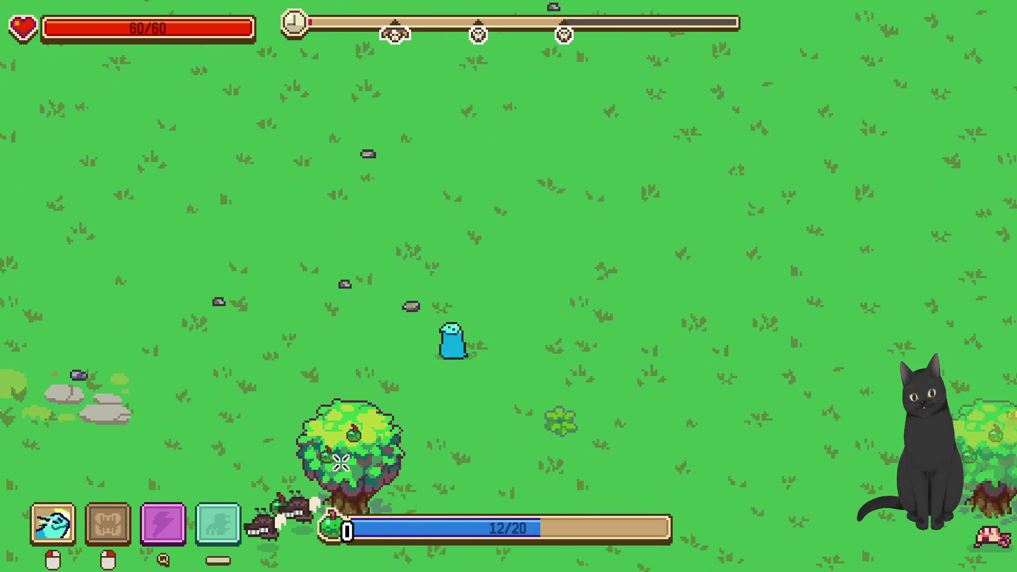
key(s)
key(a)
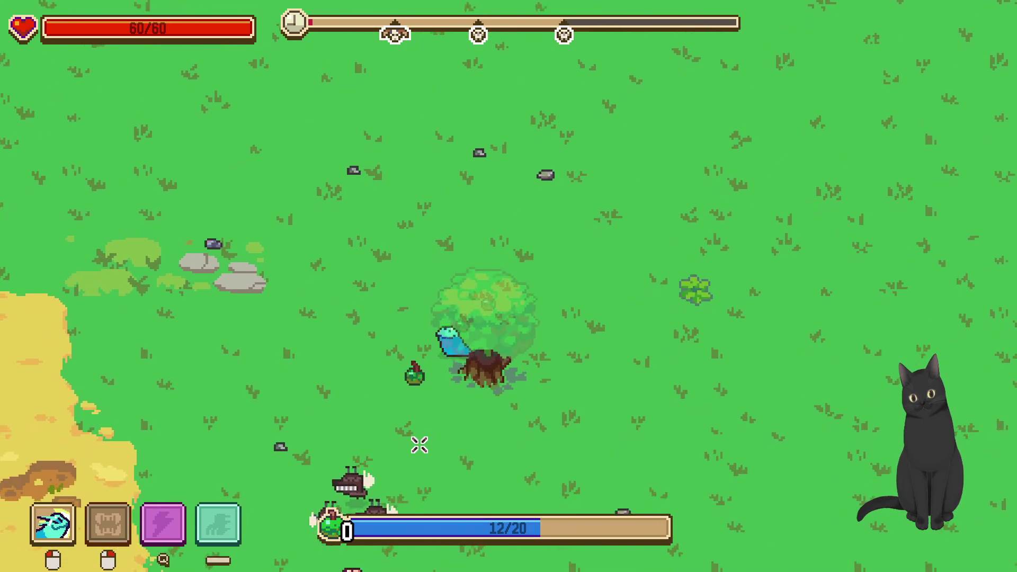
key(s)
key(a)
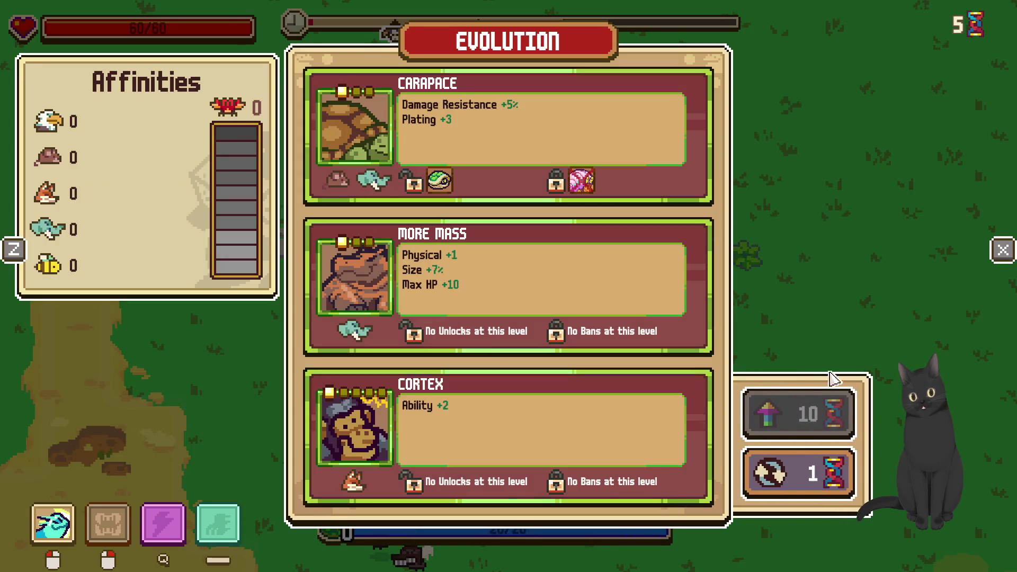
Reroll the offered evolutions and take Nomadic, then walk down-right past the sand
click(832, 450)
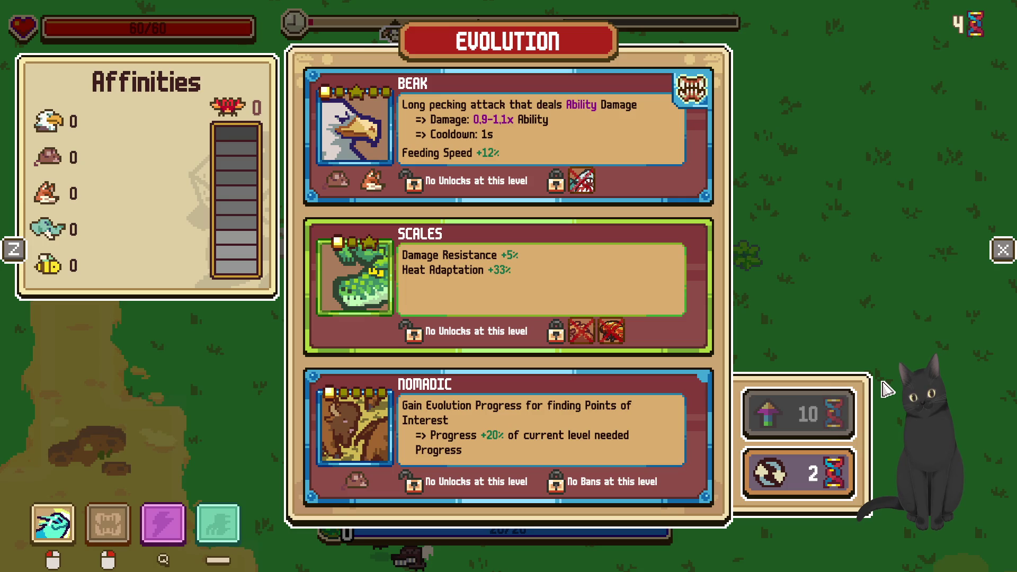
click(558, 448)
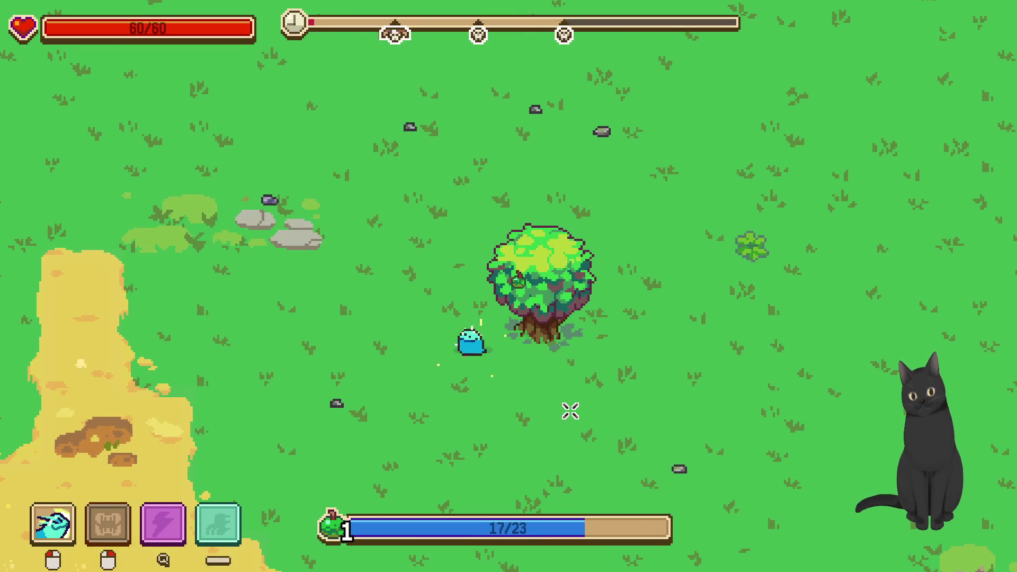
key(a)
key(s)
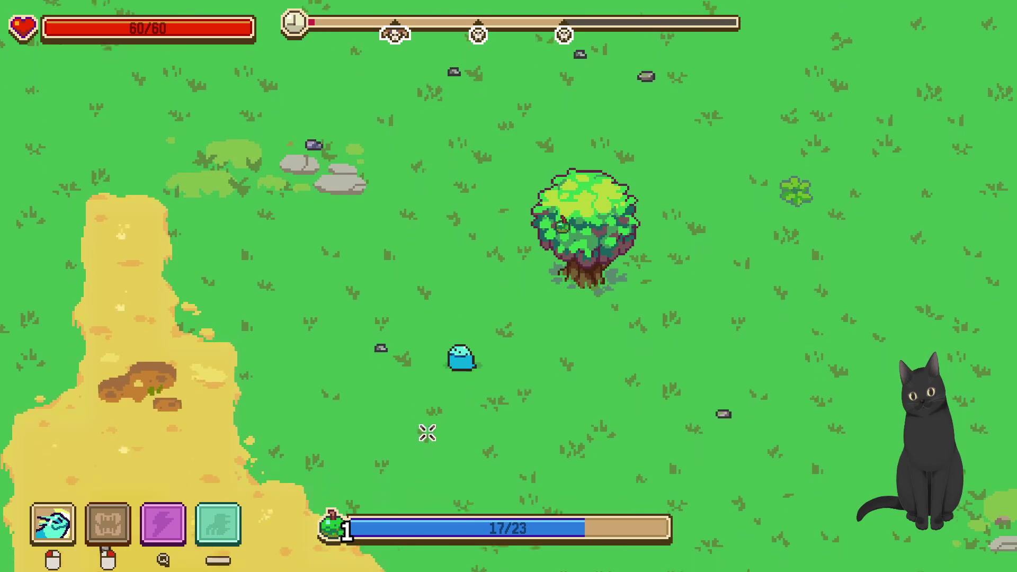
key(d)
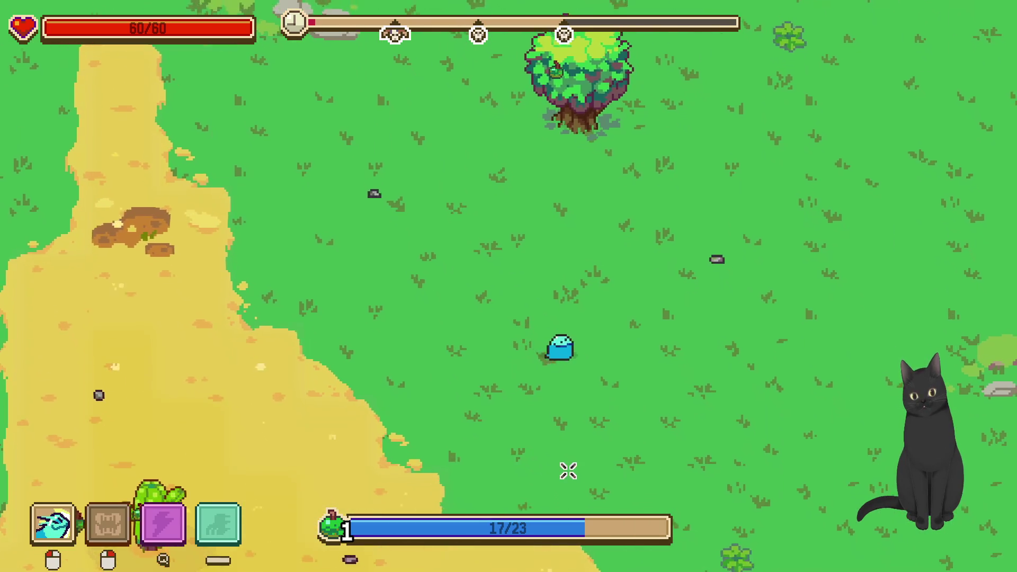
key(d)
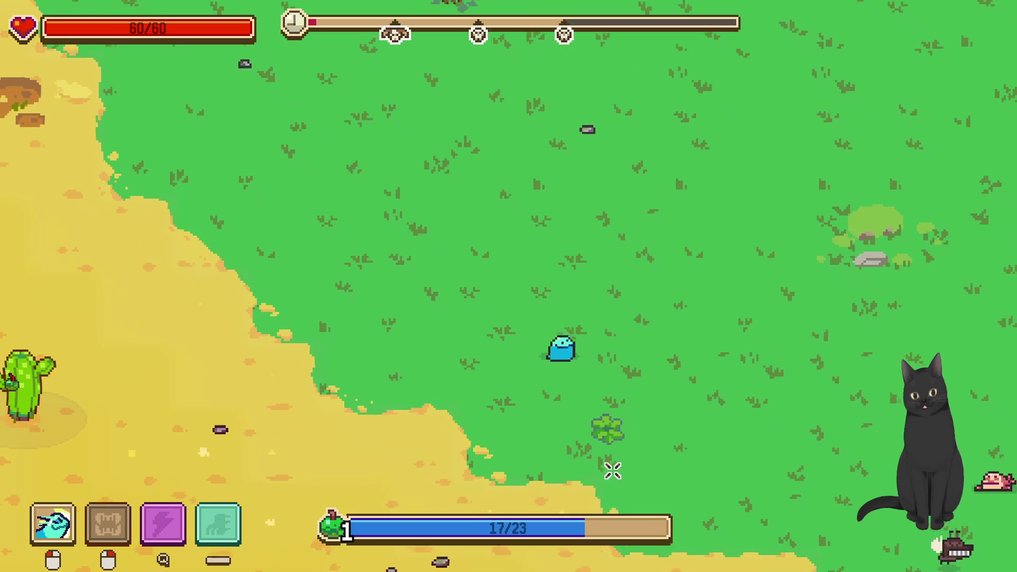
key(d)
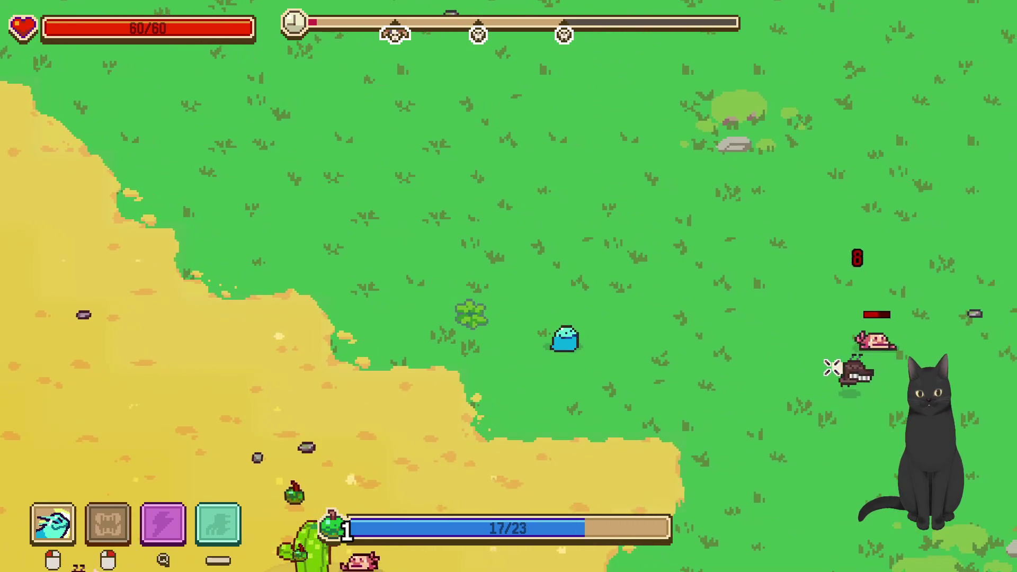
key(d)
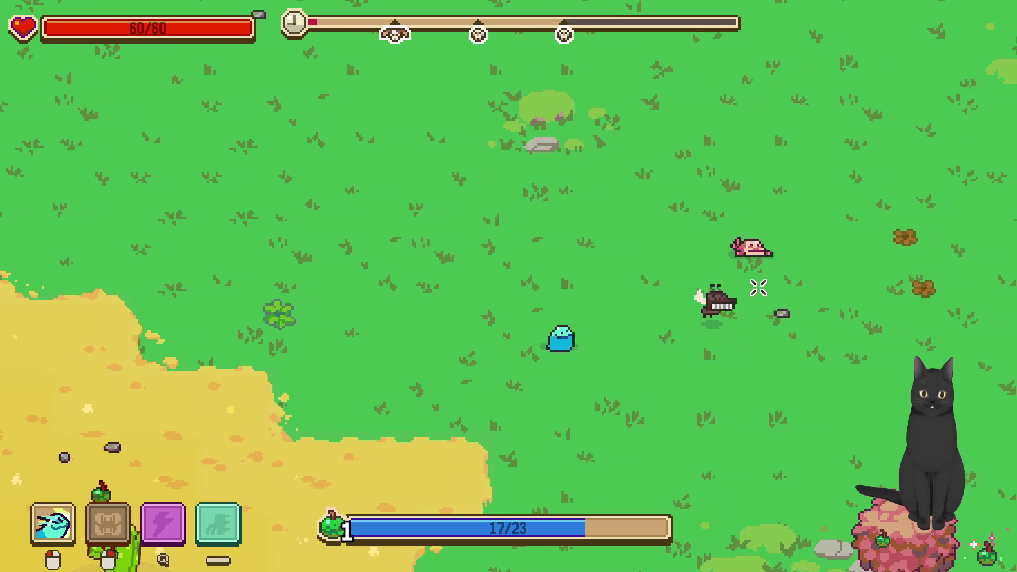
Head up-right toward the lake and attack the dark biting enemy
key(w)
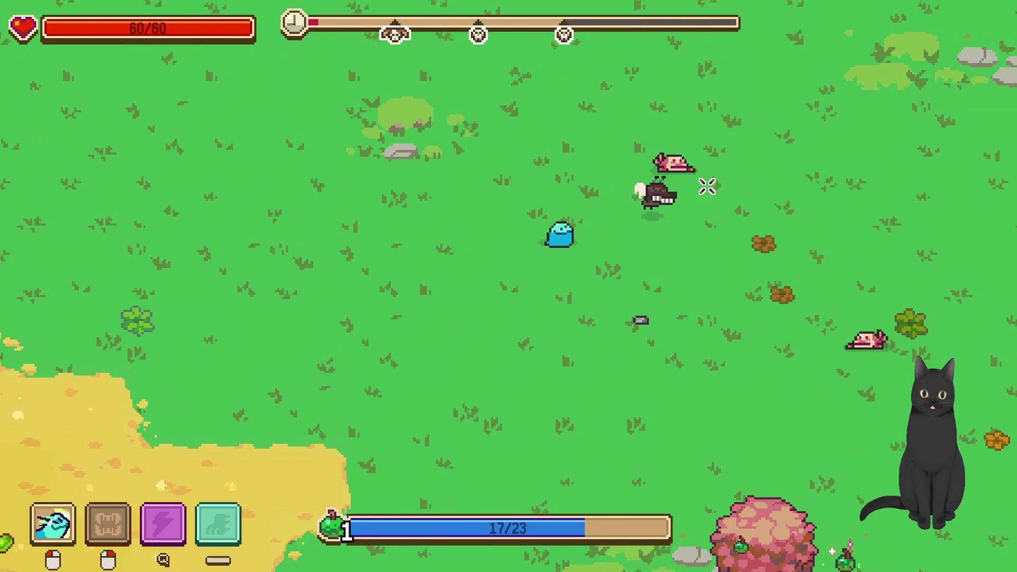
key(d)
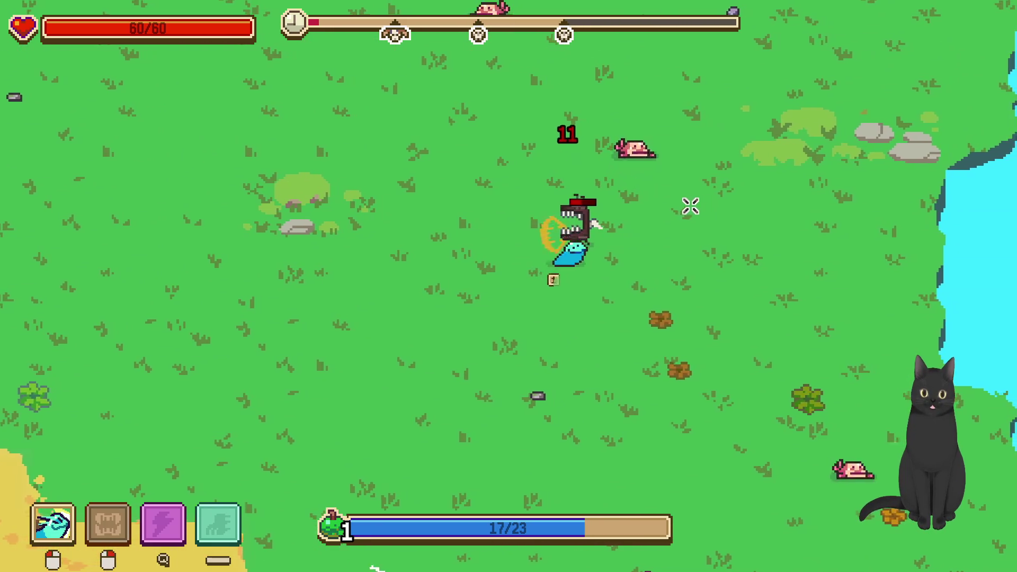
key(d)
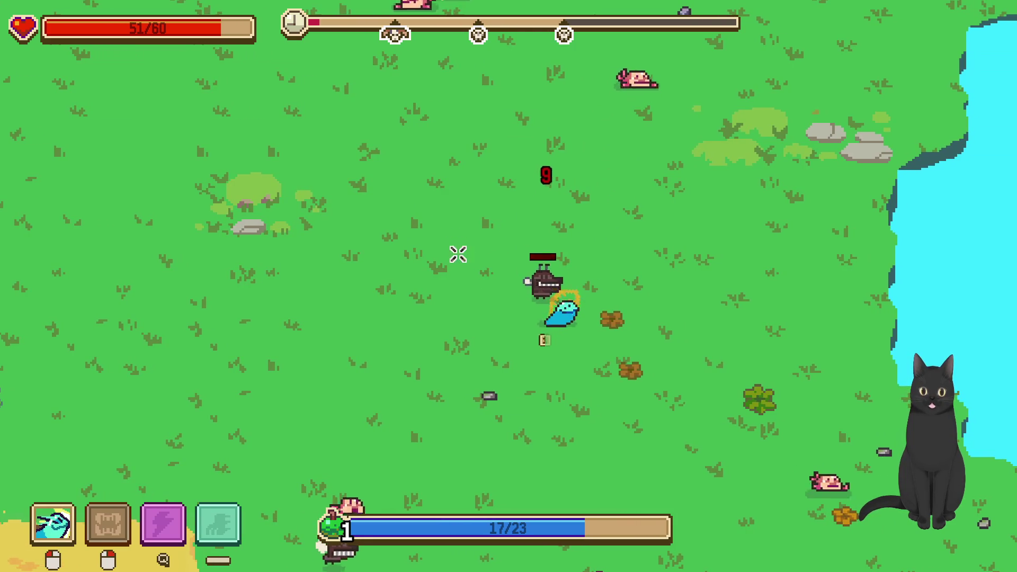
key(a)
click(629, 276)
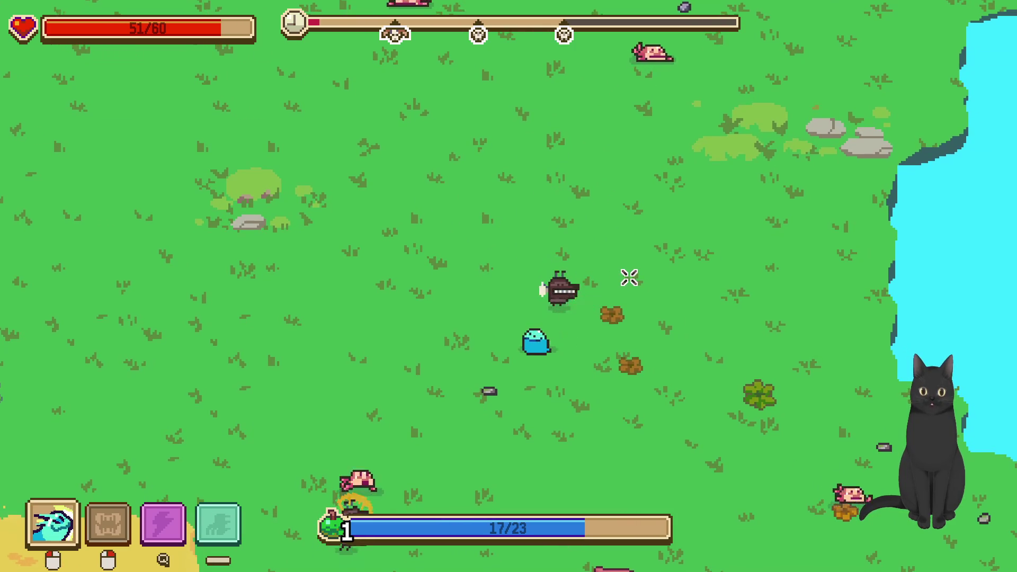
click(605, 279)
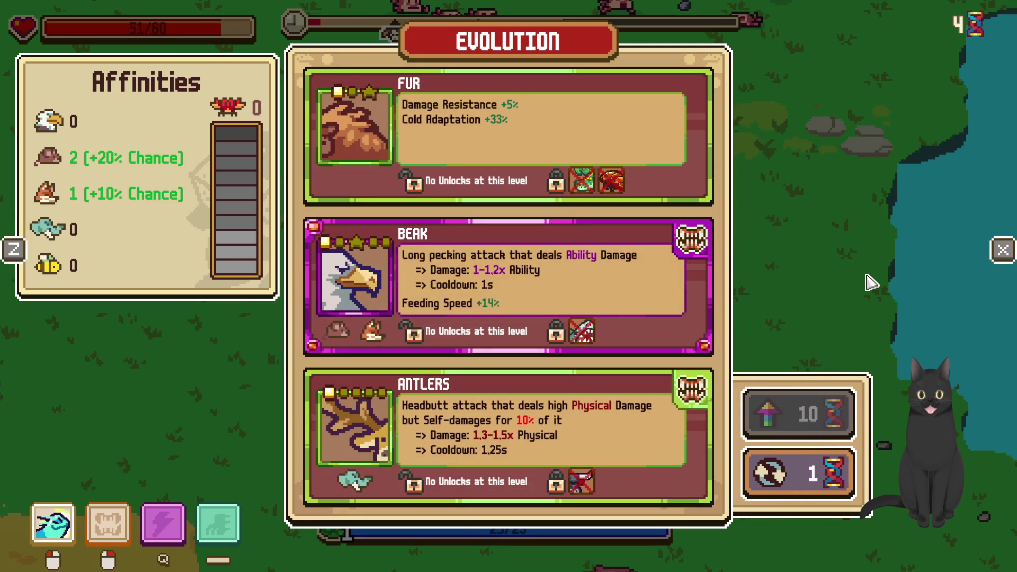
Take the Beak evolution, dismiss the new-attack notice, and peck the nearby enemies
click(669, 270)
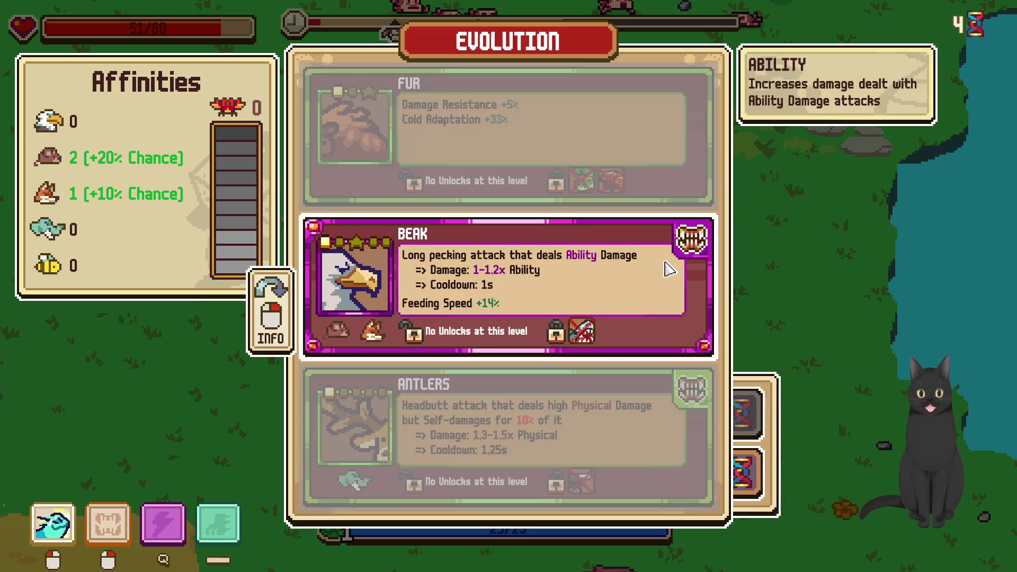
click(953, 521)
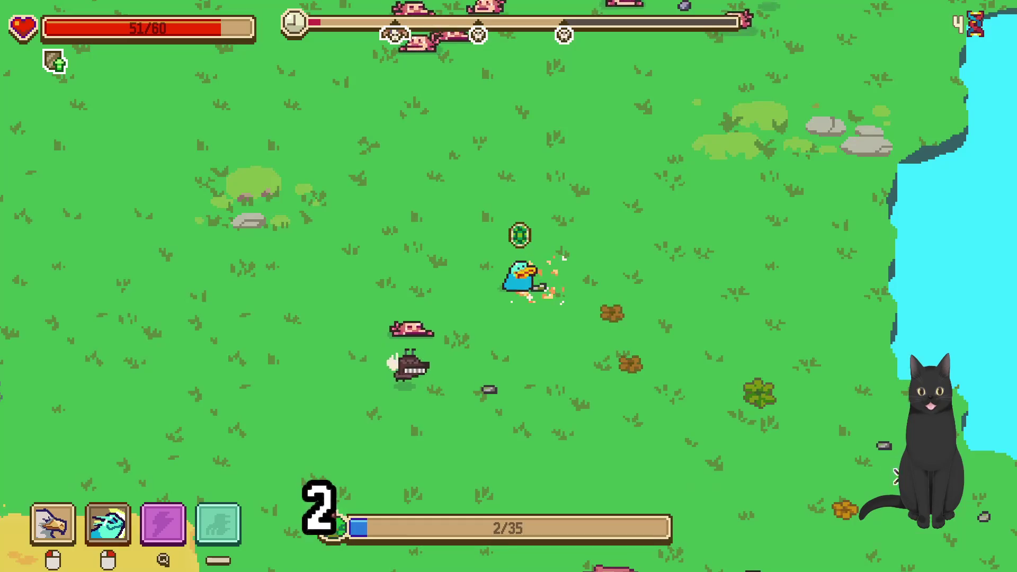
click(393, 192)
right_click(390, 194)
Fight enemies while moving up and left, then take Reach at the level-up
key(w)
click(454, 191)
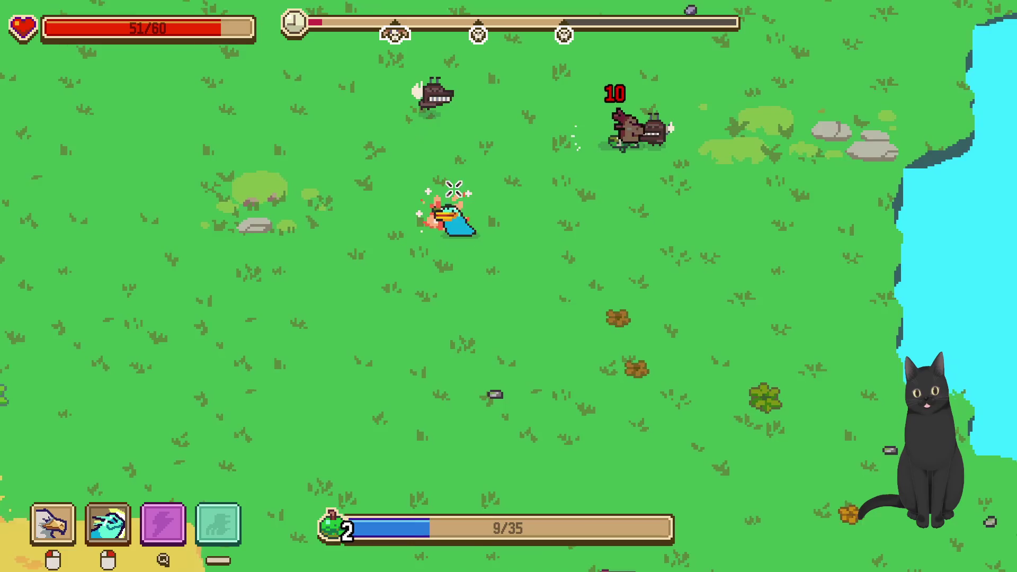
right_click(532, 223)
key(a)
click(568, 245)
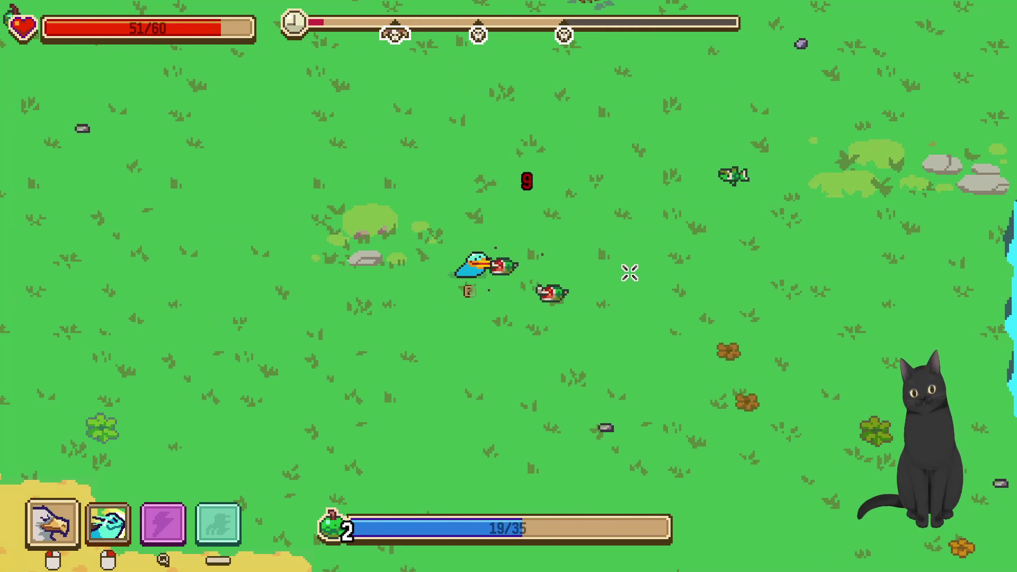
right_click(627, 283)
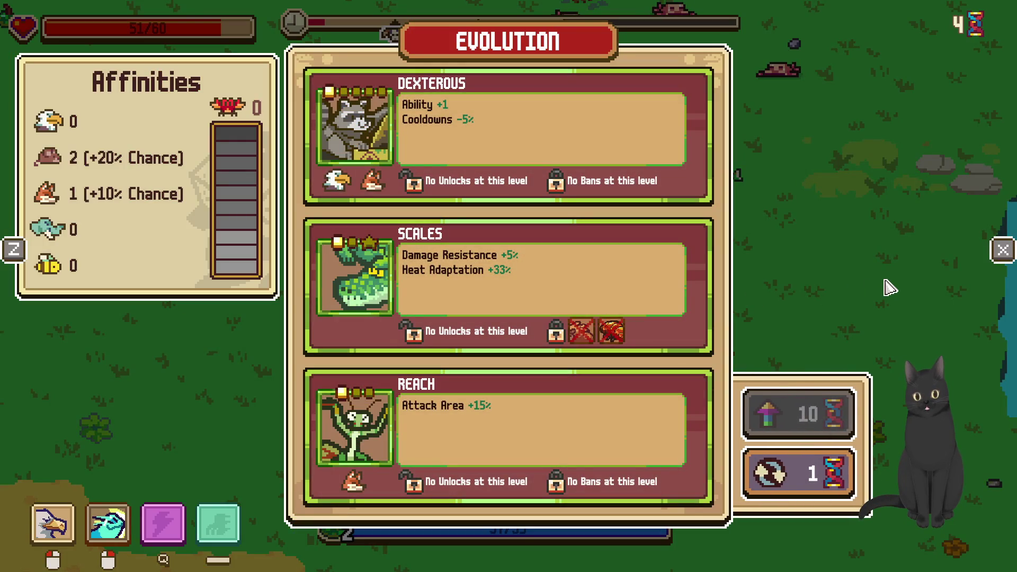
click(576, 419)
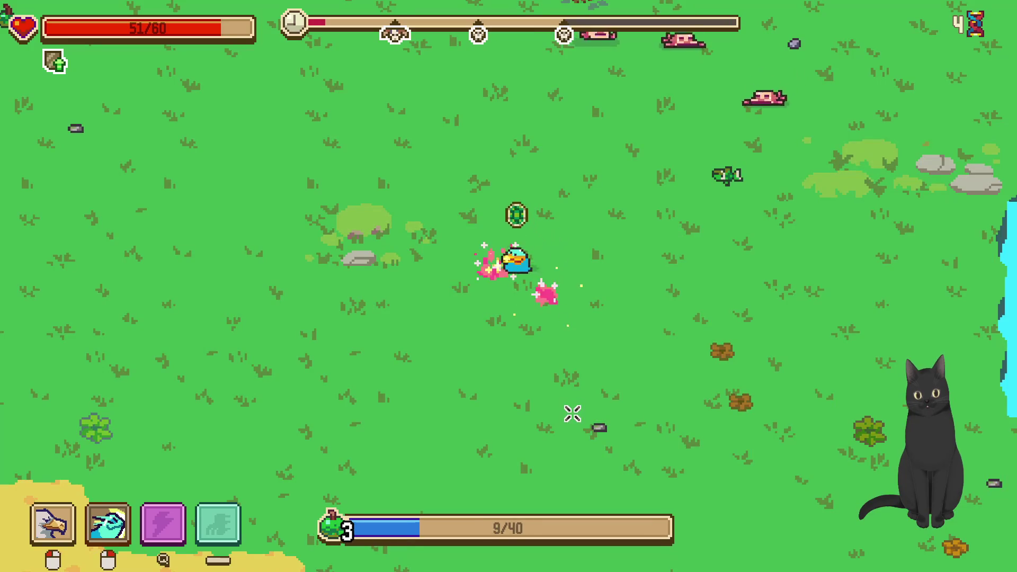
Push up-right into the pink enemies, then head north past the tree and eat the green fish
key(d)
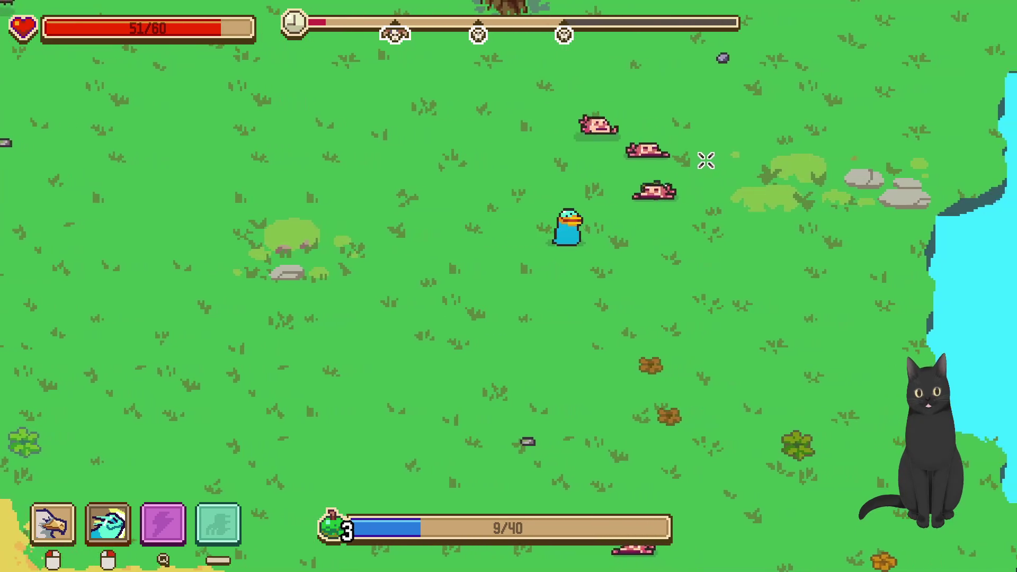
key(w)
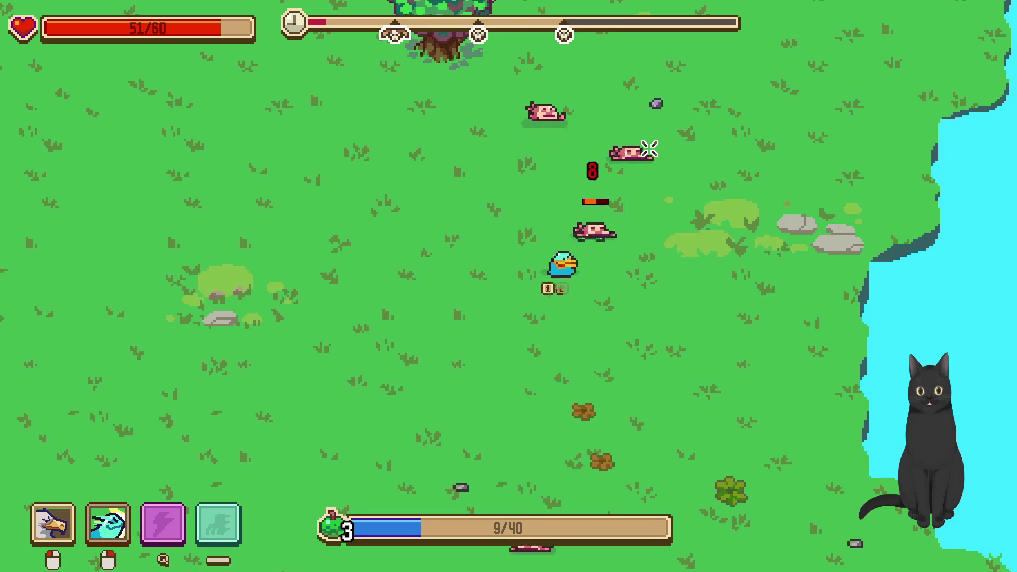
key(w)
key(d)
key(a)
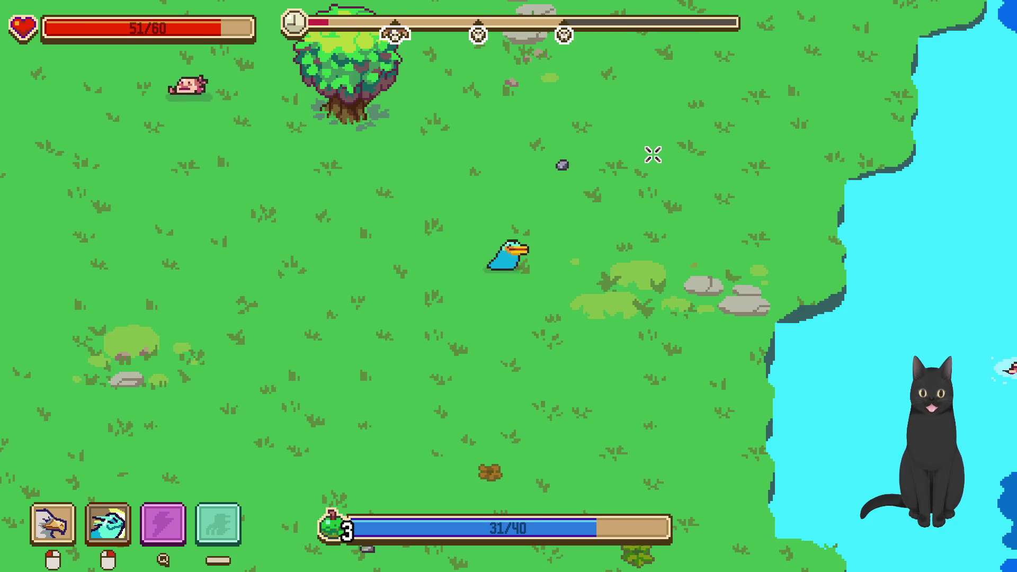
key(w)
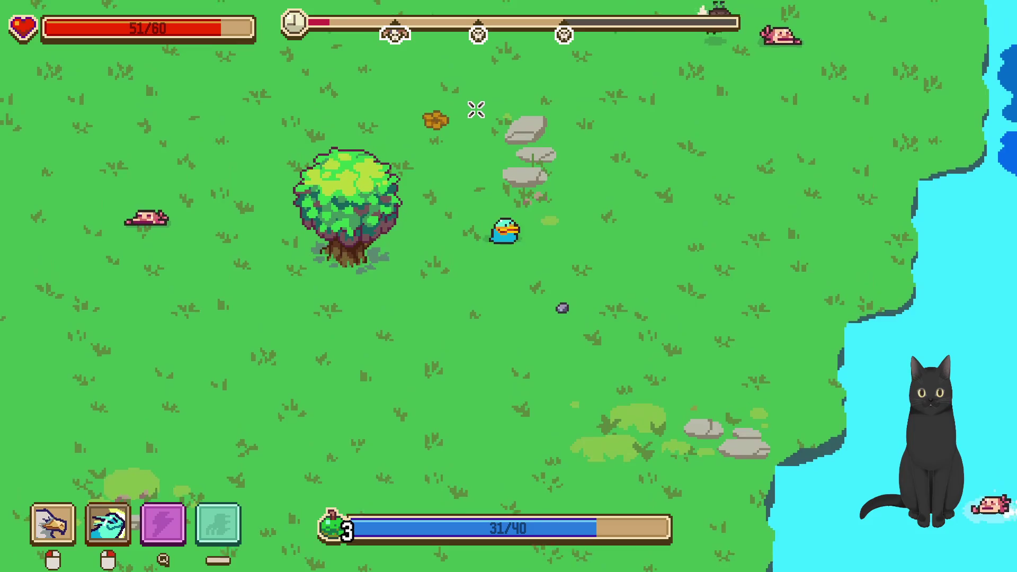
key(d)
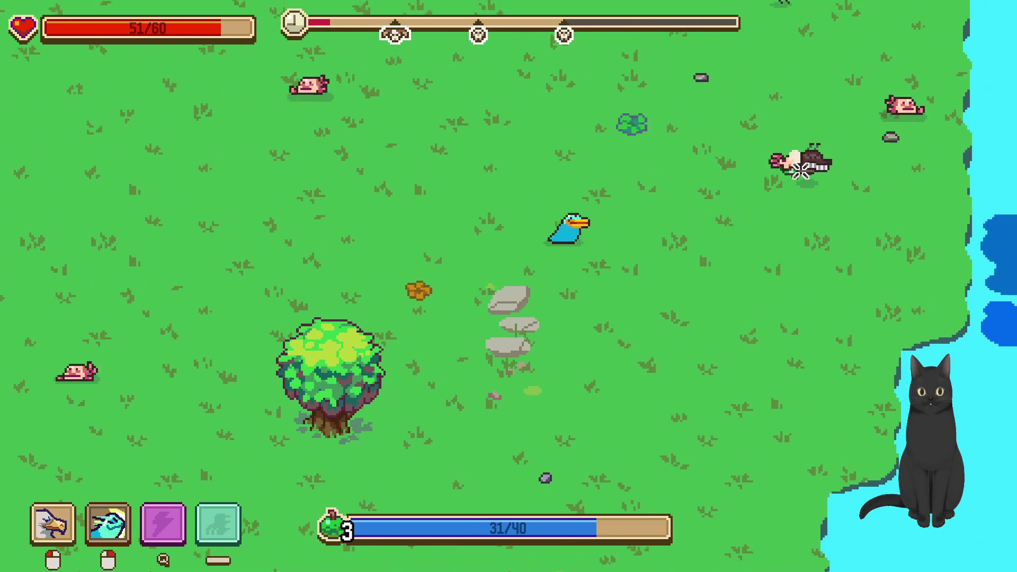
key(d)
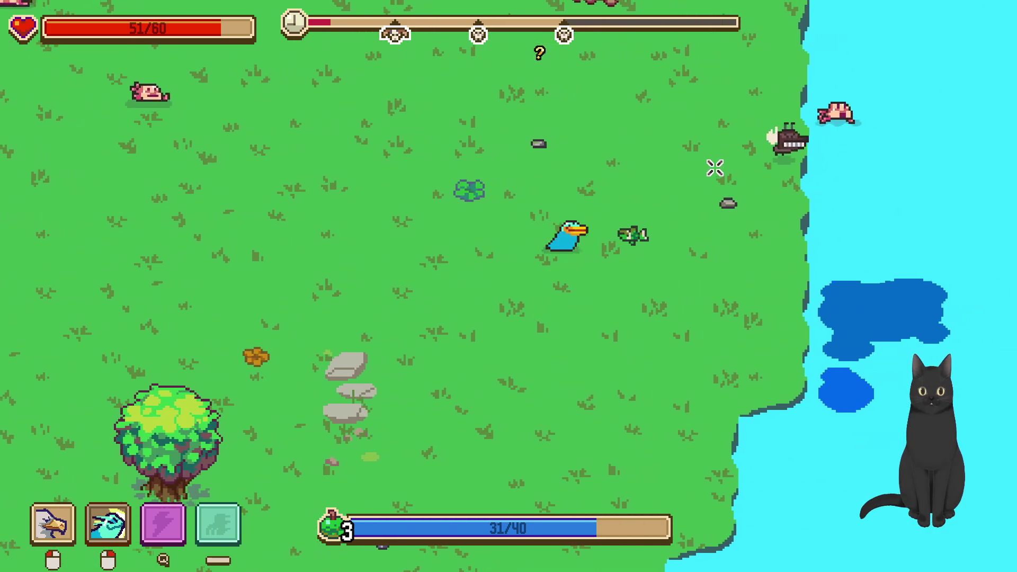
key(d)
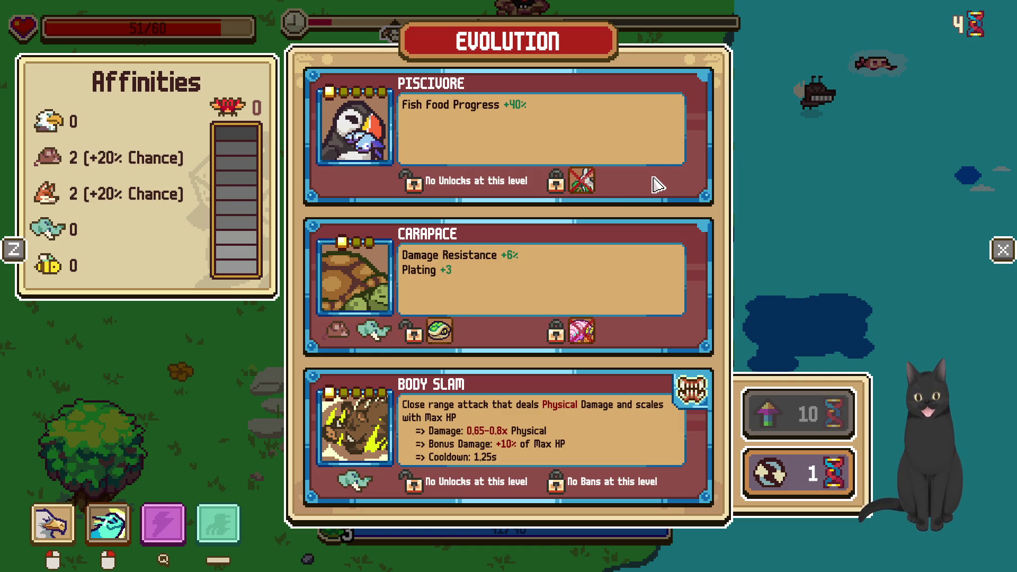
Reroll the evolution choices, take Outlier for the legendary Spur attack, and resume play
click(788, 411)
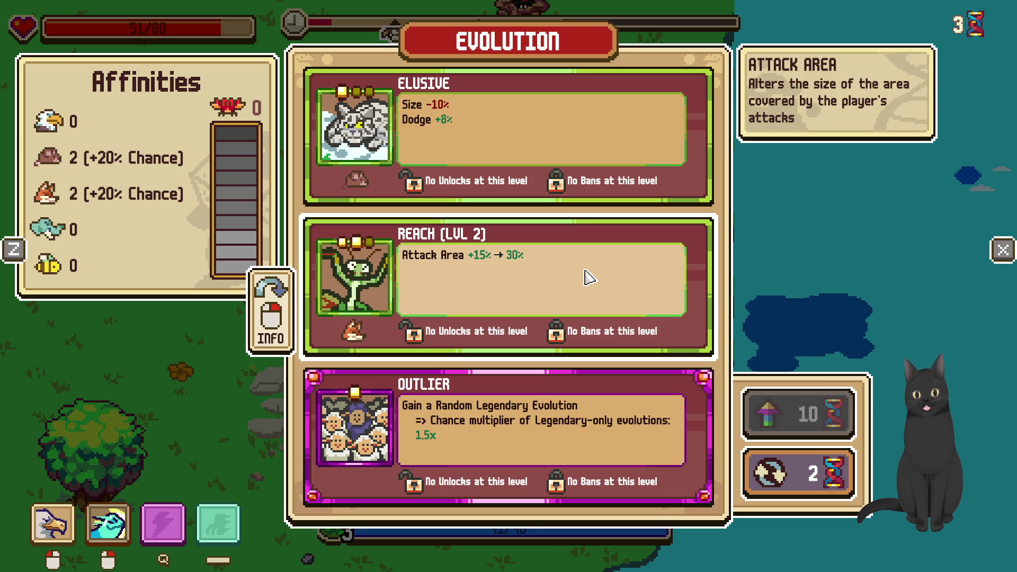
click(604, 454)
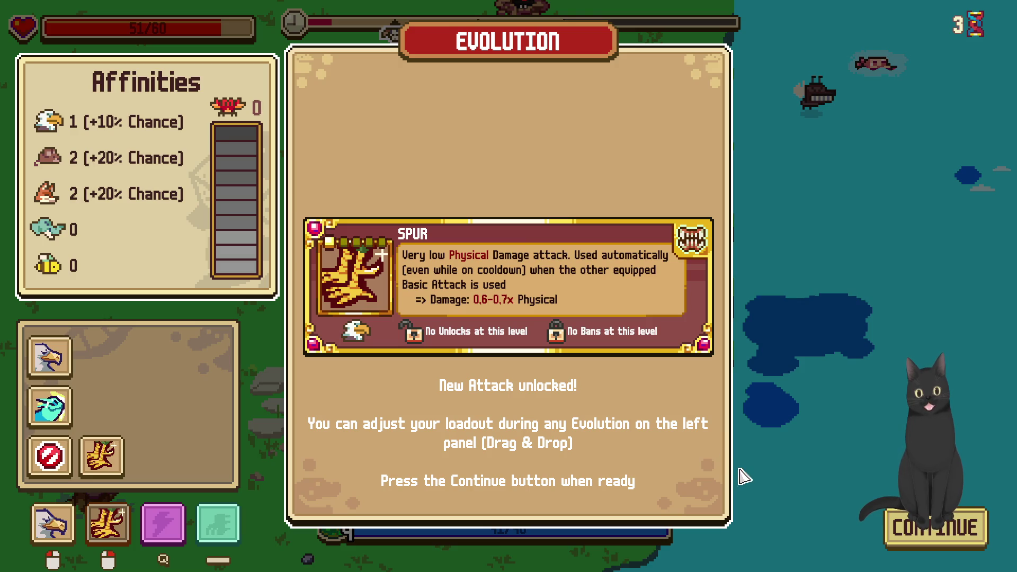
click(909, 526)
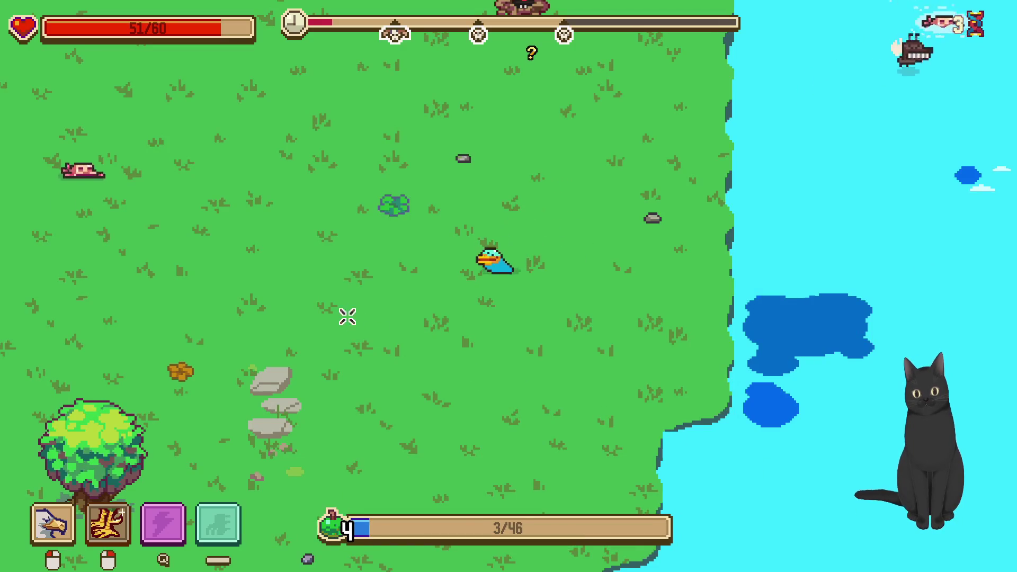
Walk left, then check the Spur card in the stats overview and return to play
key(a)
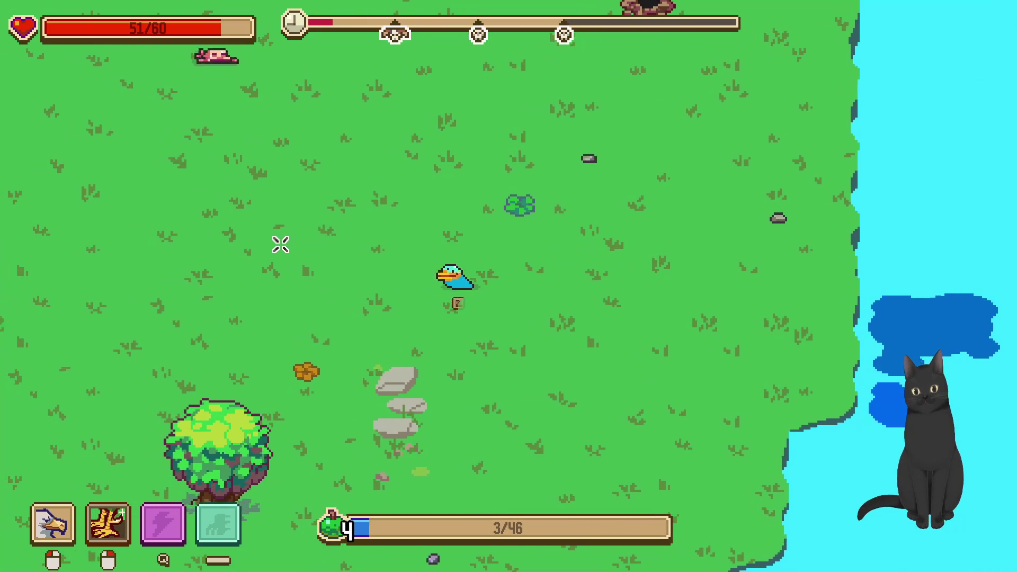
key(Escape)
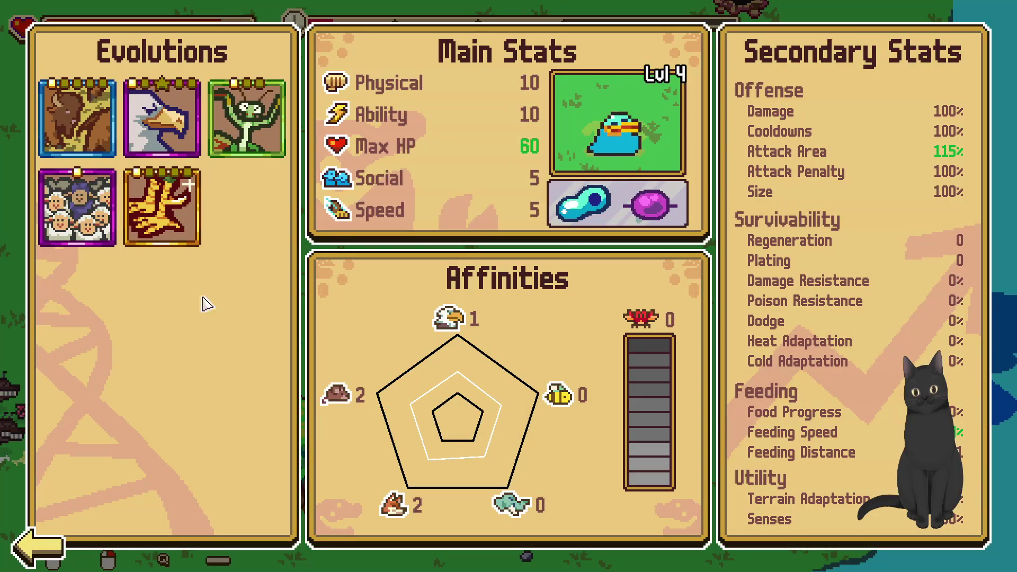
mouse_move(170, 222)
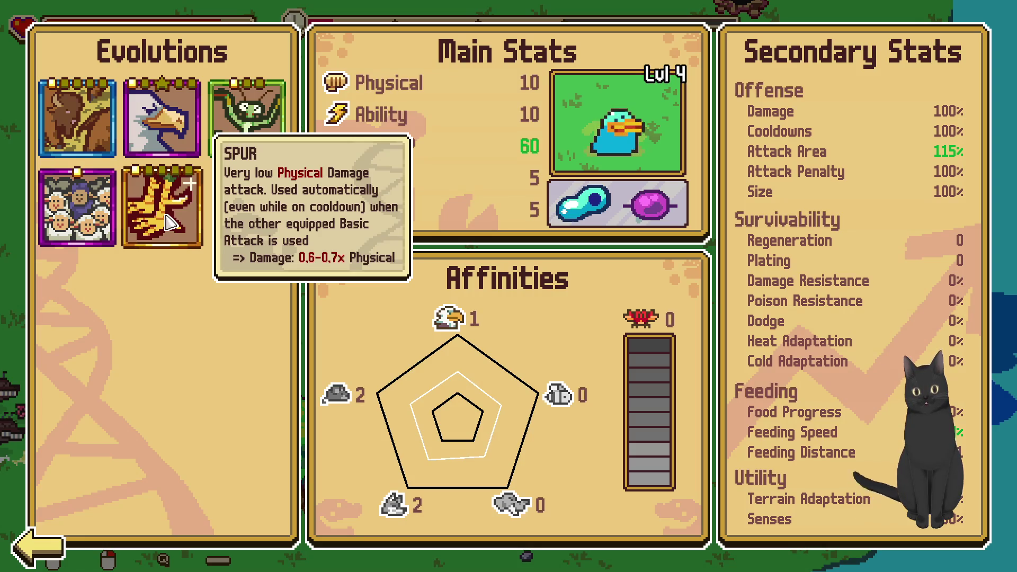
key(Escape)
Approach the enemy group on the left, attack it, and retreat up-right
key(a)
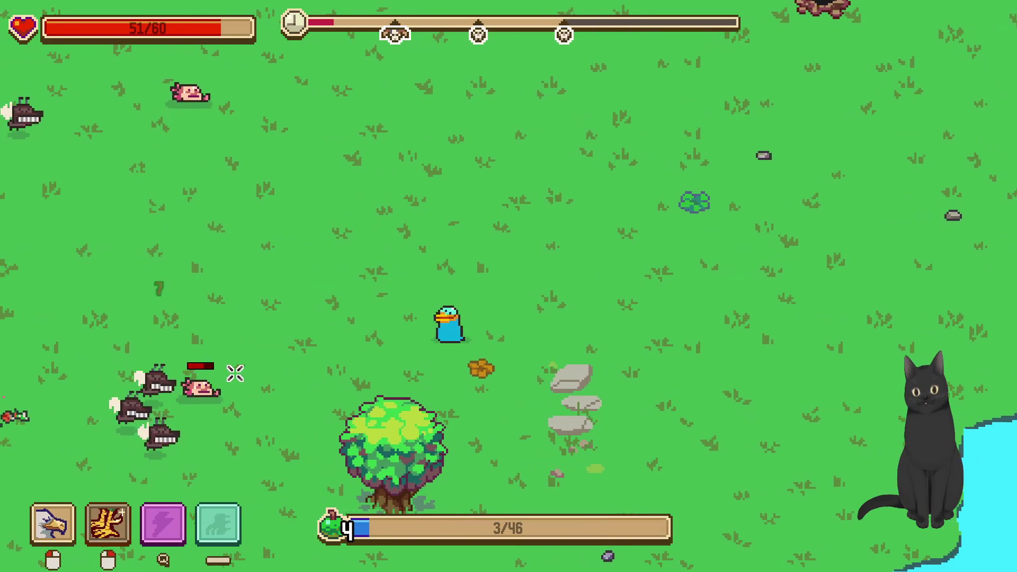
key(a)
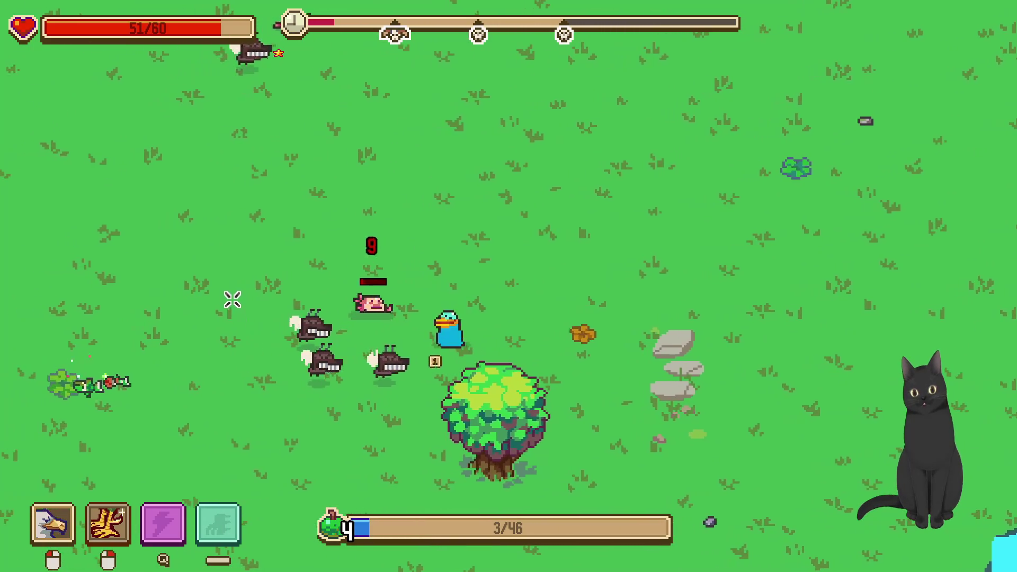
key(w)
key(d)
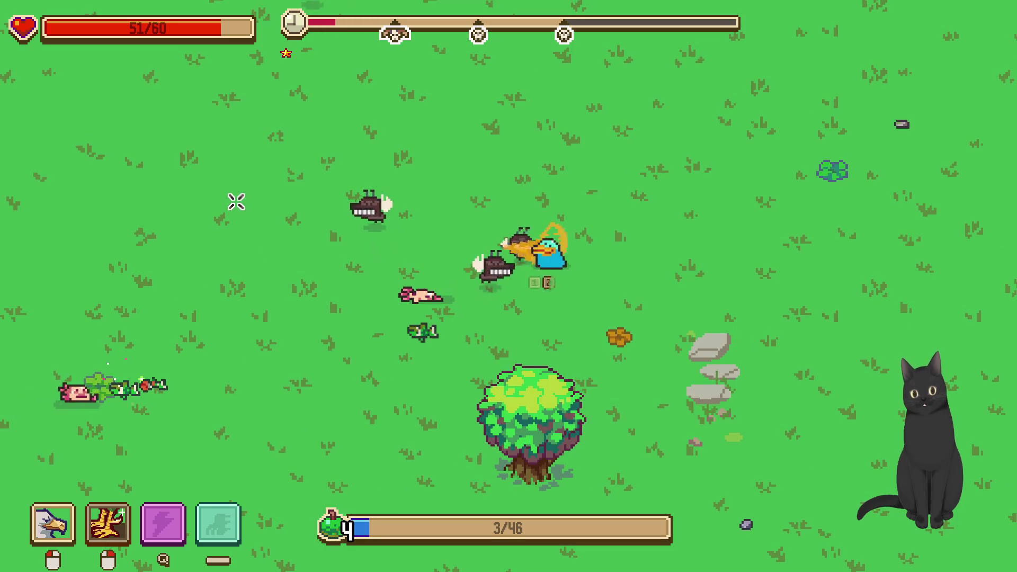
click(423, 226)
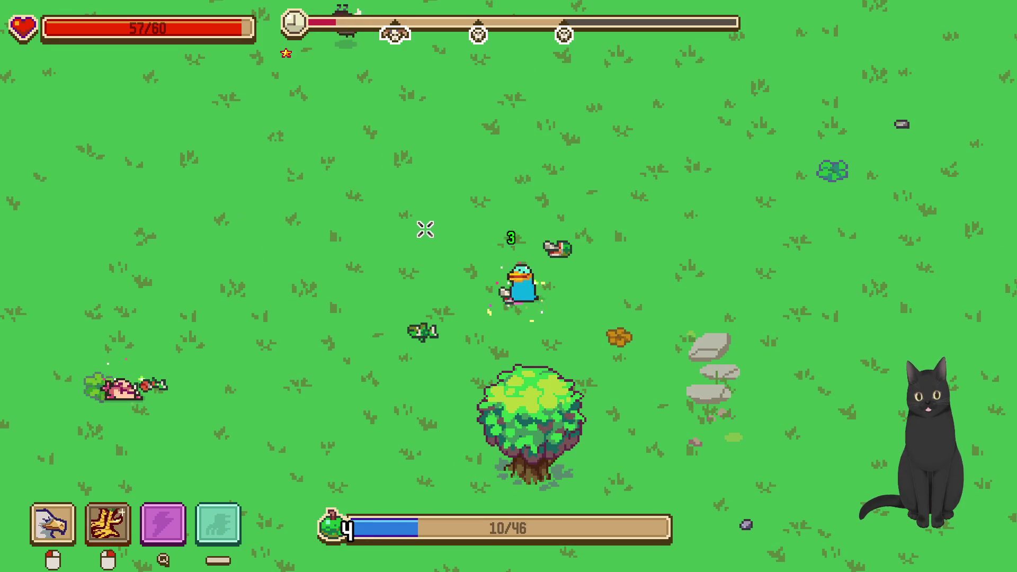
key(w)
key(d)
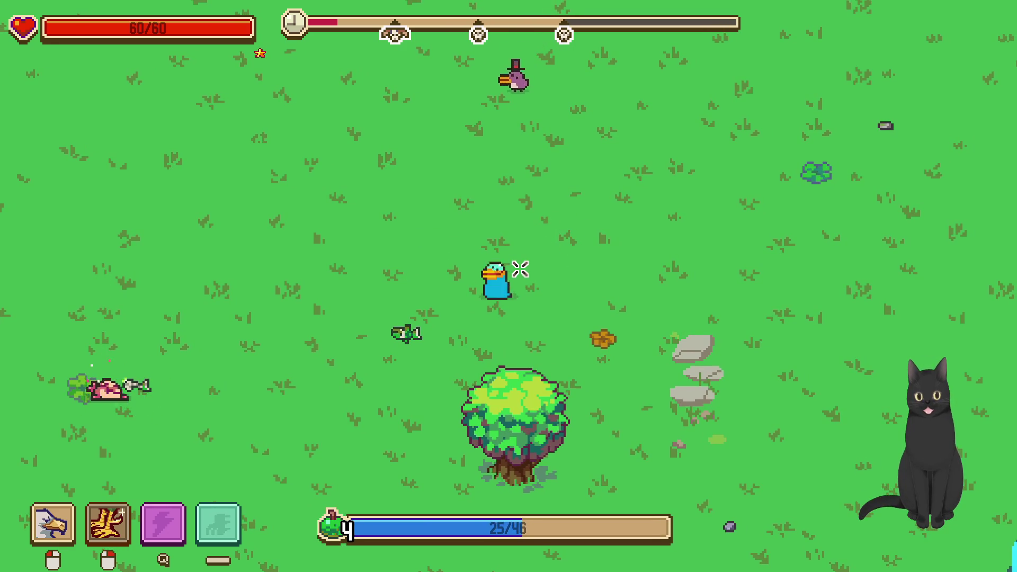
Walk the bird down and left toward the food until the level-up screen appears
key(a)
key(s)
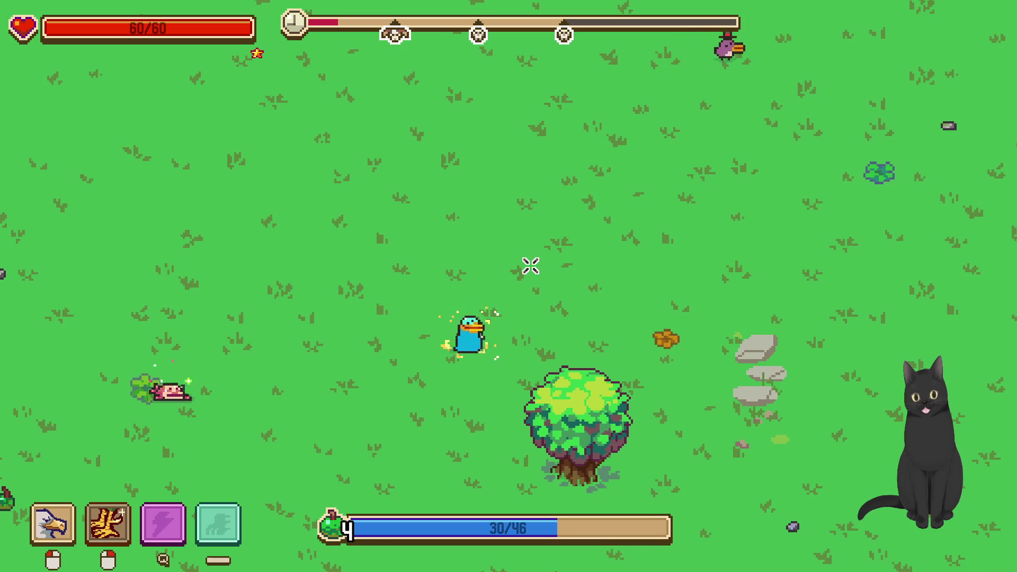
key(a)
key(a)
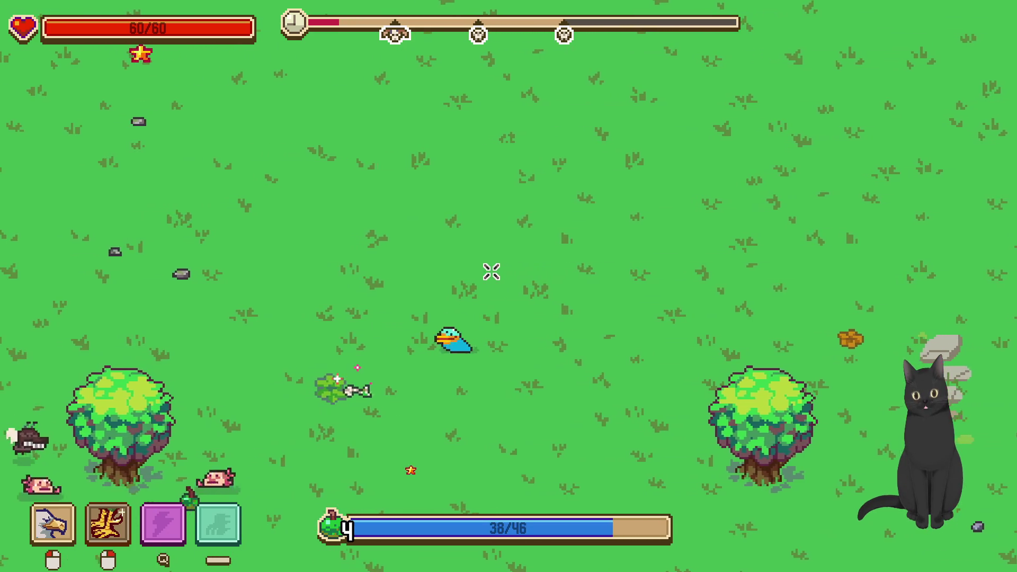
key(a)
key(s)
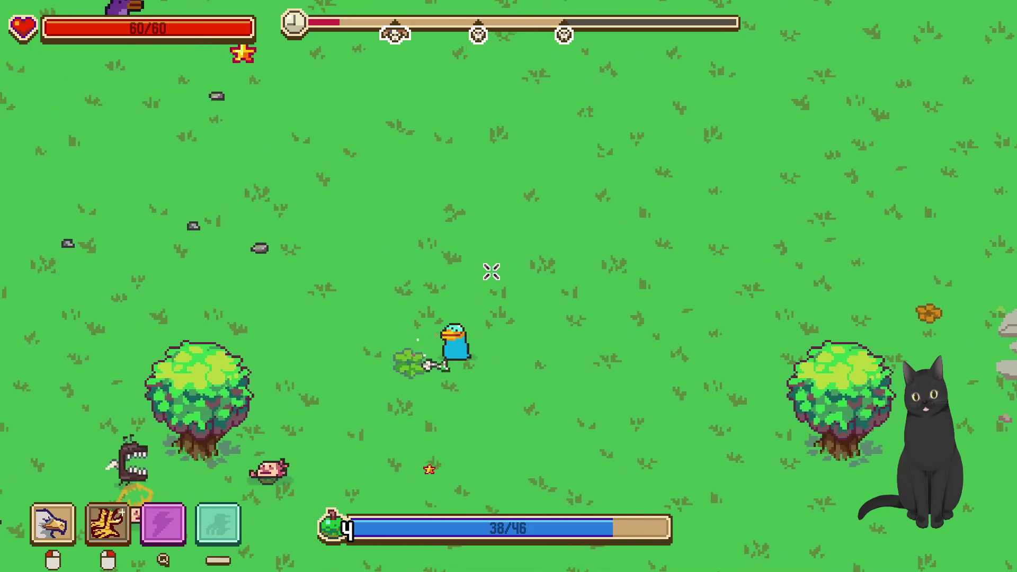
key(a)
key(s)
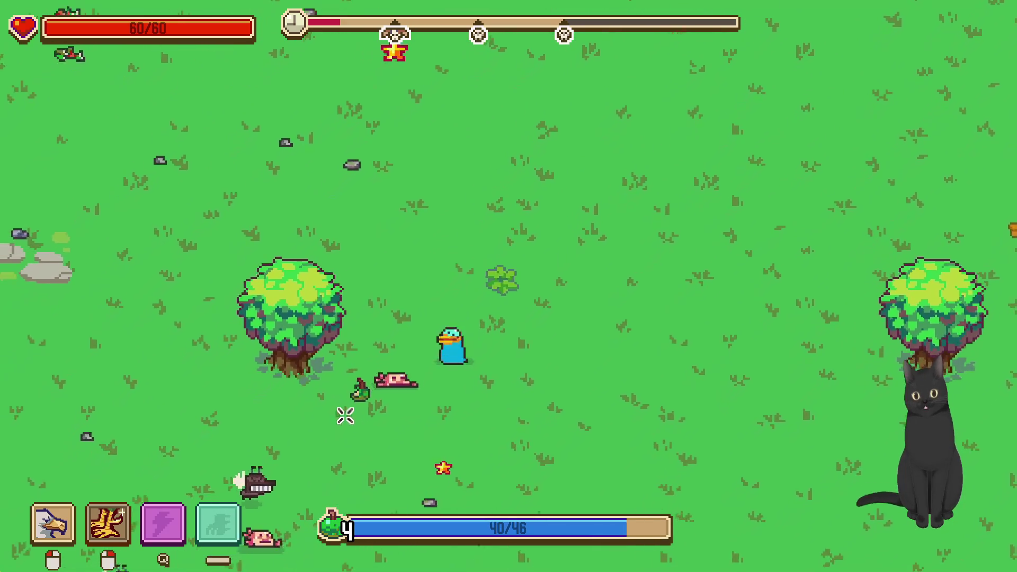
key(a)
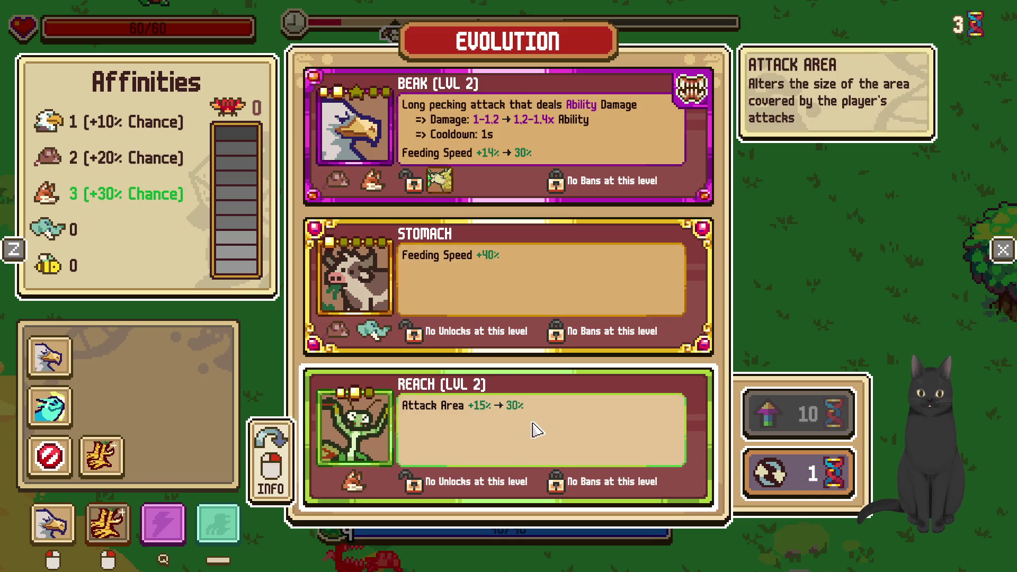
Pick Reach (Lvl 2) for 30% Attack Area and move down to gather experience
click(538, 430)
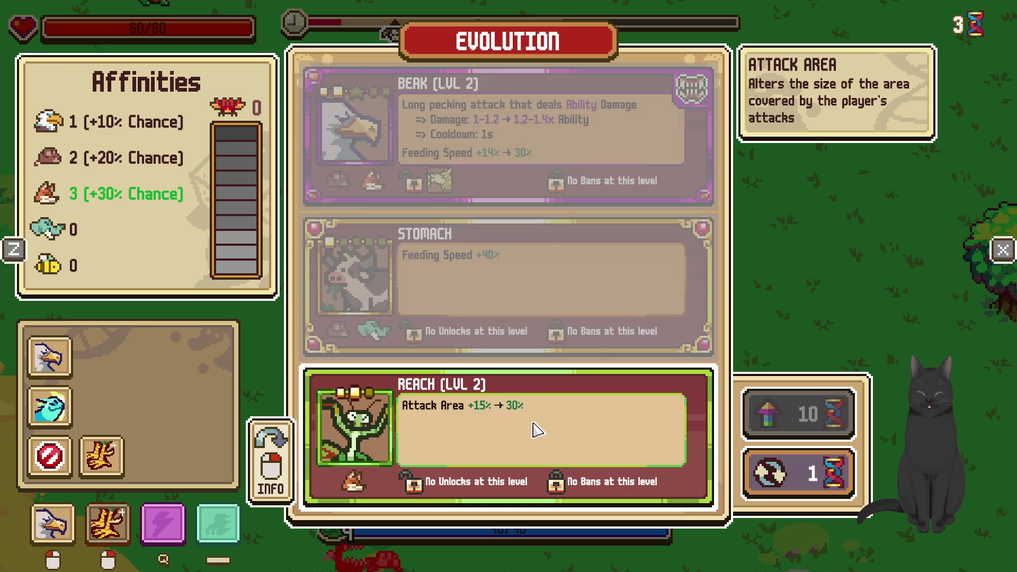
key(s)
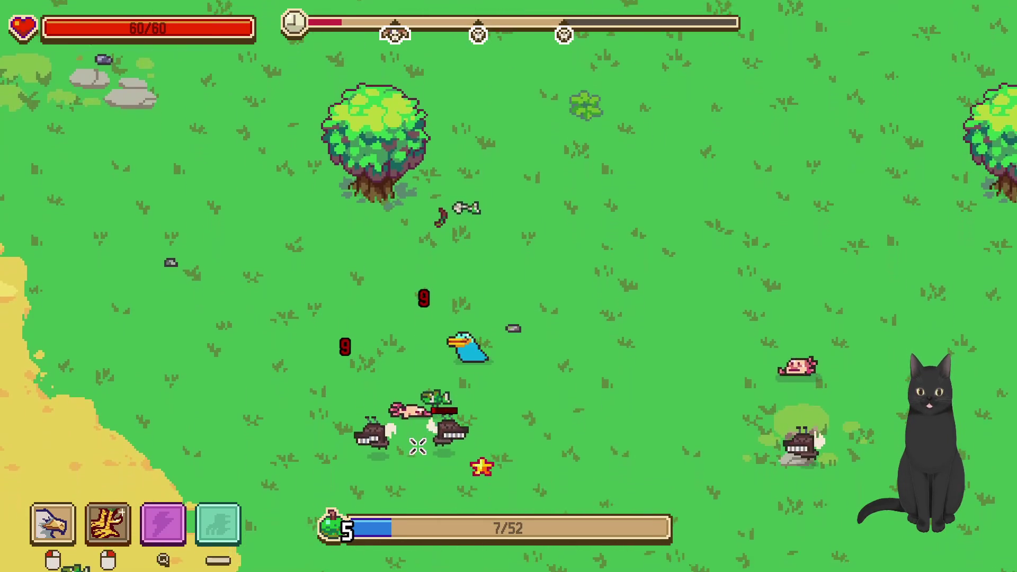
Walk the bird down and right along the sand edge, gathering experience
key(a)
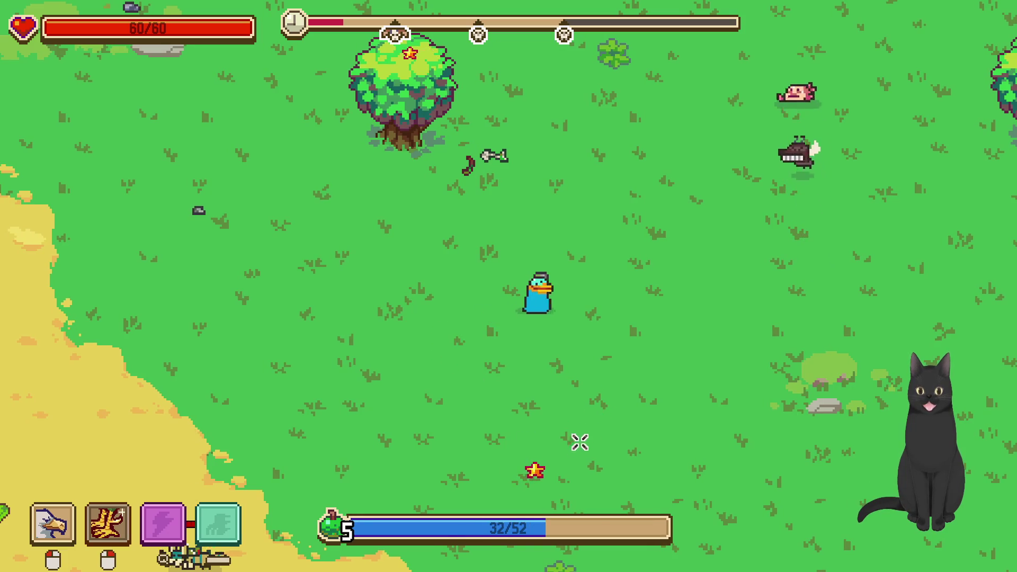
key(s)
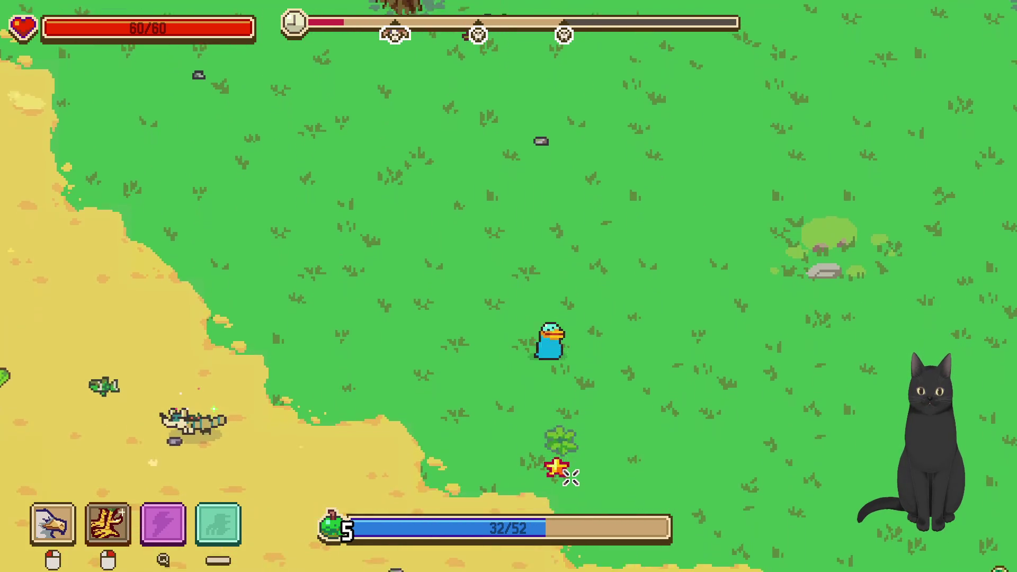
key(d)
key(s)
key(d)
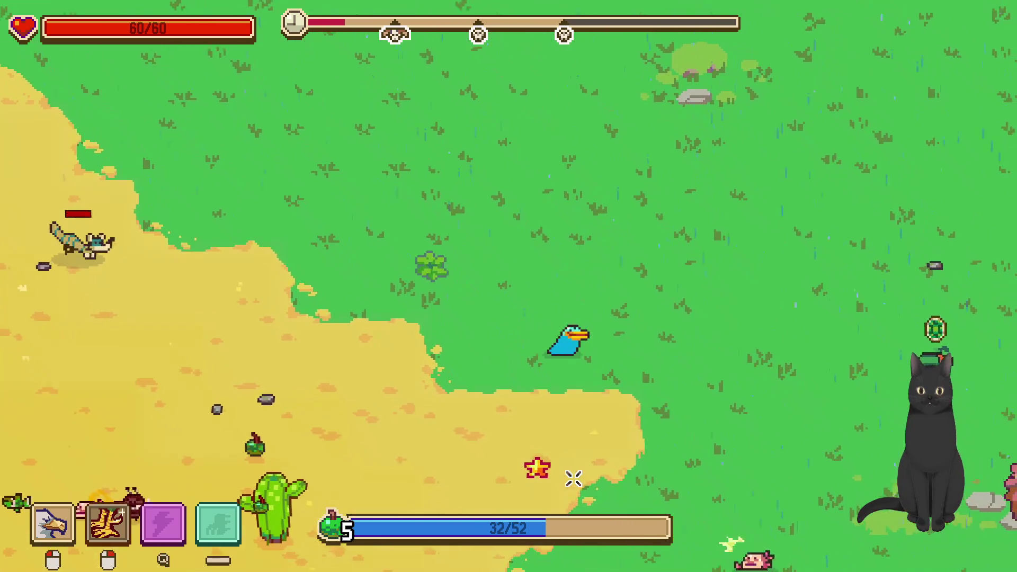
key(s)
key(d)
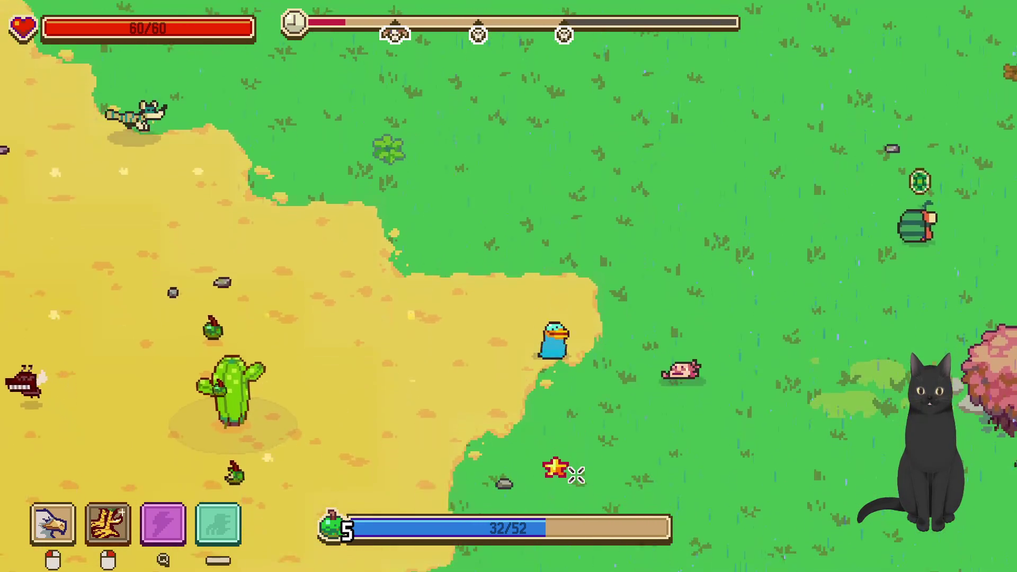
key(s)
key(d)
Move down-left and fight the watermelon enemies nearby
key(s)
key(a)
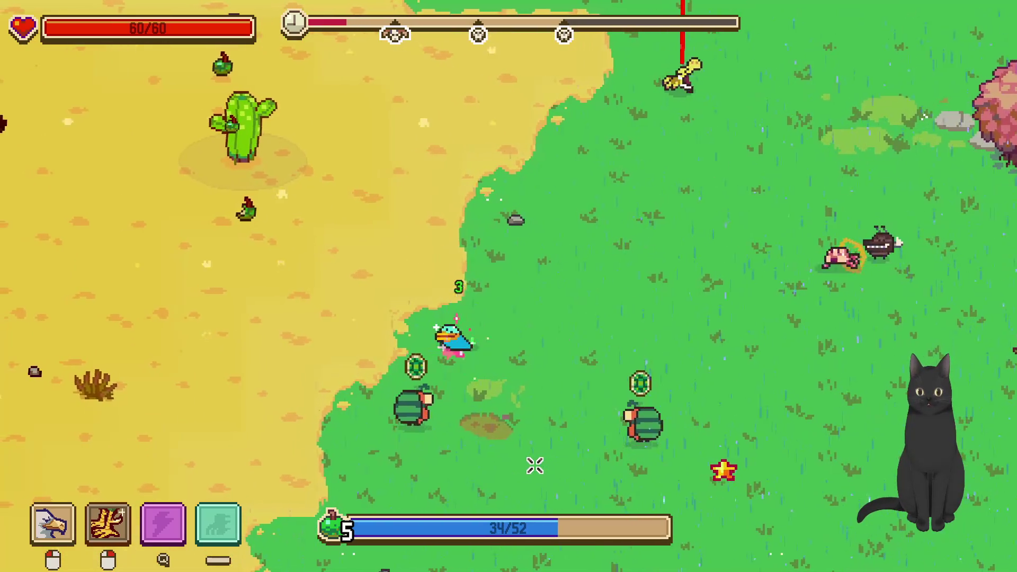
key(d)
key(d)
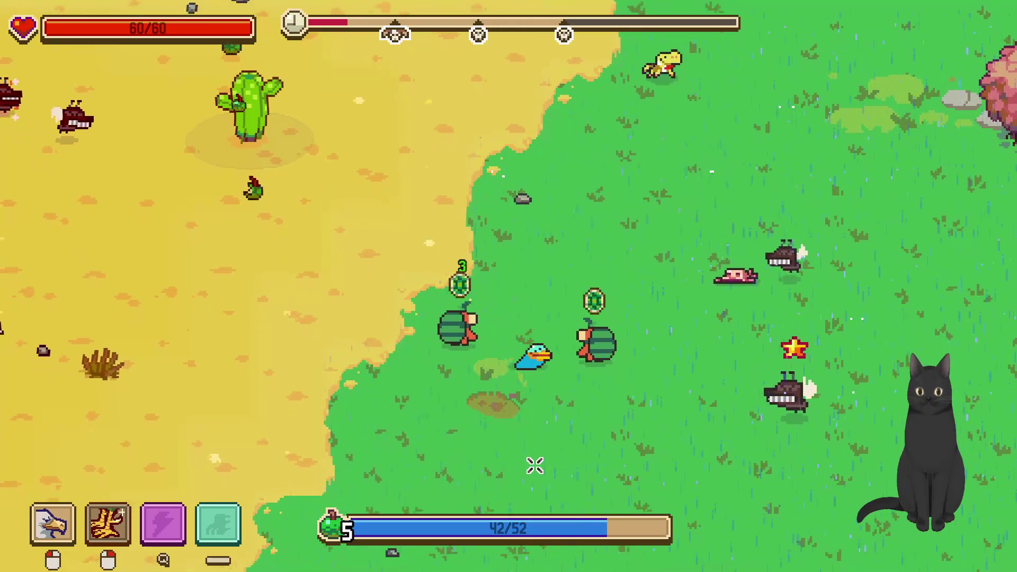
key(w)
key(w)
key(a)
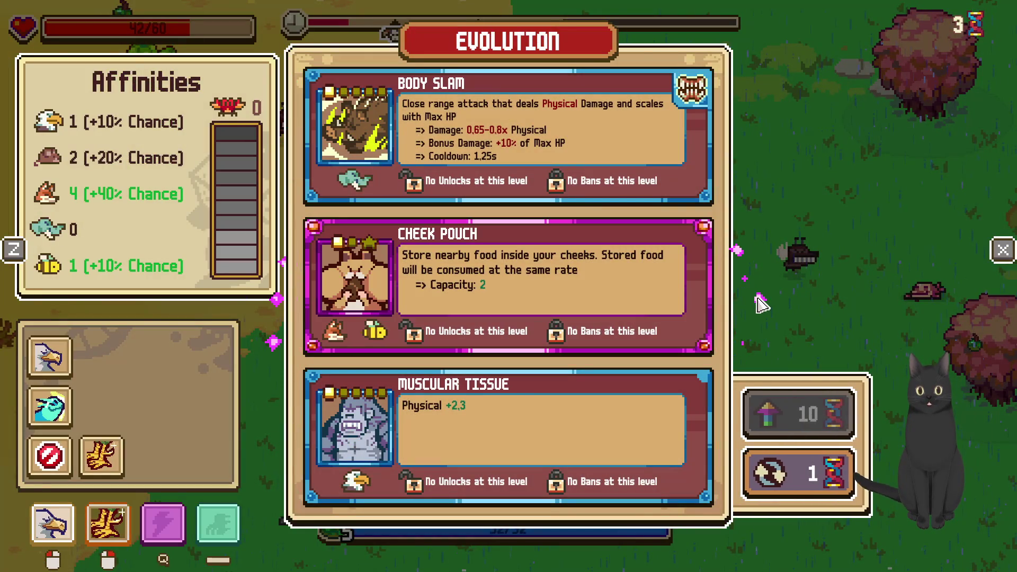
Reroll the evolution offers and take Spur (Lvl 2), resuming the run at level 6
click(815, 471)
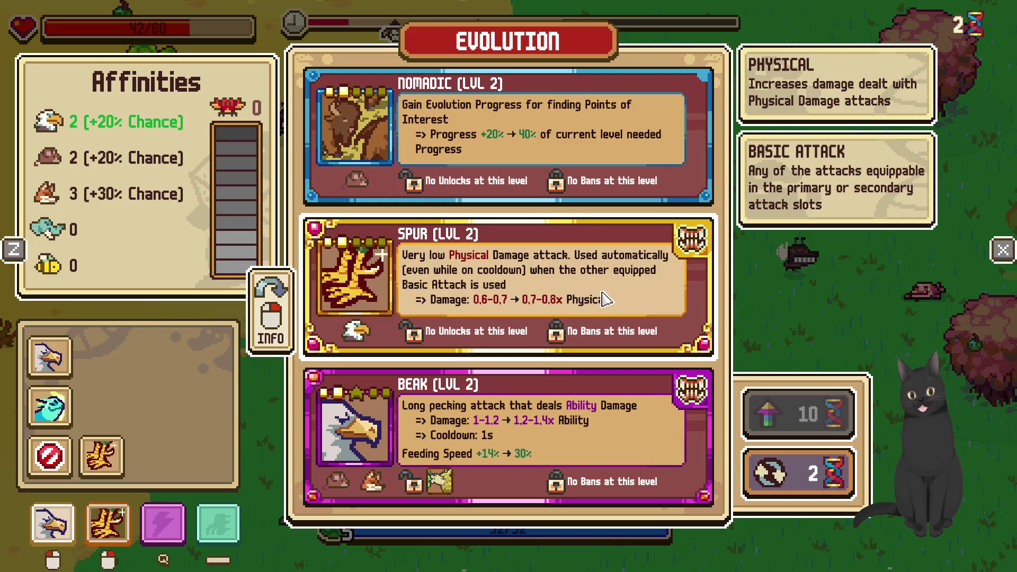
click(628, 289)
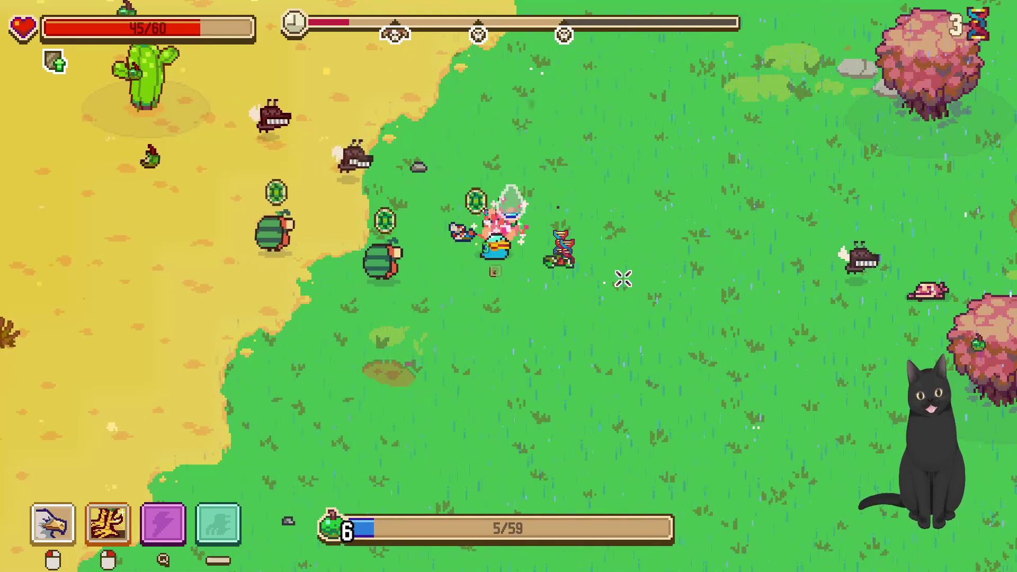
Fight through the watermelon enemies, collecting food and experience while moving around the field
key(d)
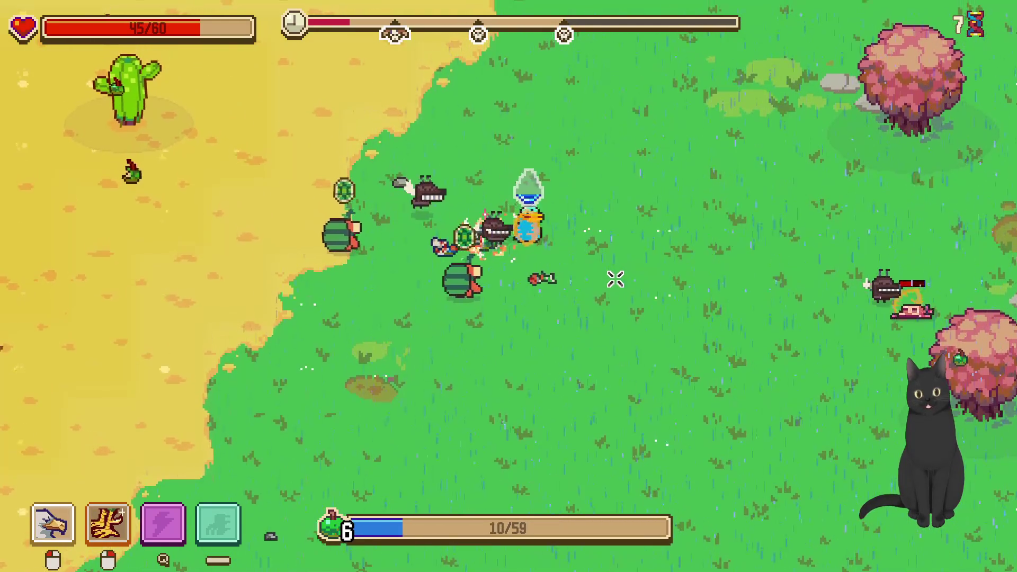
key(d)
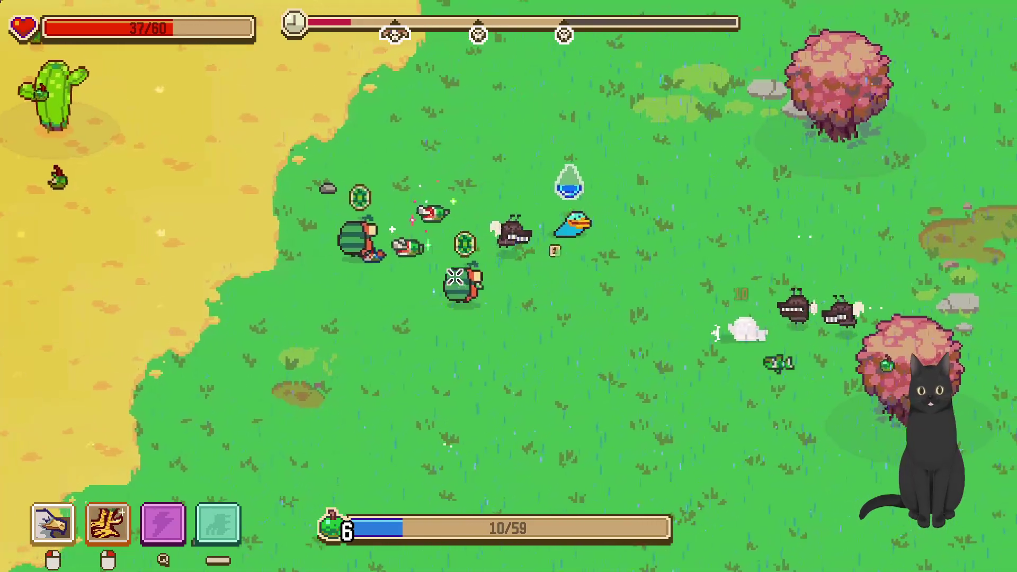
key(w)
key(d)
key(w)
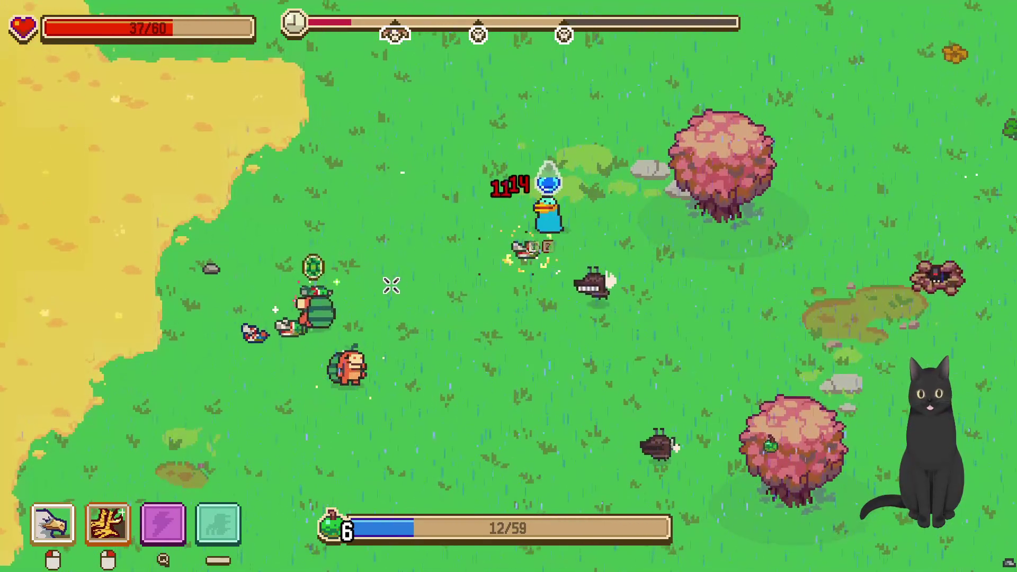
key(a)
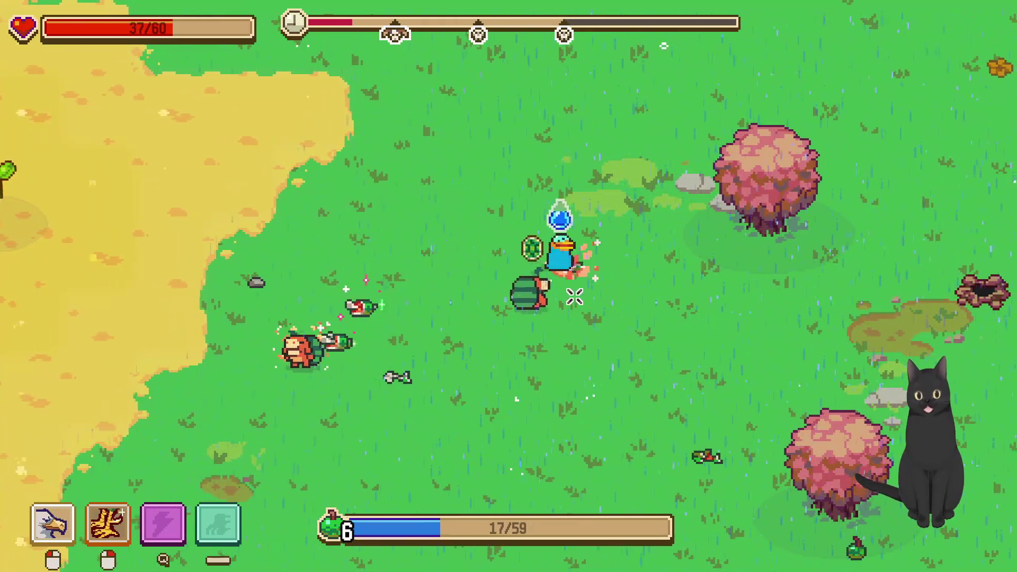
key(d)
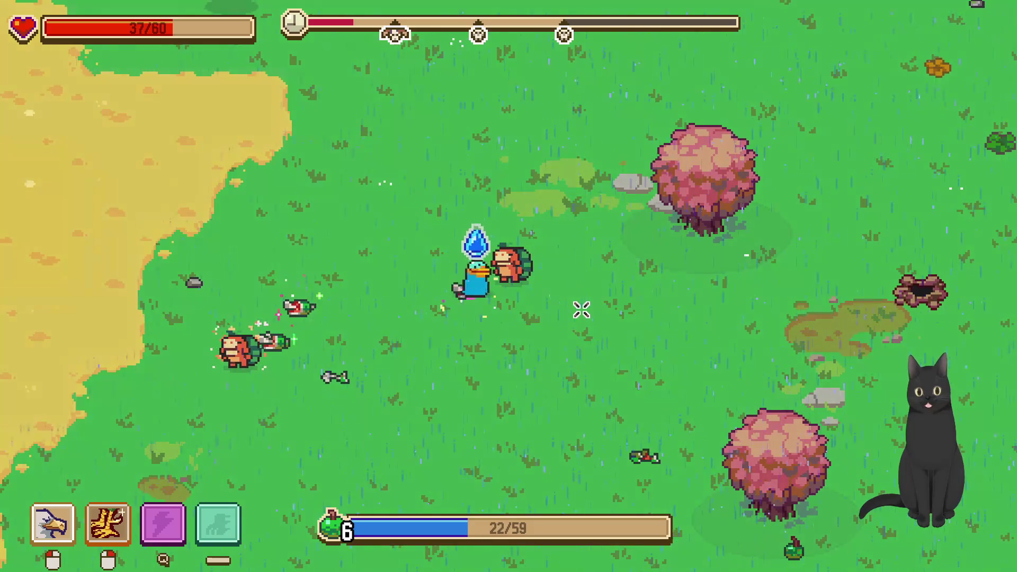
key(a)
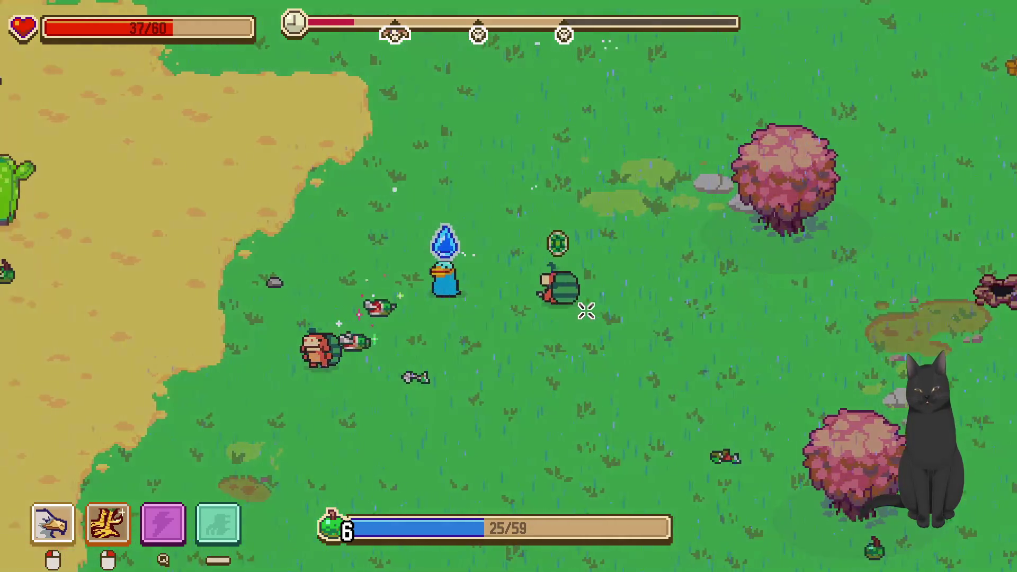
key(a)
key(s)
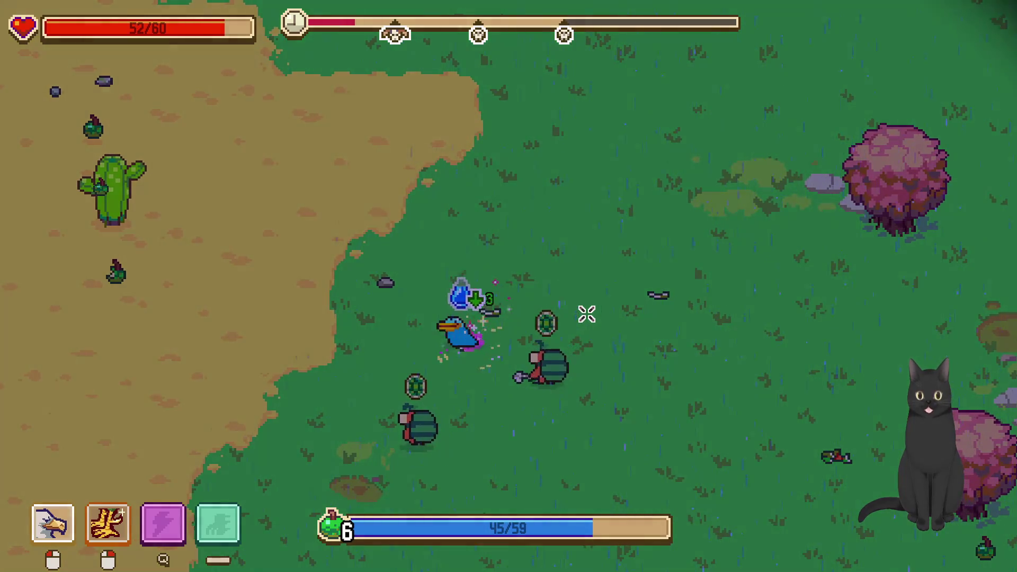
Push up-right into the night and kill the rabbit to bring up Nomadic (Lvl 2), More Eyes! and Sprint
key(w)
key(d)
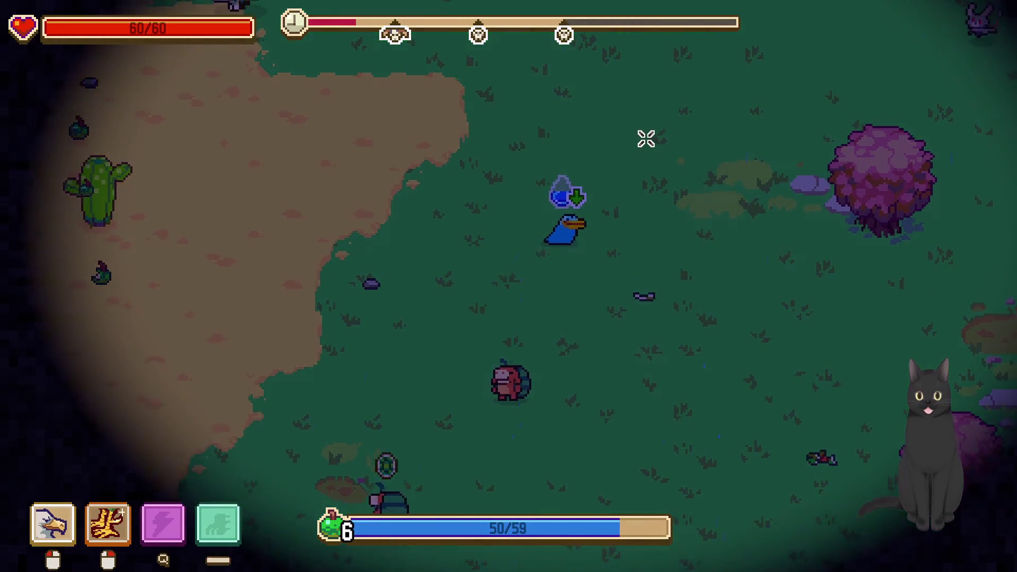
key(w)
key(d)
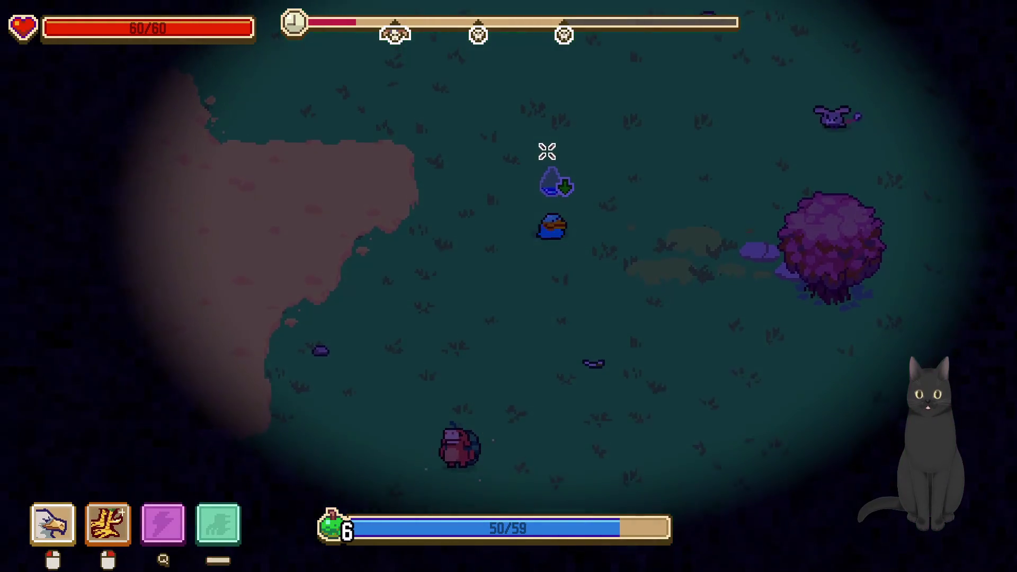
key(d)
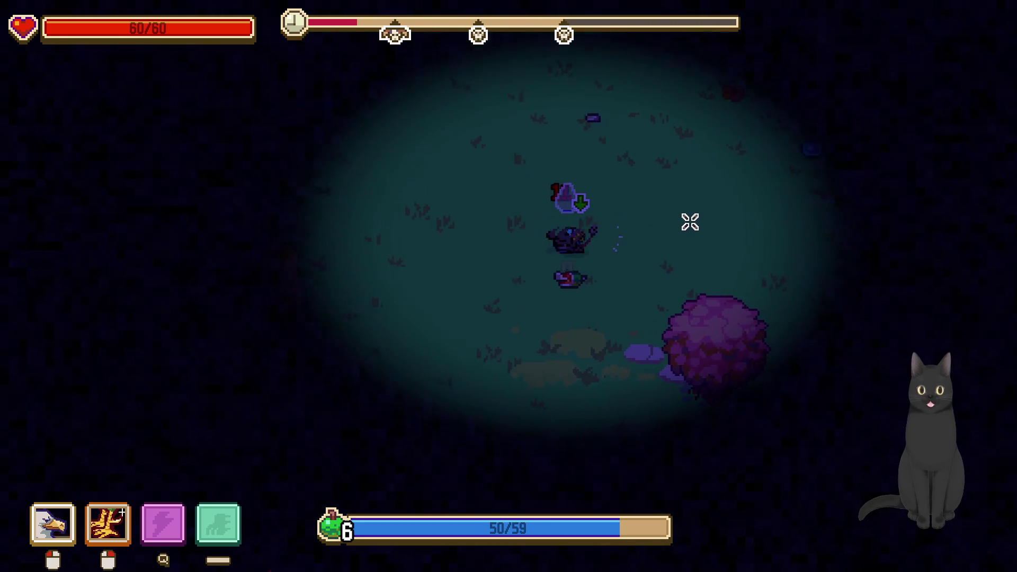
click(665, 238)
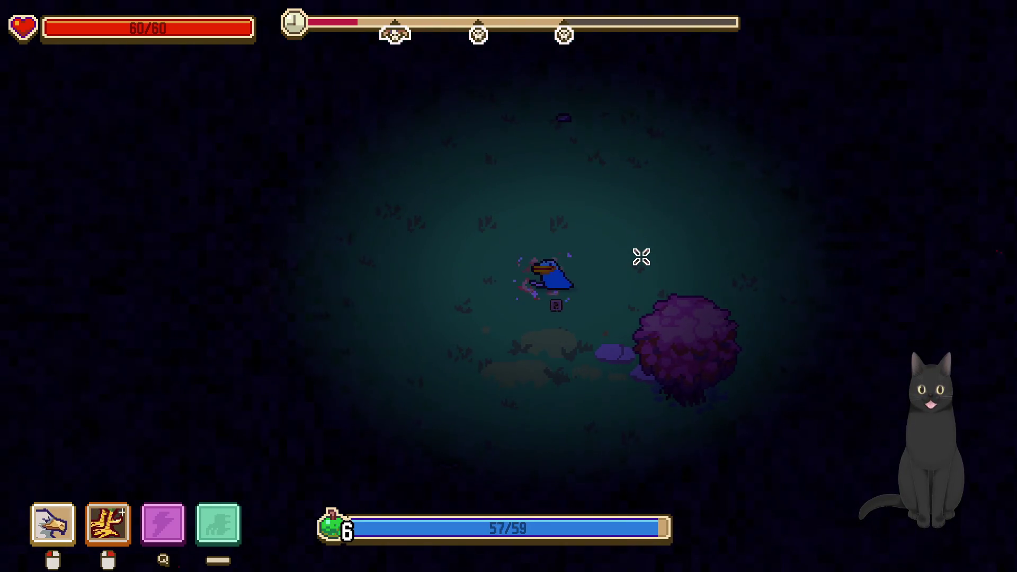
click(549, 161)
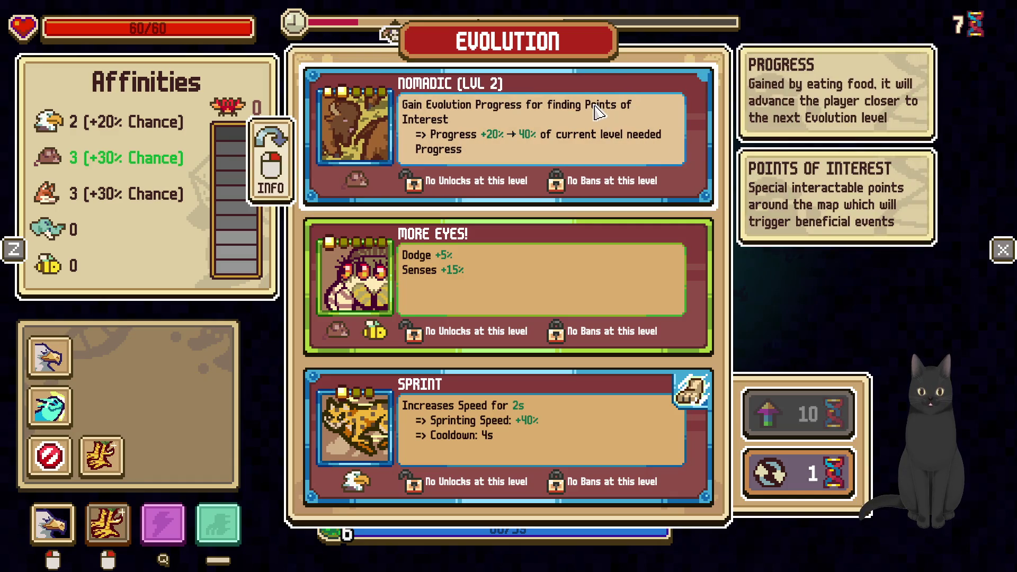
Take the Sprint evolution and walk the bird up-left toward the purple creature
click(634, 432)
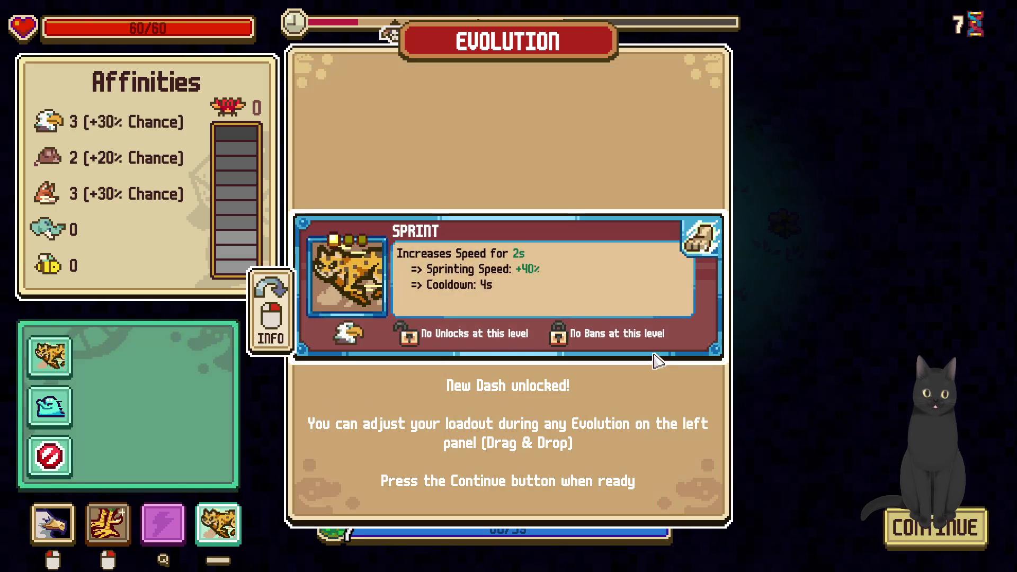
key(space)
key(d)
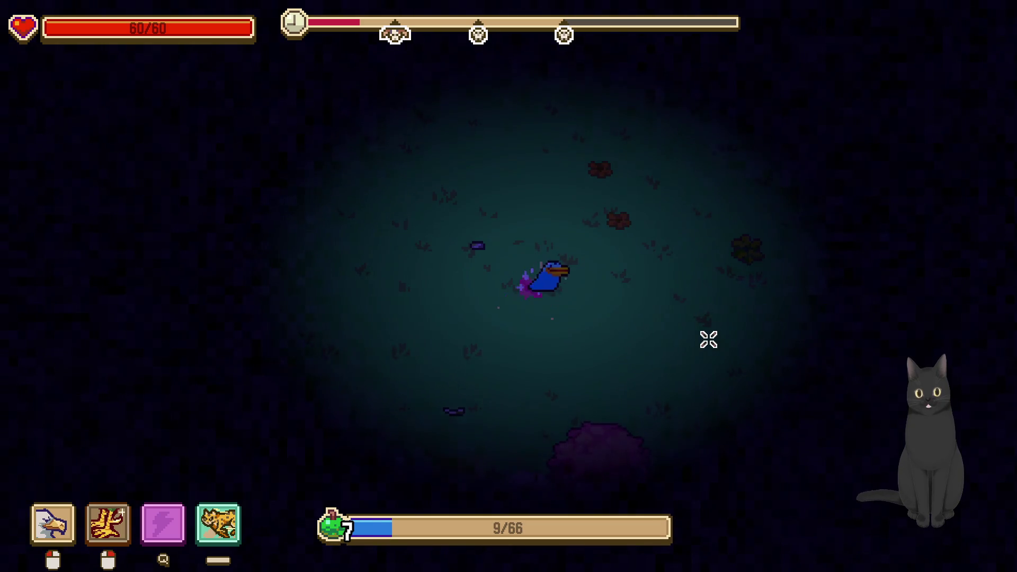
key(w)
key(d)
key(a)
key(w)
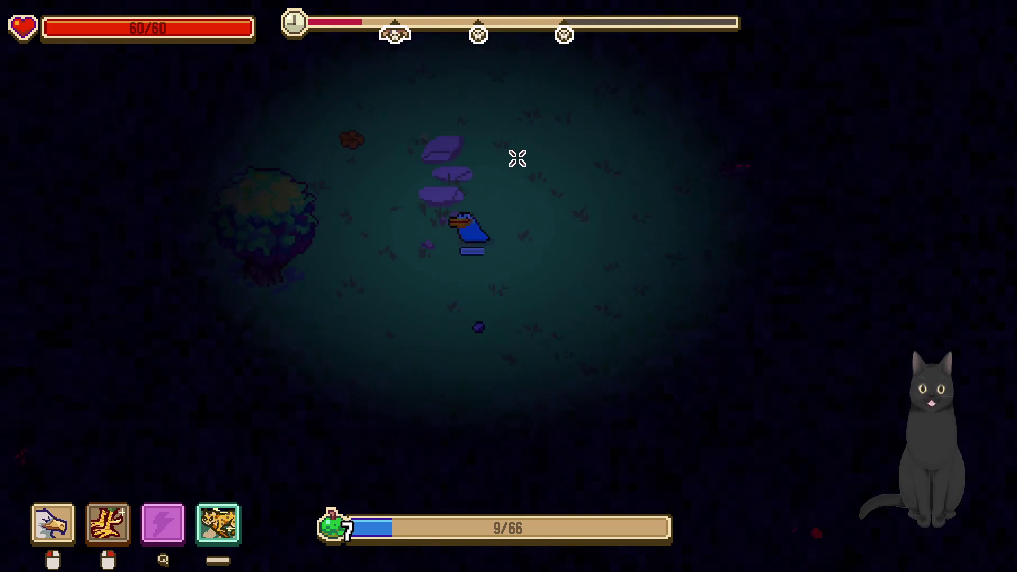
key(a)
key(w)
key(a)
key(w)
key(a)
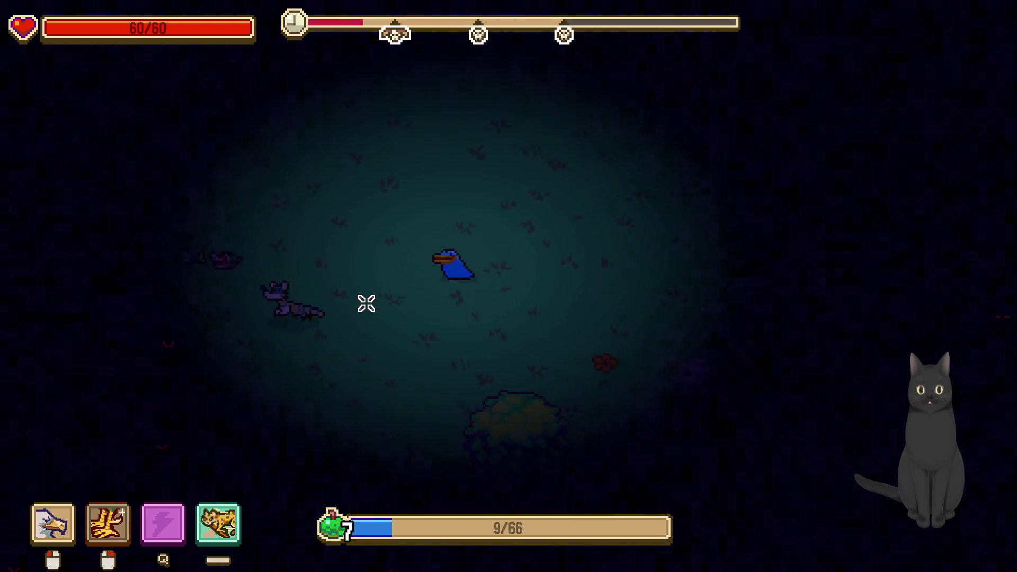
Peck and lunge at nearby creatures until experience passes 64/66, offering Agile, Spur (Lvl 3) and Elusive
right_click(353, 241)
click(418, 218)
right_click(451, 260)
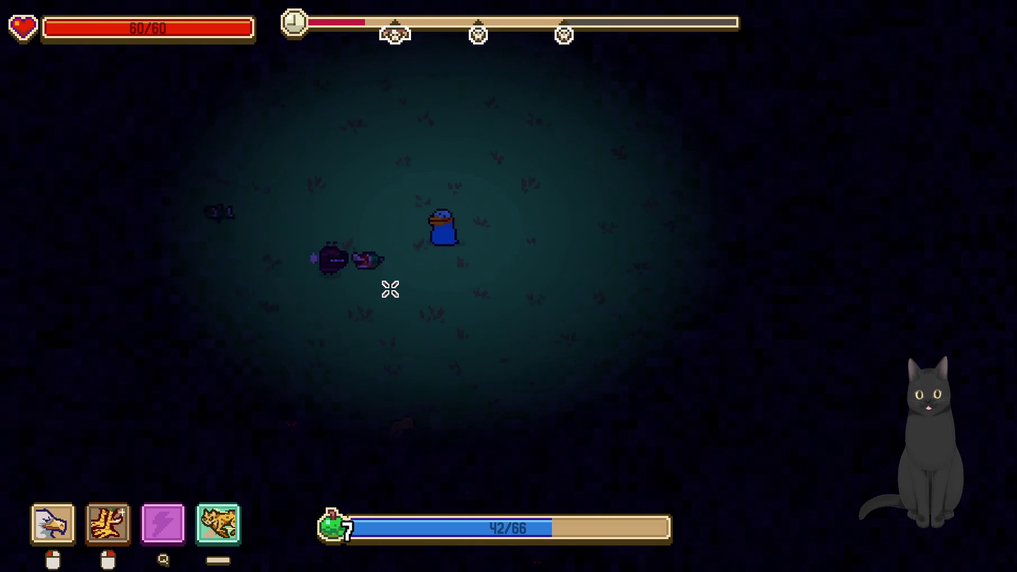
right_click(384, 289)
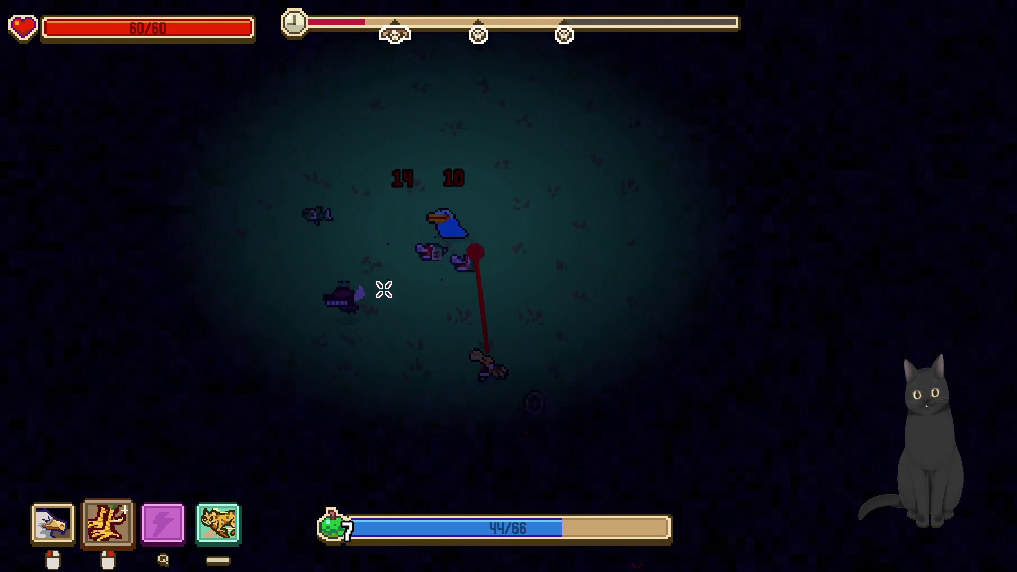
click(411, 294)
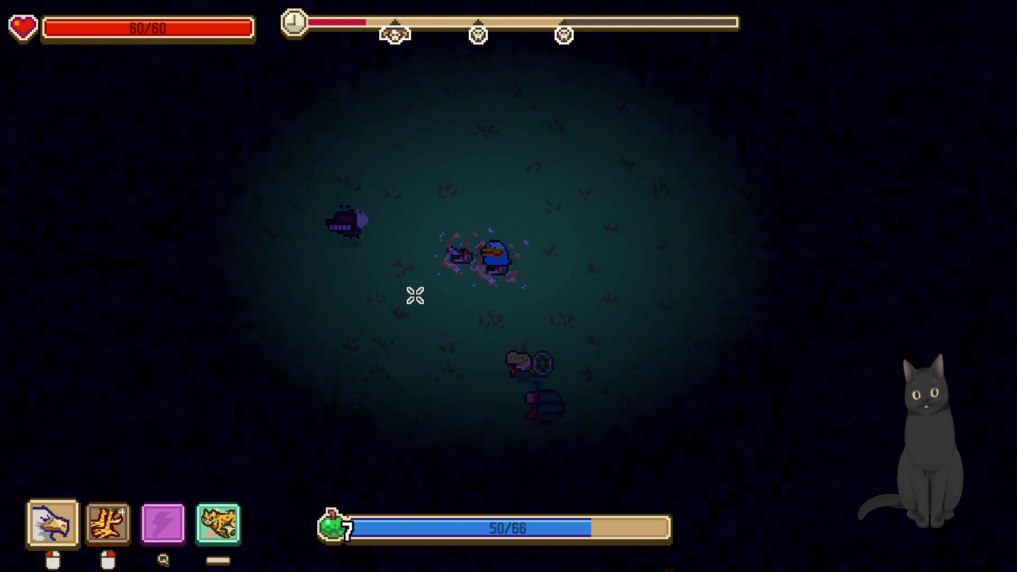
click(492, 306)
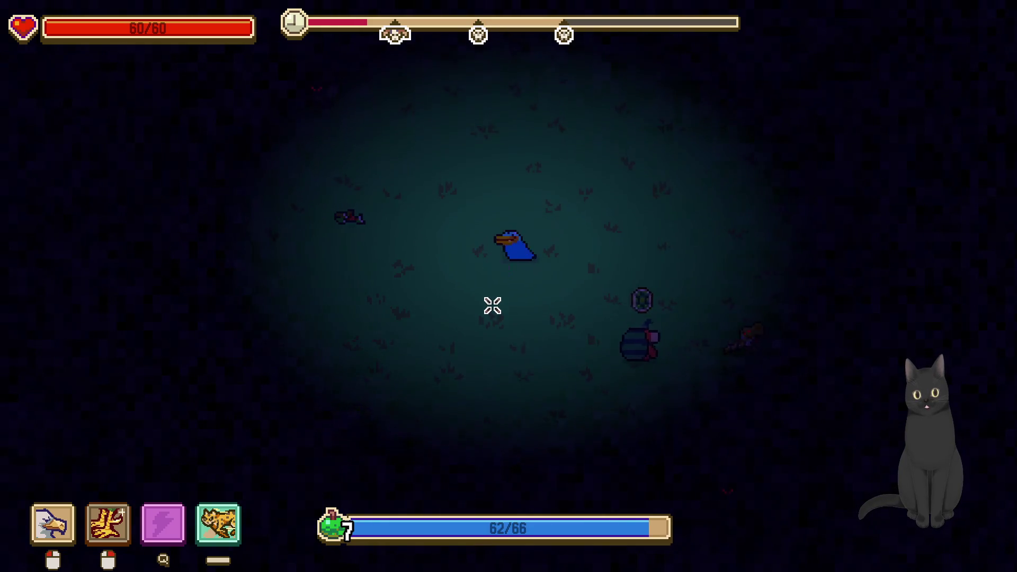
click(461, 245)
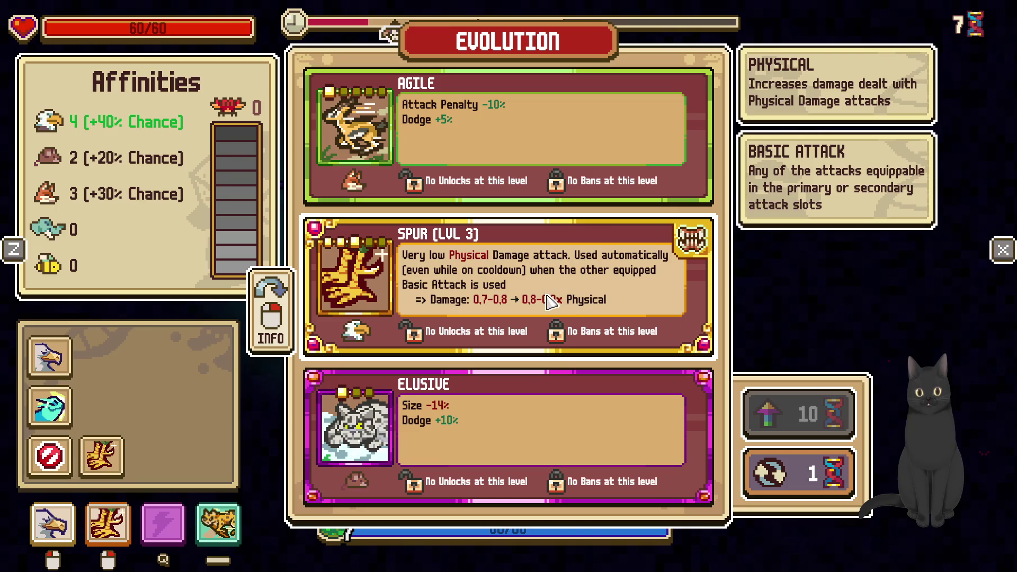
Take Spur (Lvl 3), strike the nearby enemy, and head up across the field
click(510, 297)
right_click(324, 265)
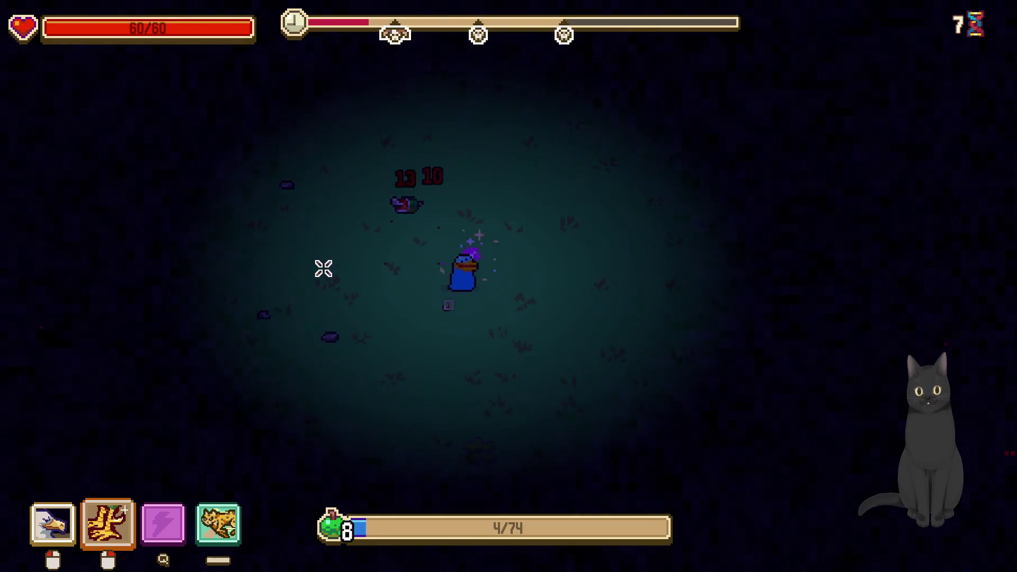
click(323, 268)
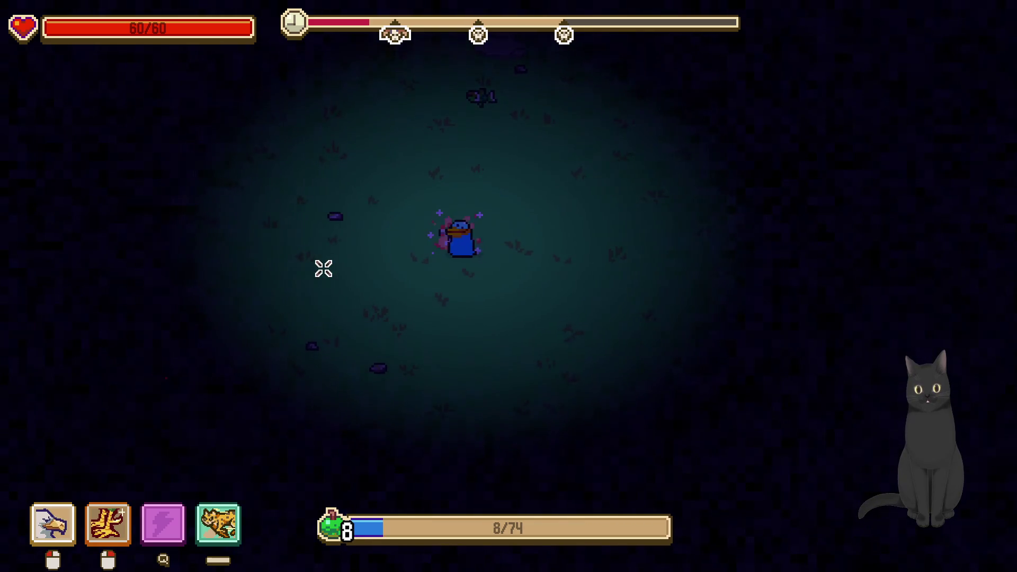
key(w)
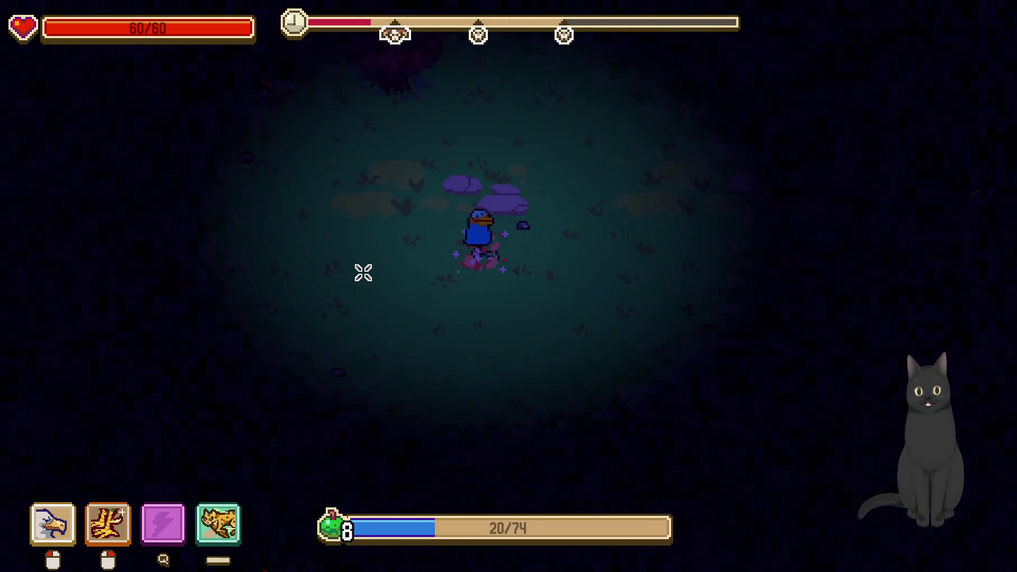
key(w)
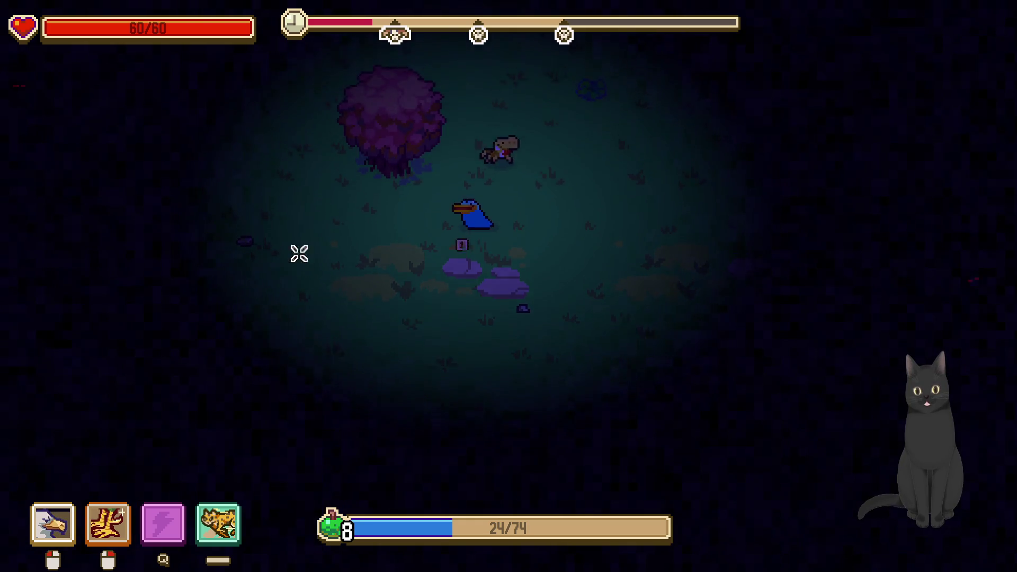
key(w)
key(d)
click(371, 236)
Walk right past the purple tree and fight the approaching pack until Exoskeleton, Dexterous and Fur appear
key(d)
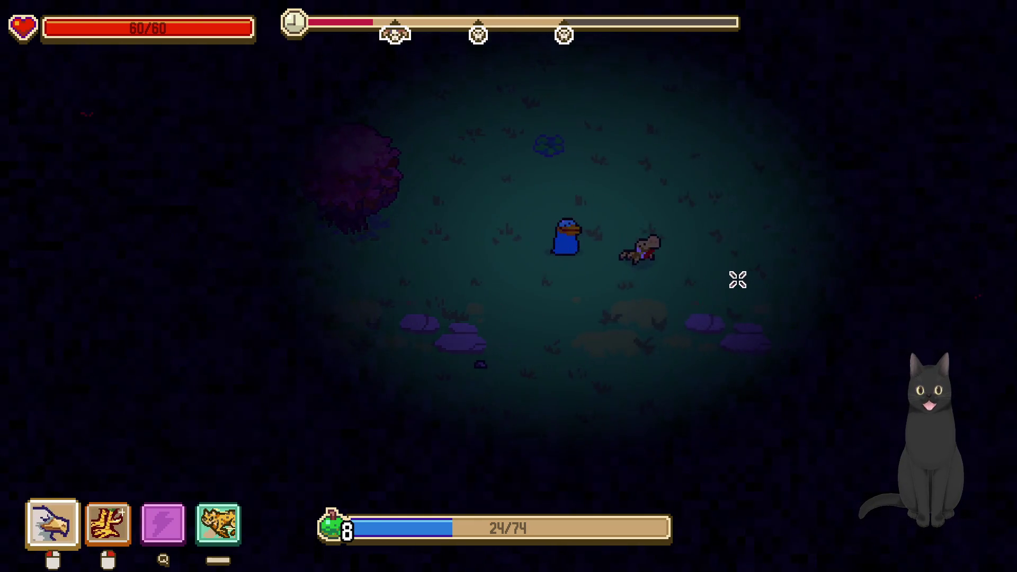
key(d)
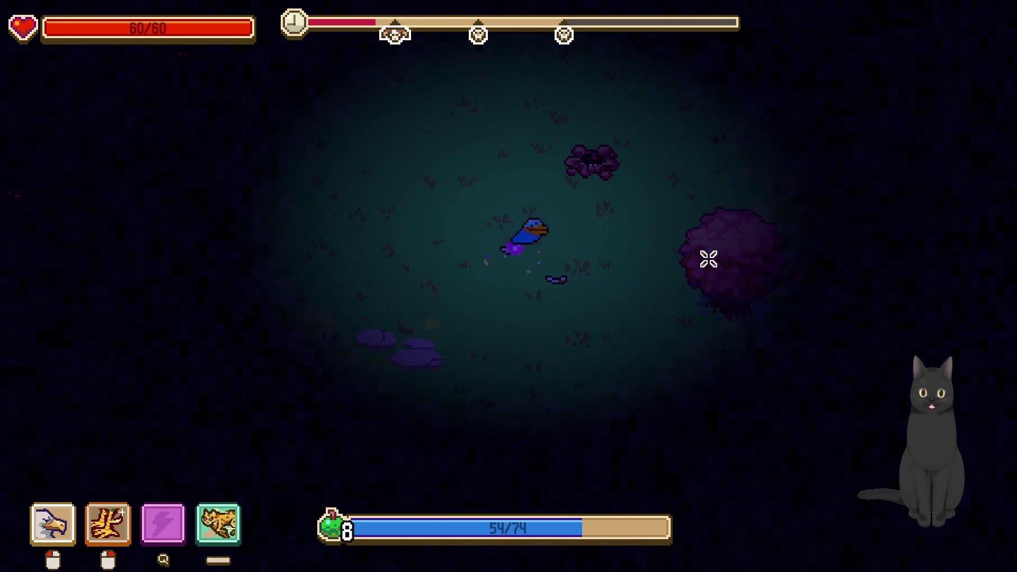
key(d)
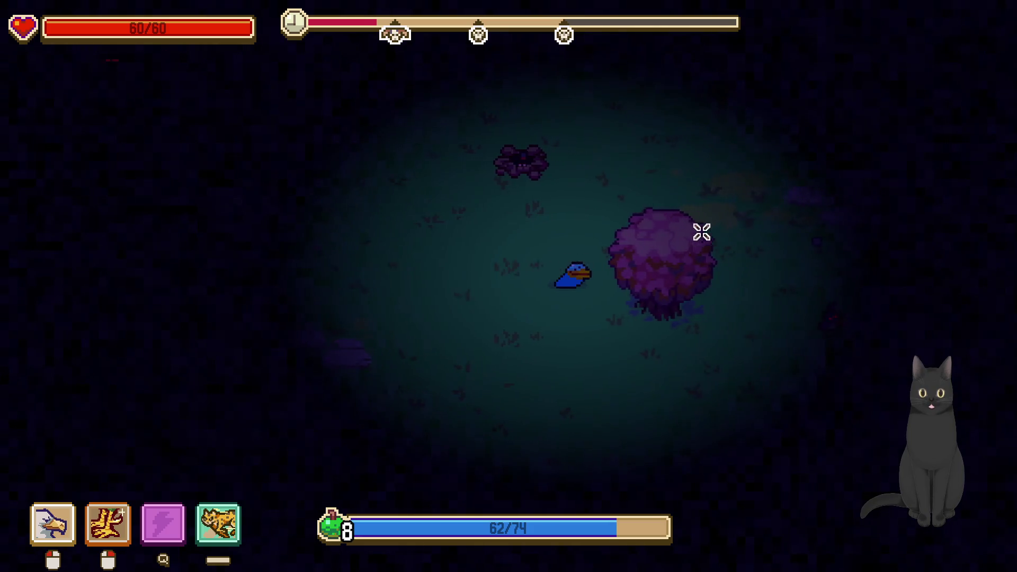
key(d)
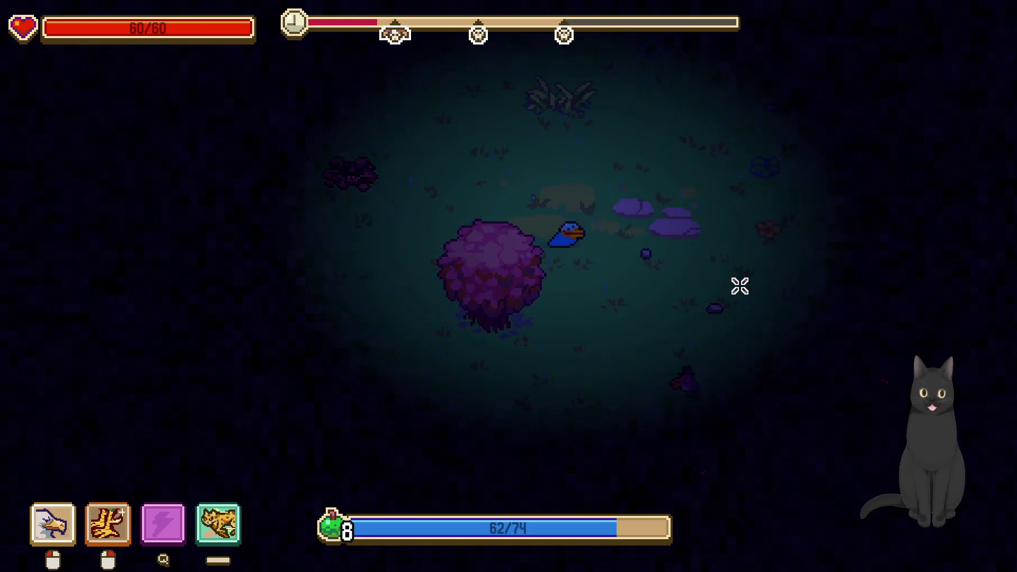
key(d)
key(s)
right_click(669, 281)
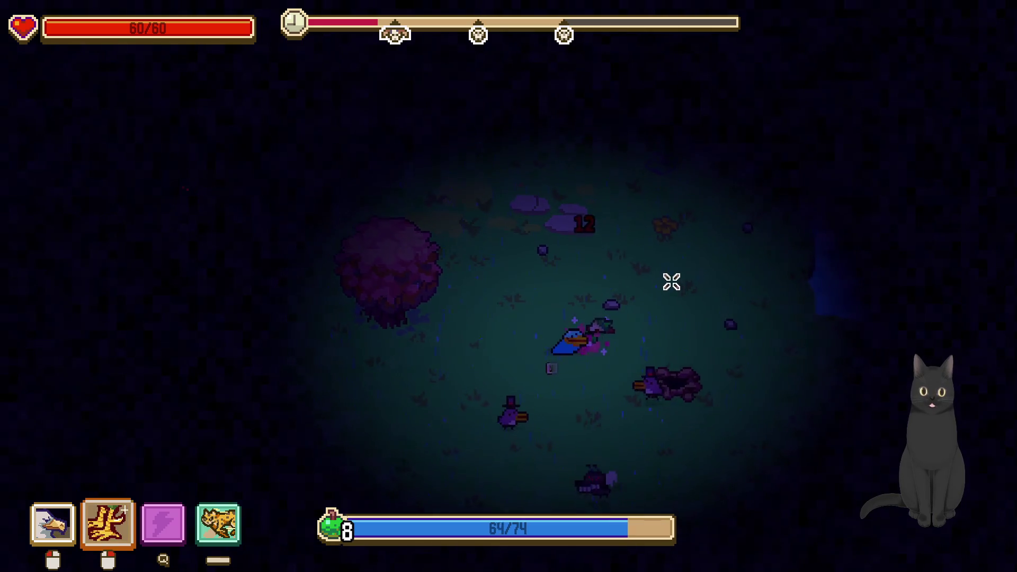
click(636, 326)
key(a)
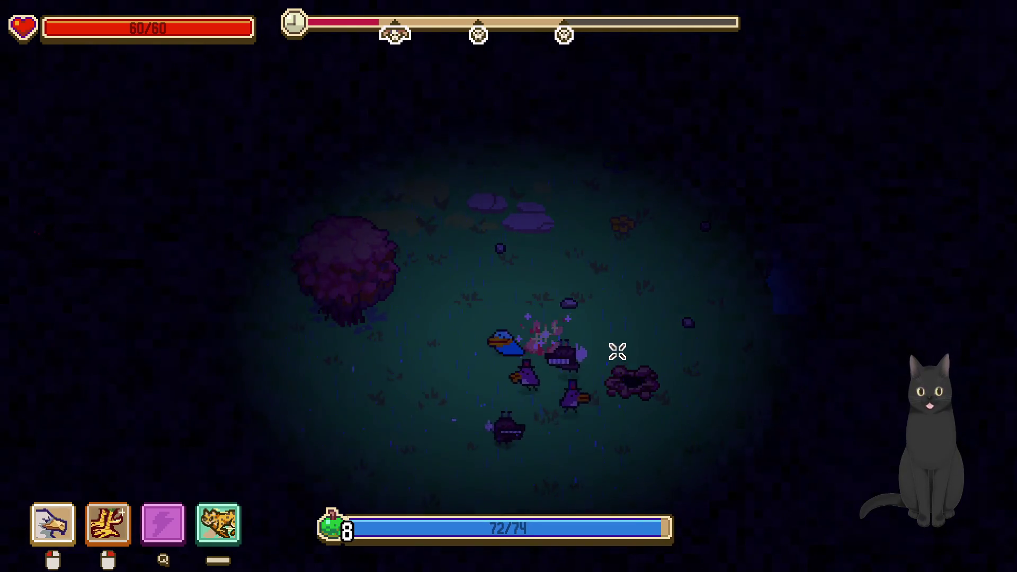
right_click(618, 353)
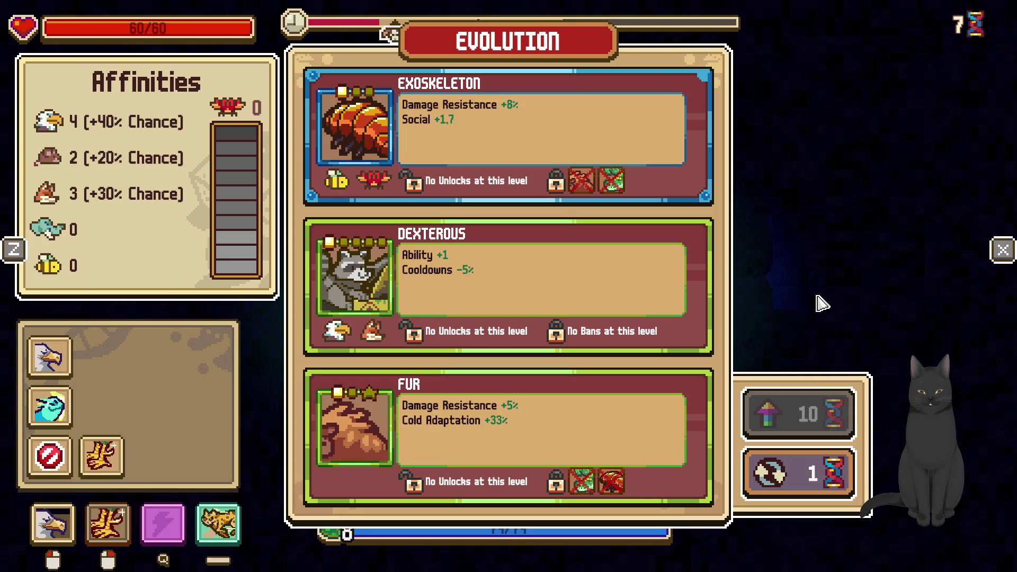
Reroll the evolution cards, take Reach (Lvl 3), and attack the nearby enemies
click(810, 473)
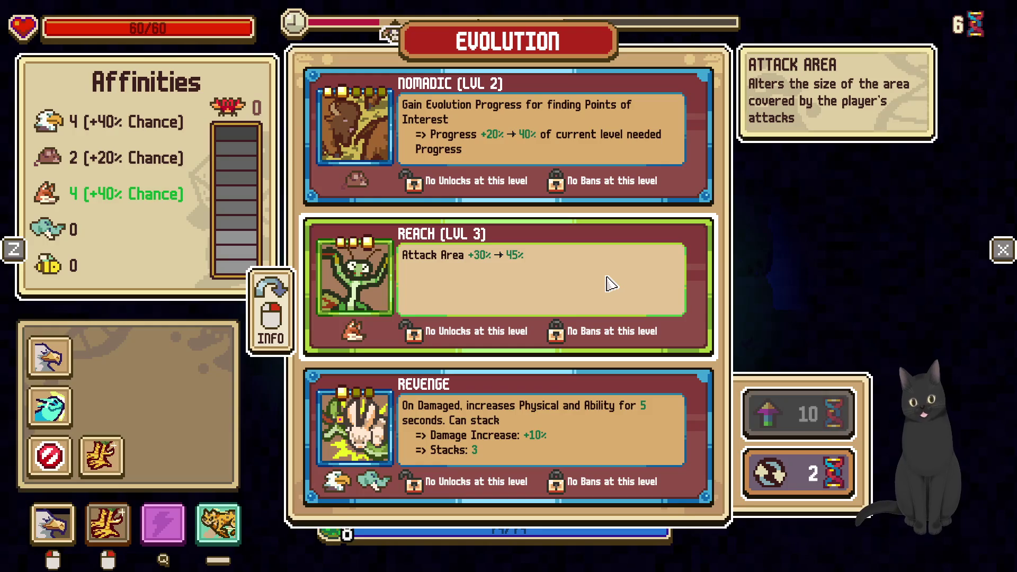
click(611, 285)
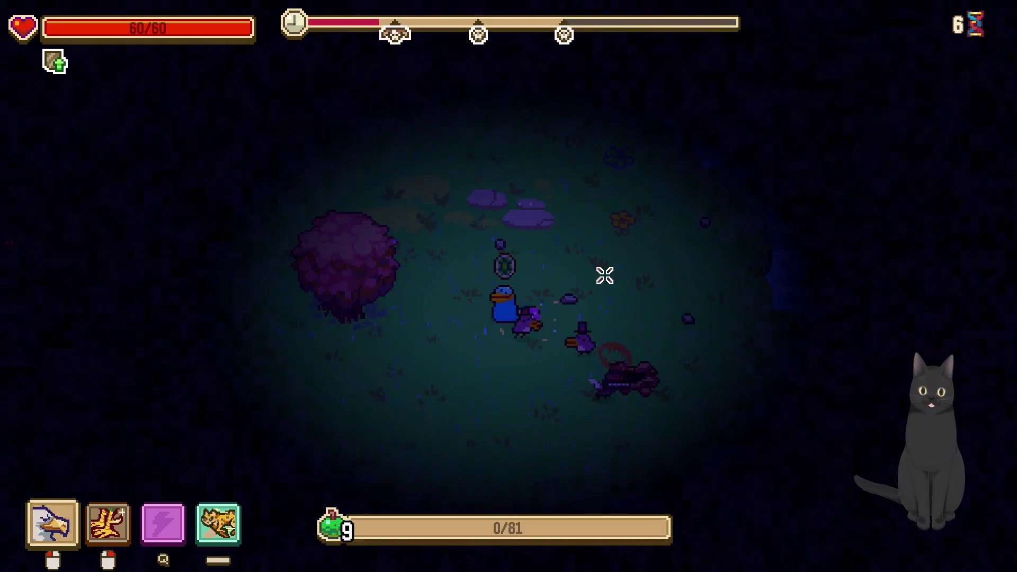
key(w)
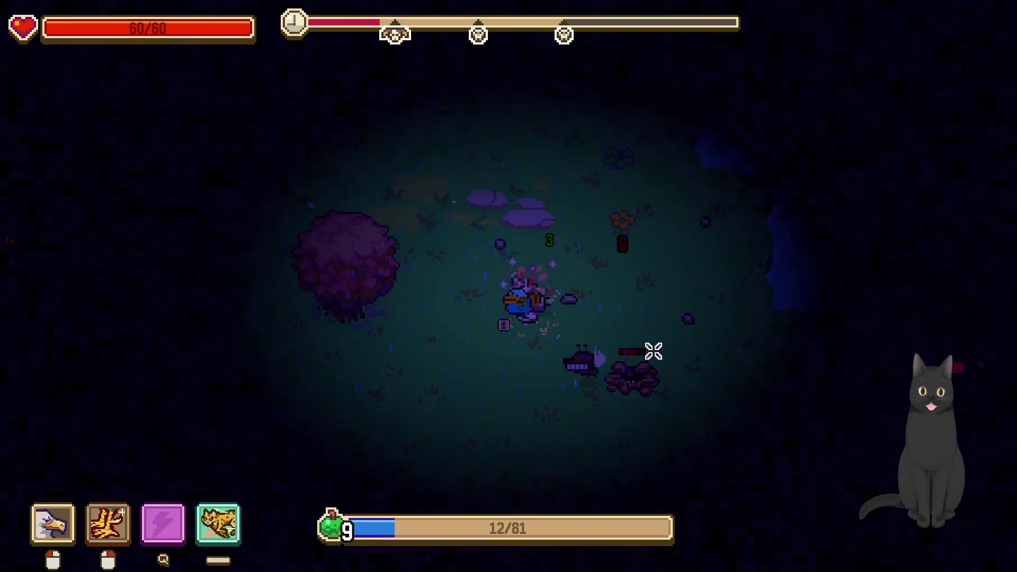
click(583, 299)
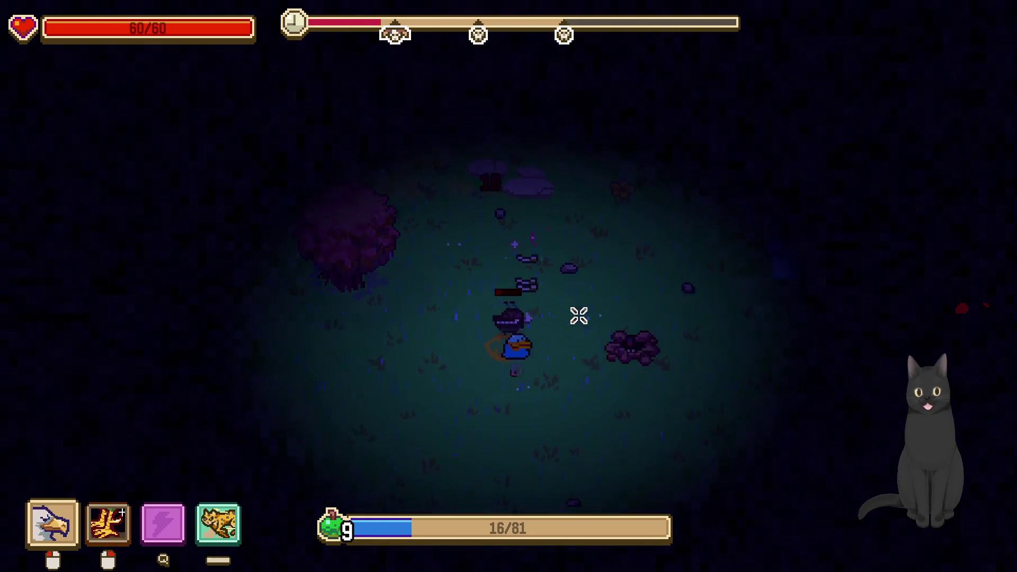
right_click(483, 373)
click(586, 366)
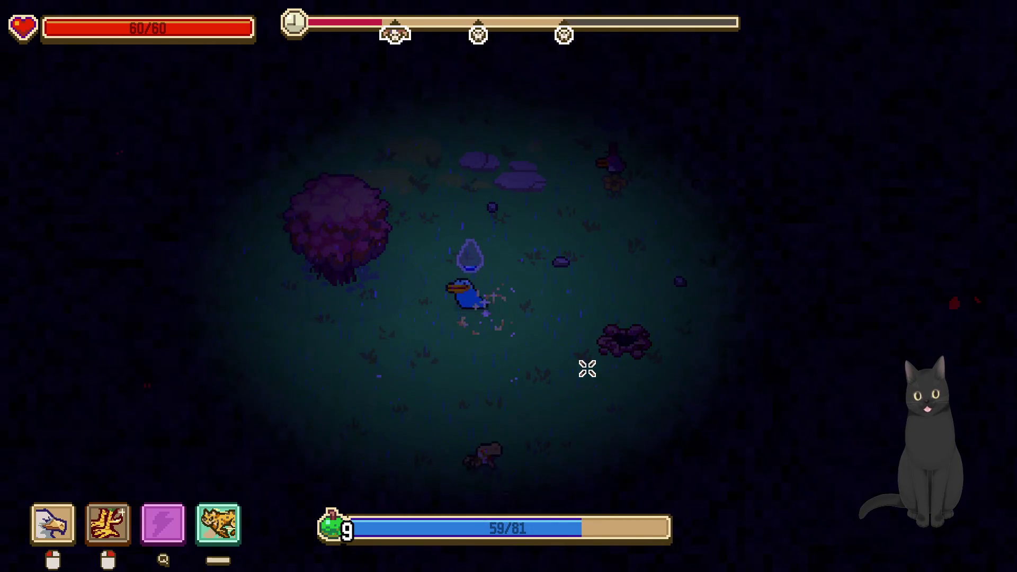
Move down and left, hitting enemies including the shielded one with both attacks
key(s)
right_click(493, 415)
click(495, 409)
key(a)
right_click(539, 330)
click(558, 325)
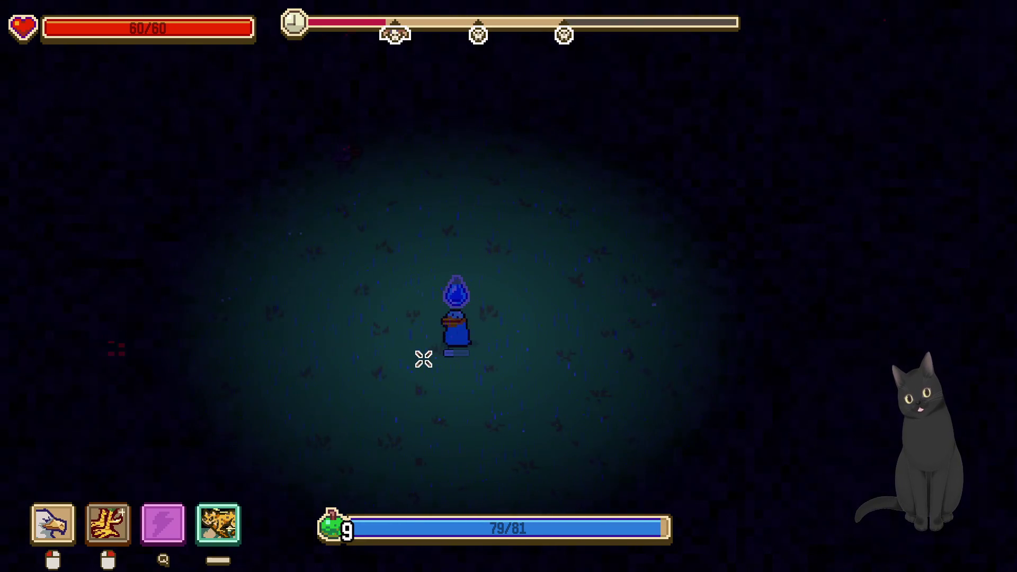
Dash left and attack closing enemies until Carapace, Beak (Lvl 2) and Nomadic (Lvl 2) are offered
key(space)
click(402, 438)
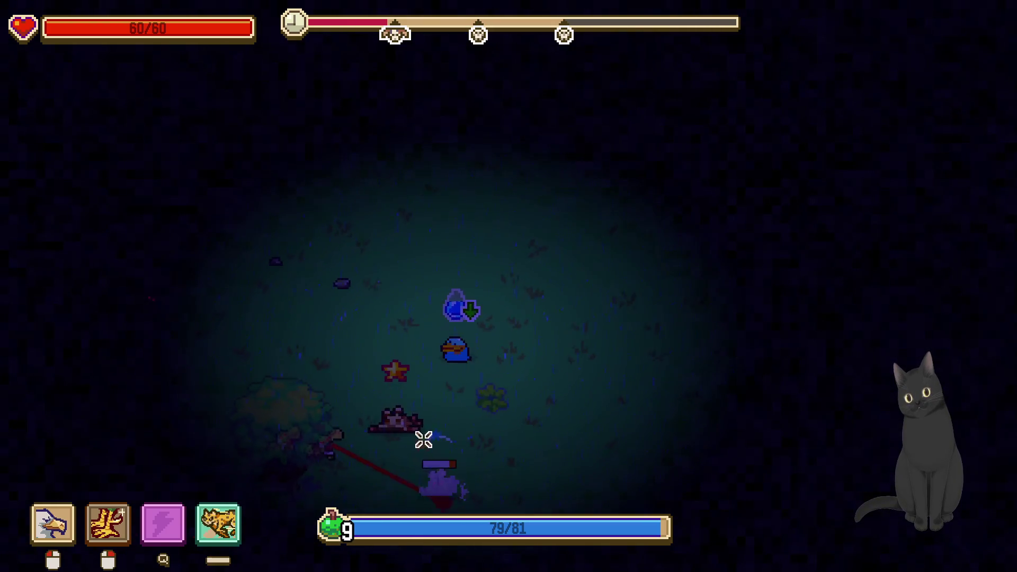
right_click(418, 394)
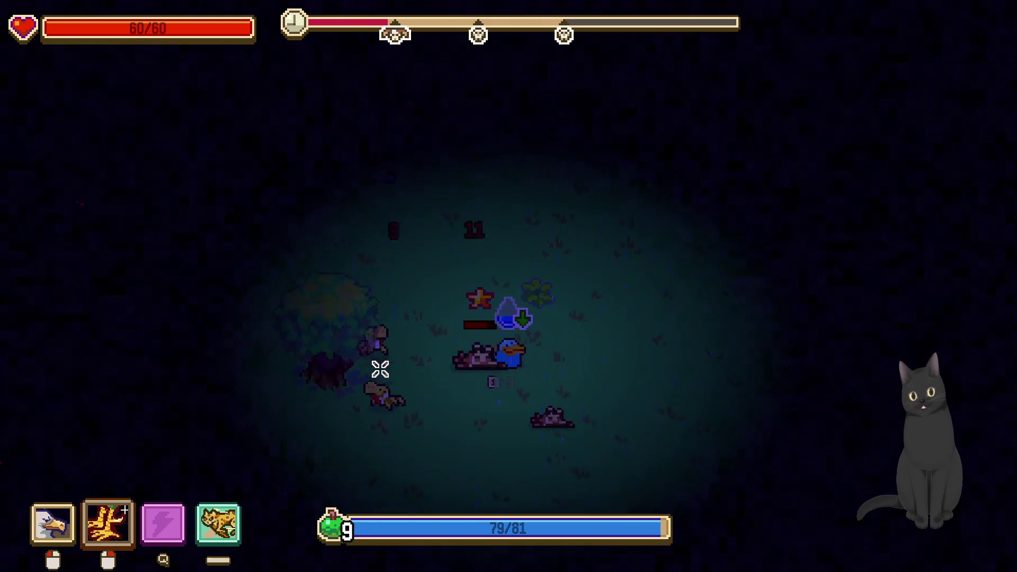
click(419, 313)
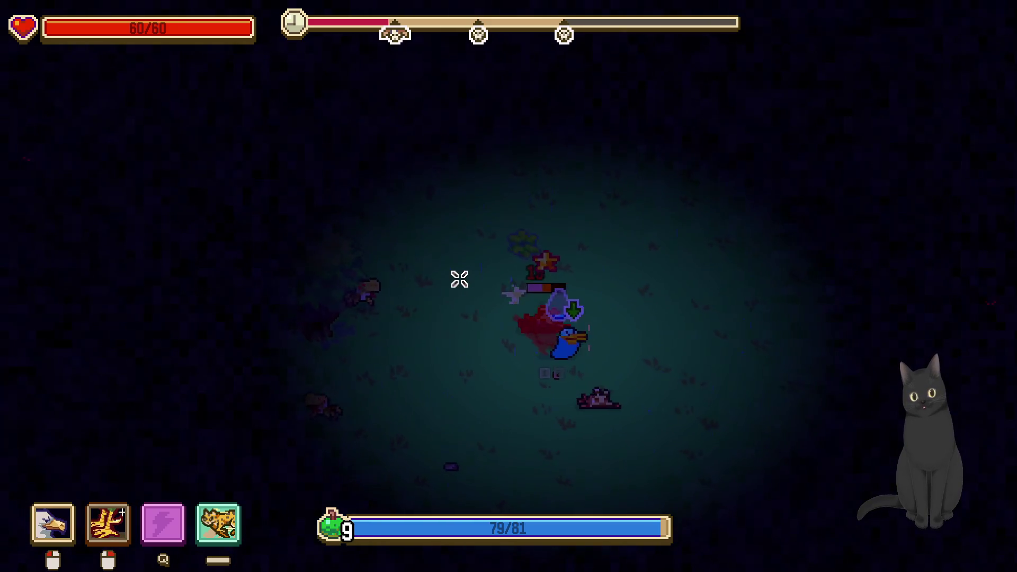
click(421, 268)
right_click(373, 238)
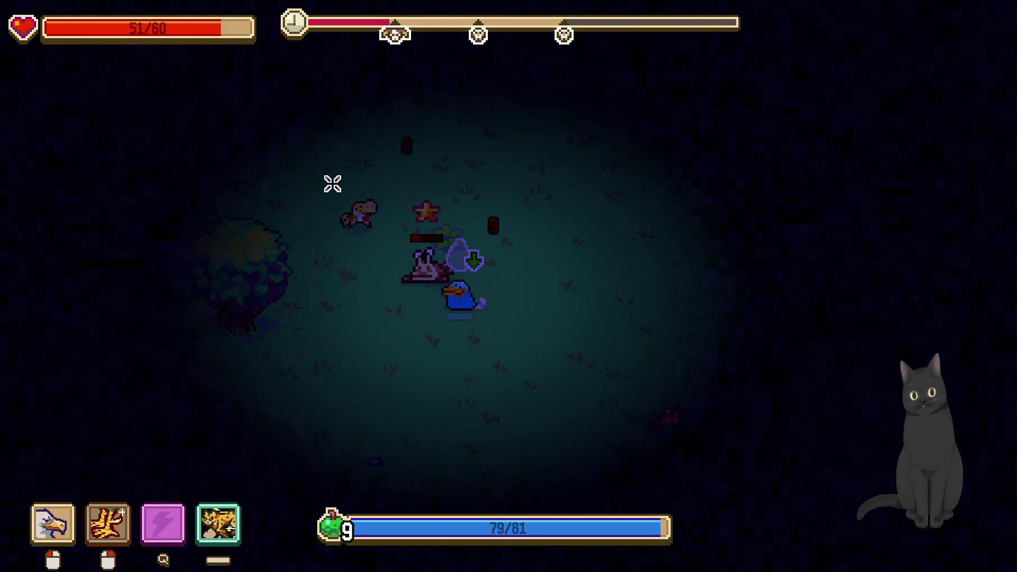
right_click(352, 184)
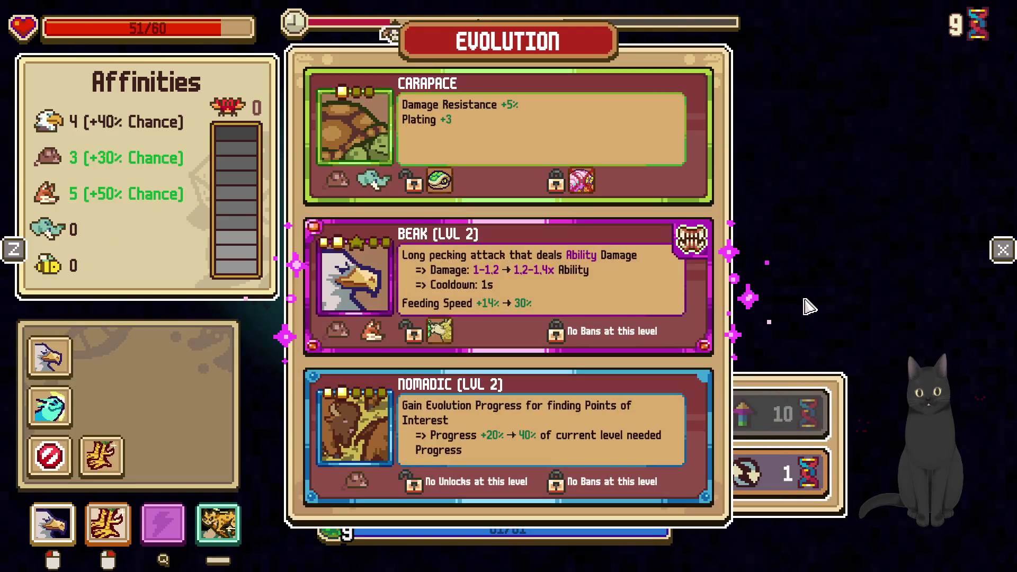
Take Beak (Lvl 2) and walk up-left across the daylit grassland toward an enemy
mouse_move(572, 278)
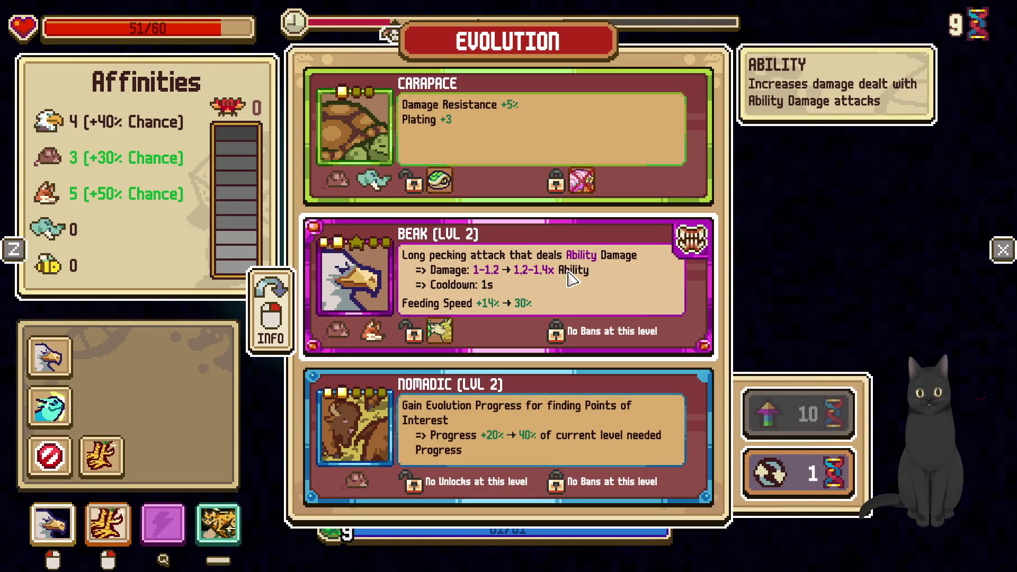
click(572, 278)
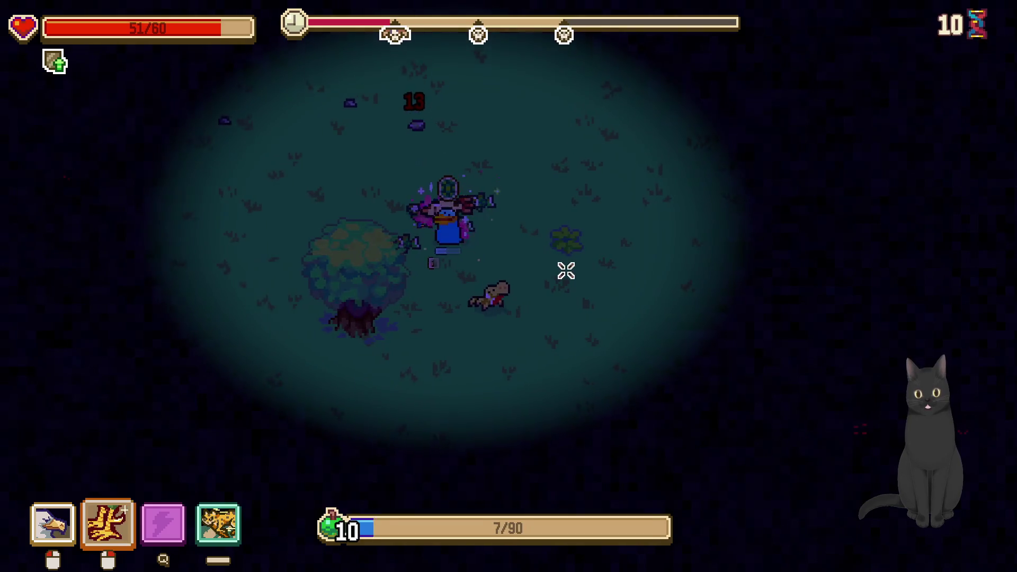
key(w)
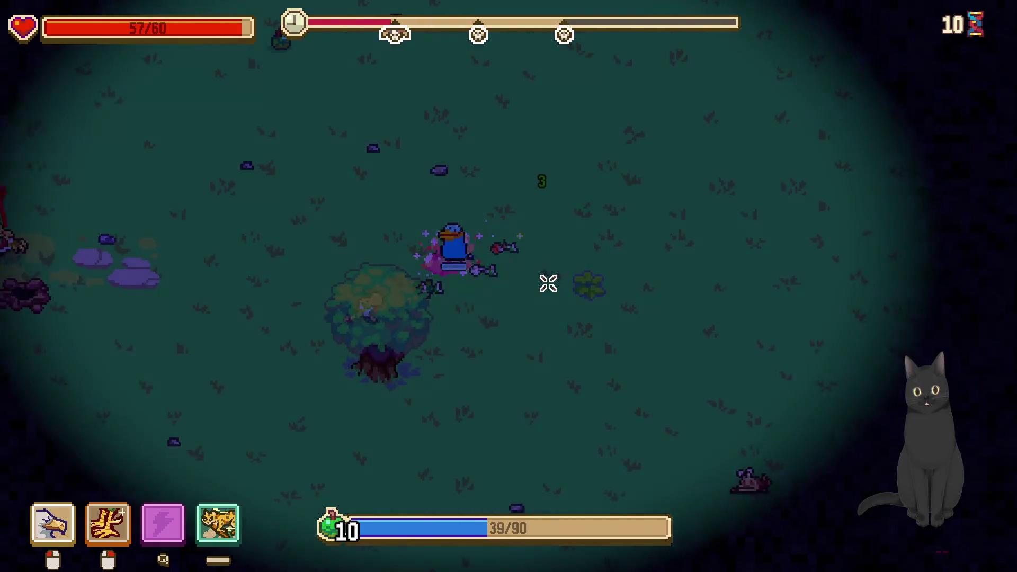
key(a)
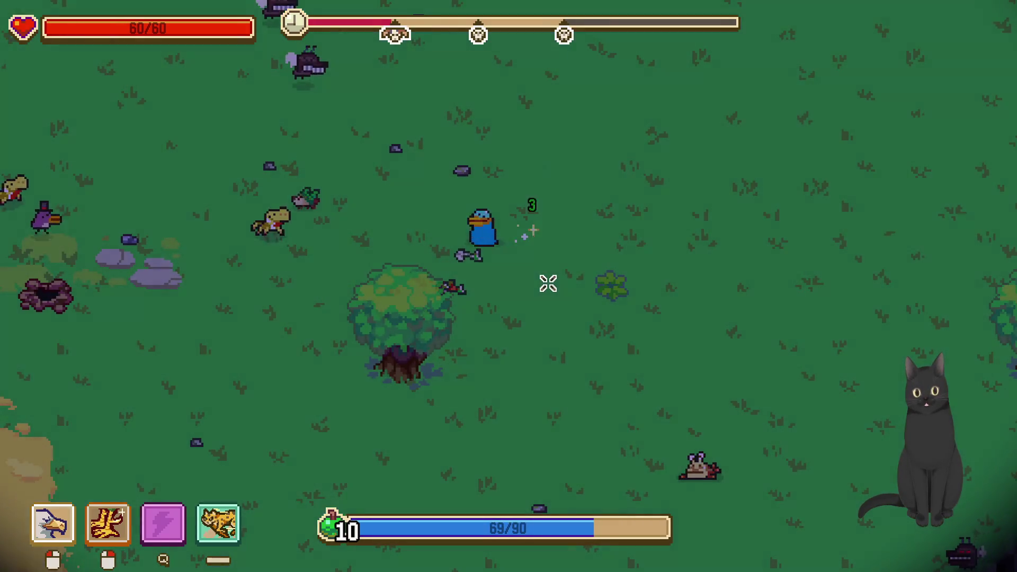
key(s)
key(a)
key(w)
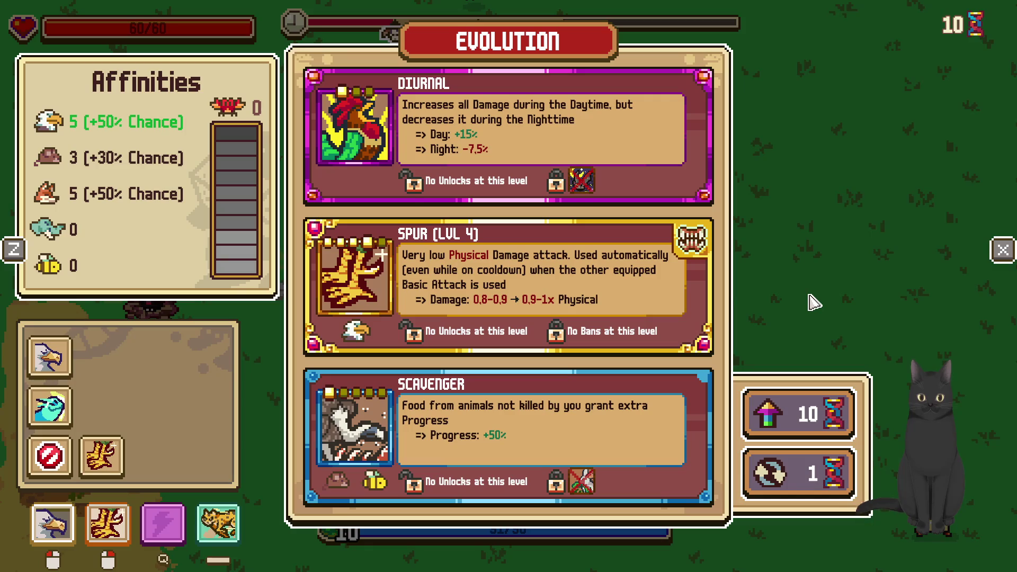
Pick Spur (Lvl 4), raising physical damage to 0.9–1x
mouse_move(642, 291)
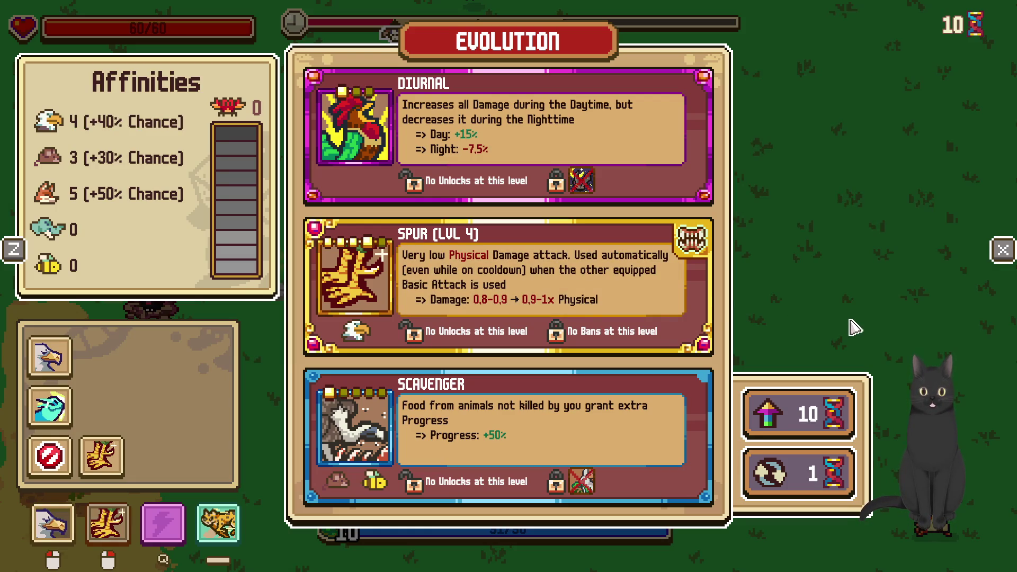
mouse_move(605, 284)
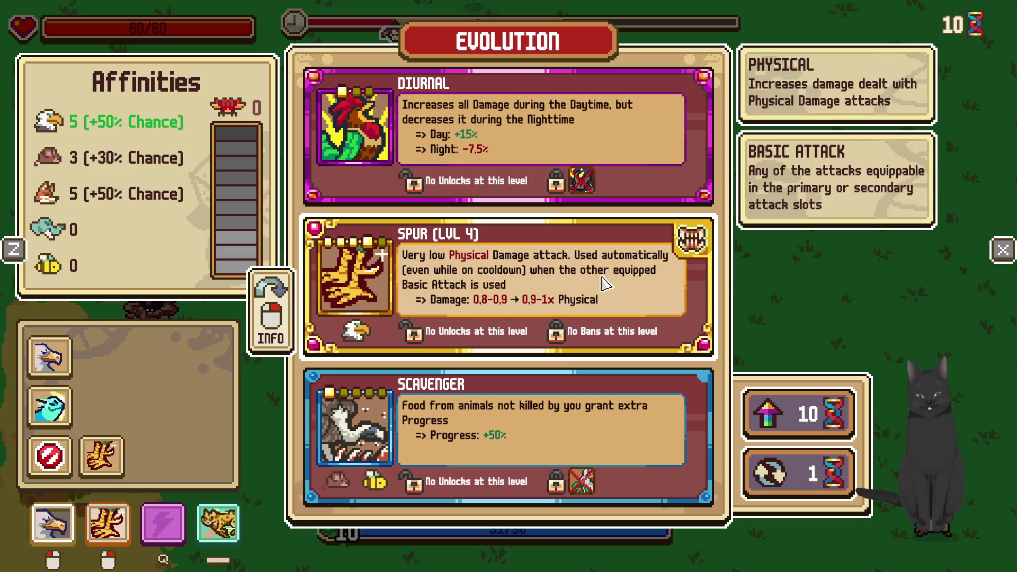
click(605, 284)
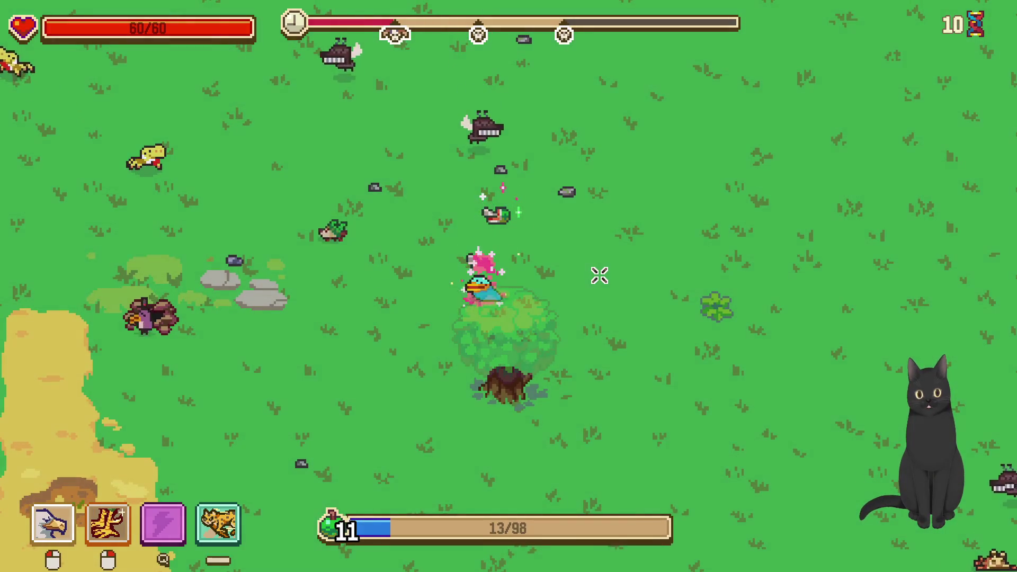
Move the bird out from behind the tree and up-left across the field toward creatures
key(w)
key(d)
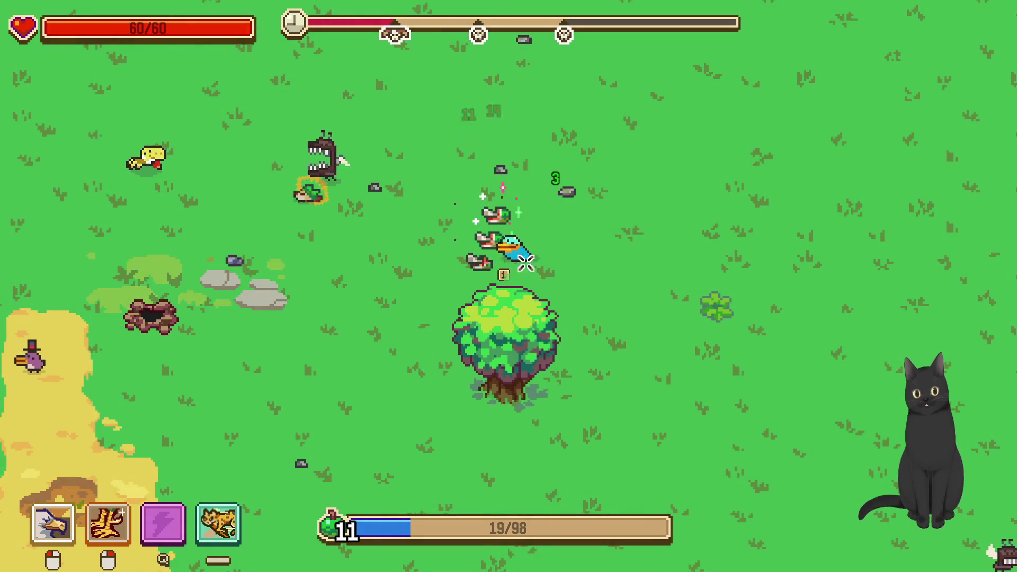
key(w)
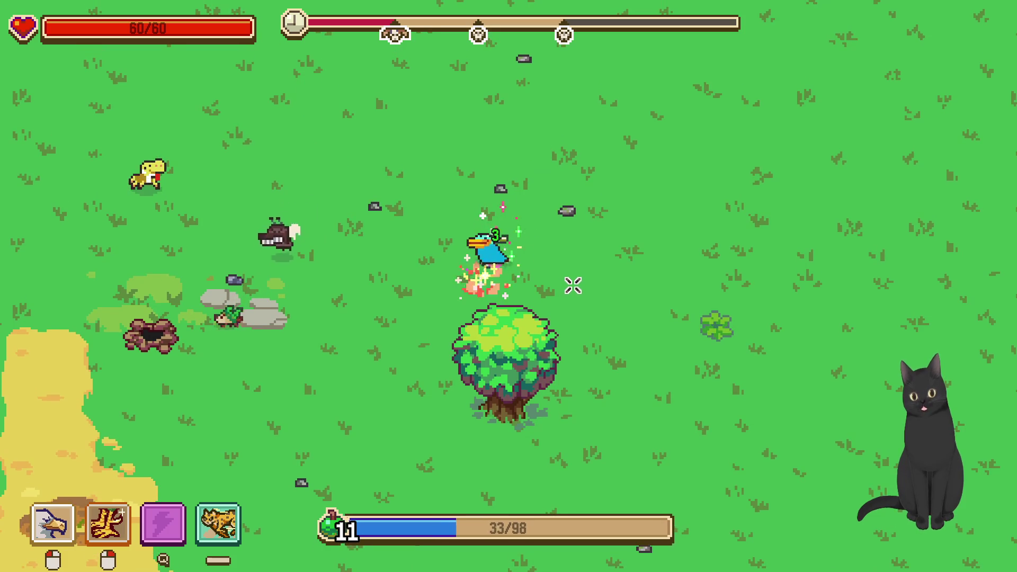
key(w)
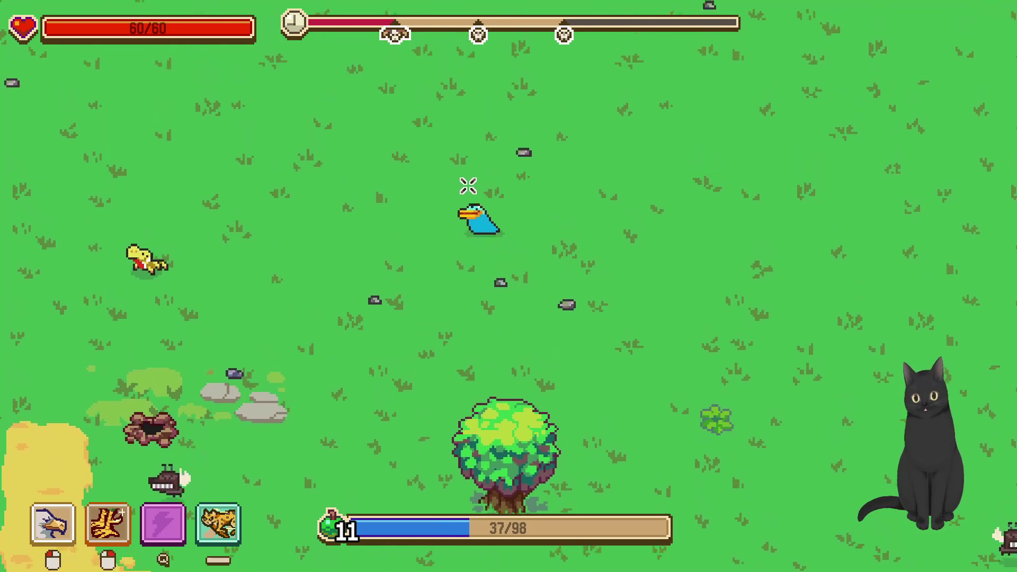
key(w)
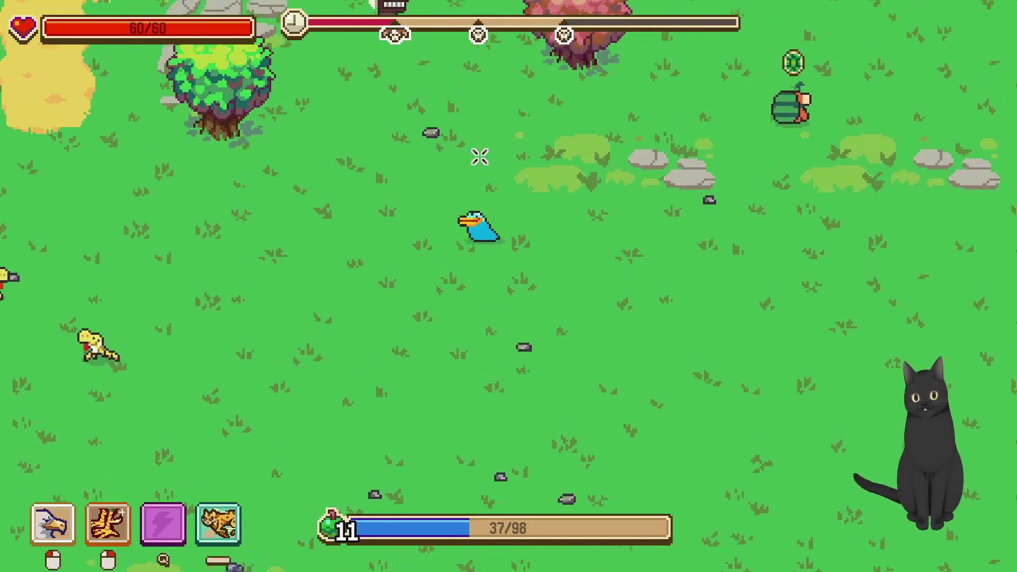
key(w)
key(a)
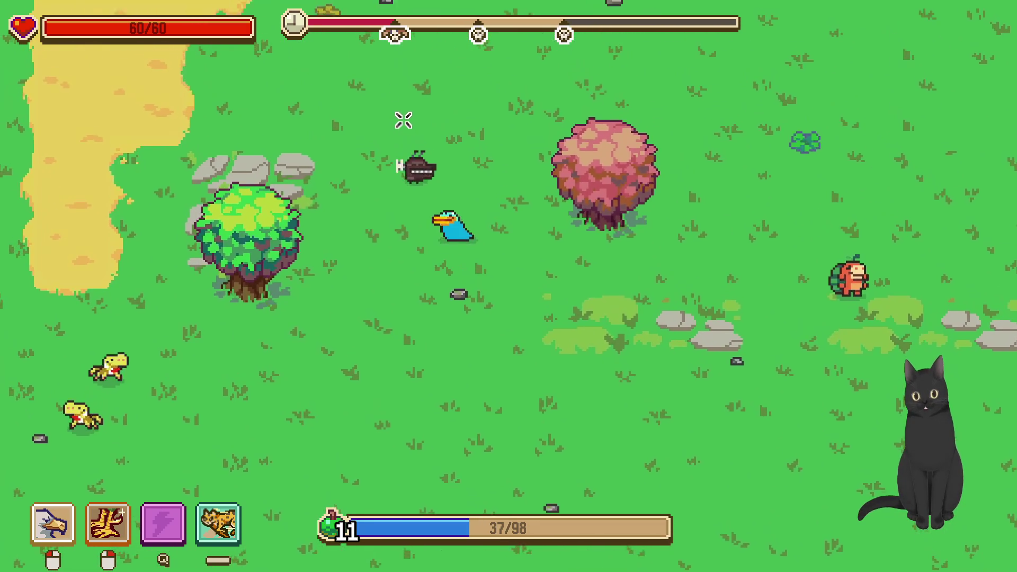
key(a)
key(w)
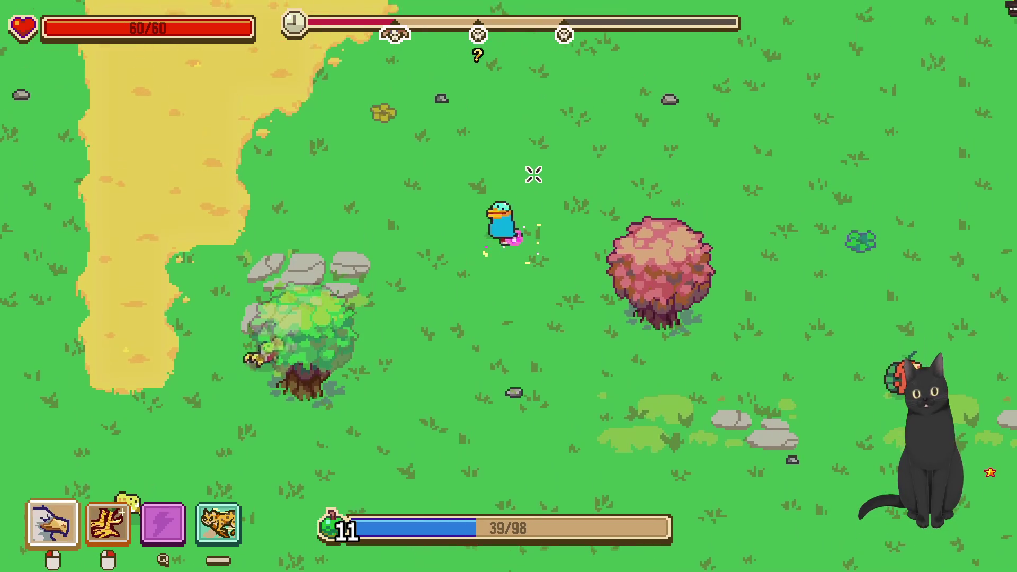
key(w)
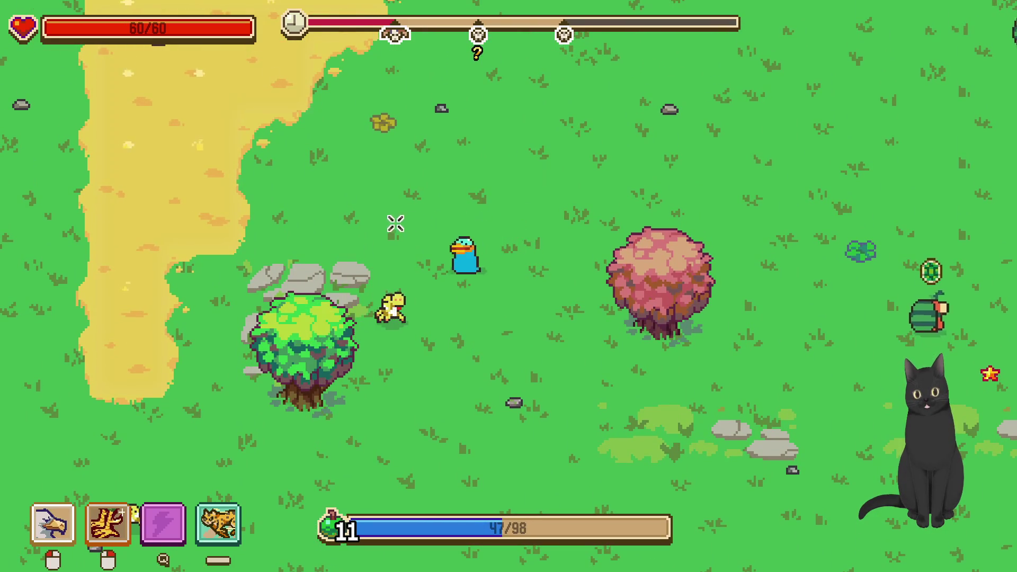
key(a)
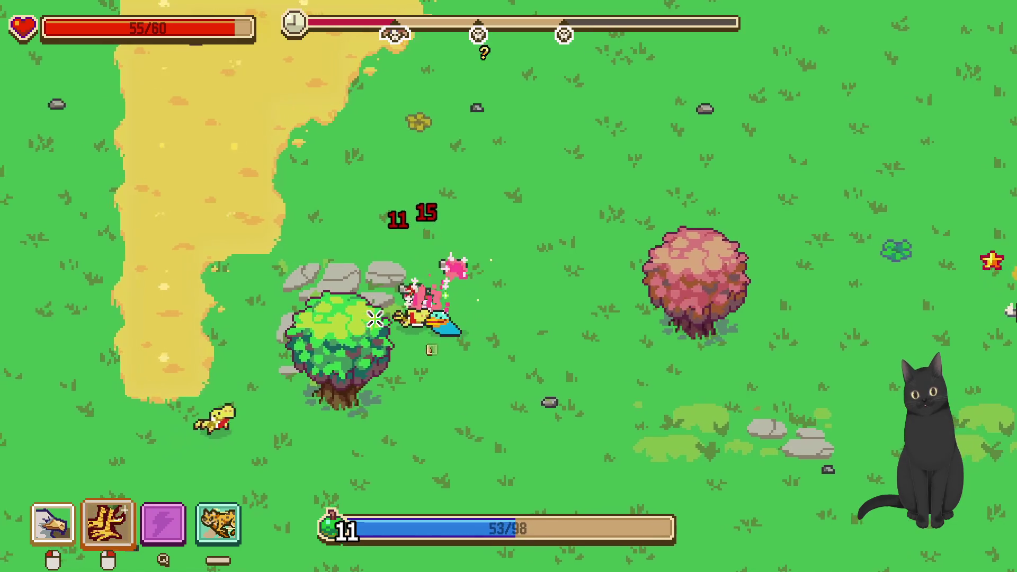
Attack creatures around the tree until Spur (Lvl 5), More Mass and Spit are offered
click(412, 313)
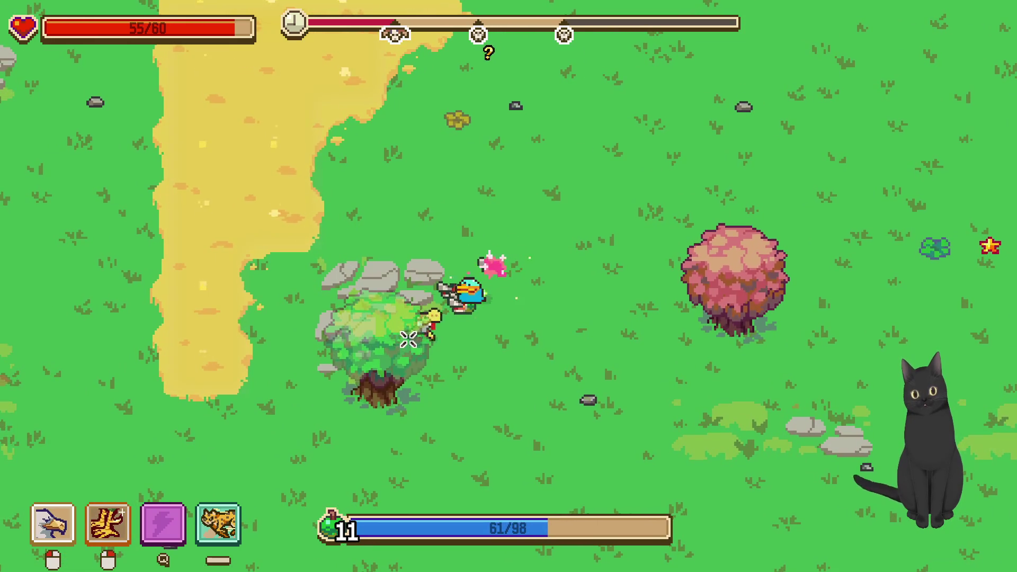
key(a)
click(416, 335)
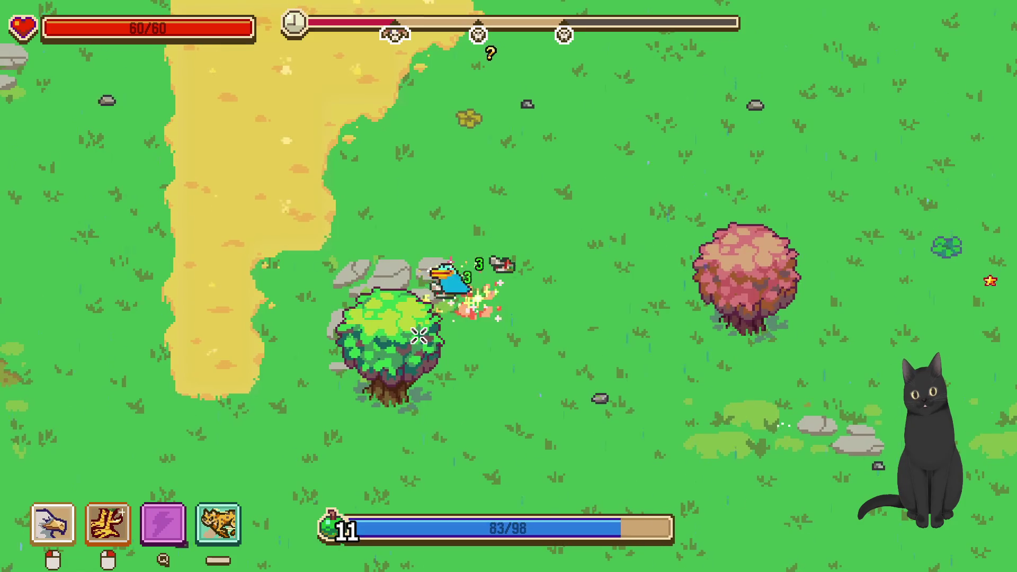
key(s)
key(a)
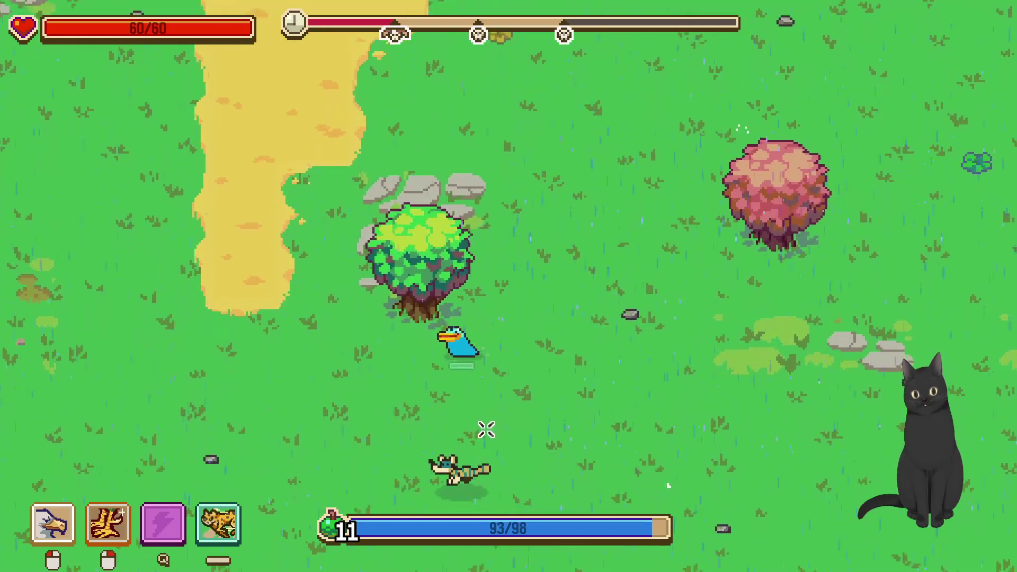
right_click(438, 413)
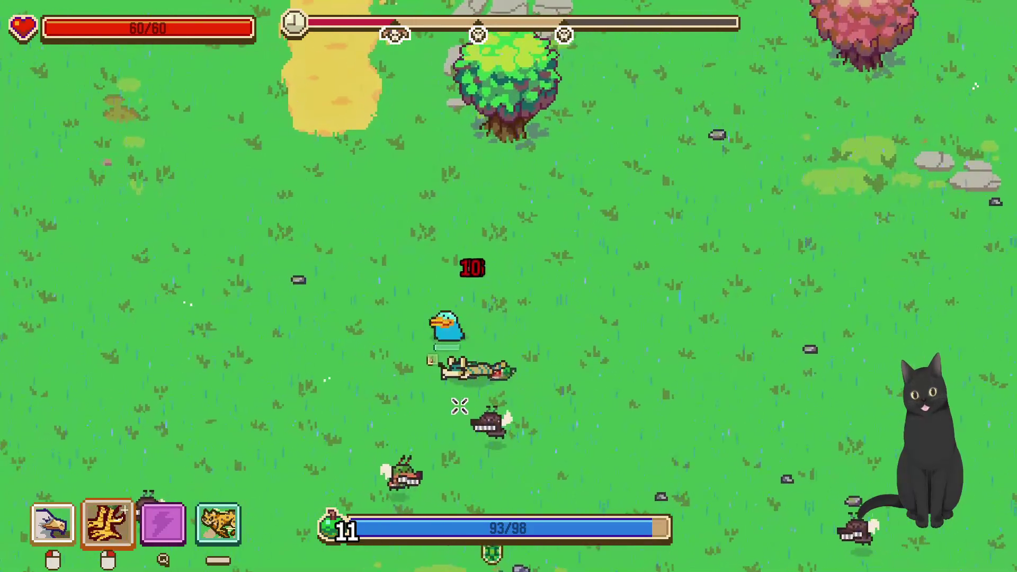
key(d)
click(464, 404)
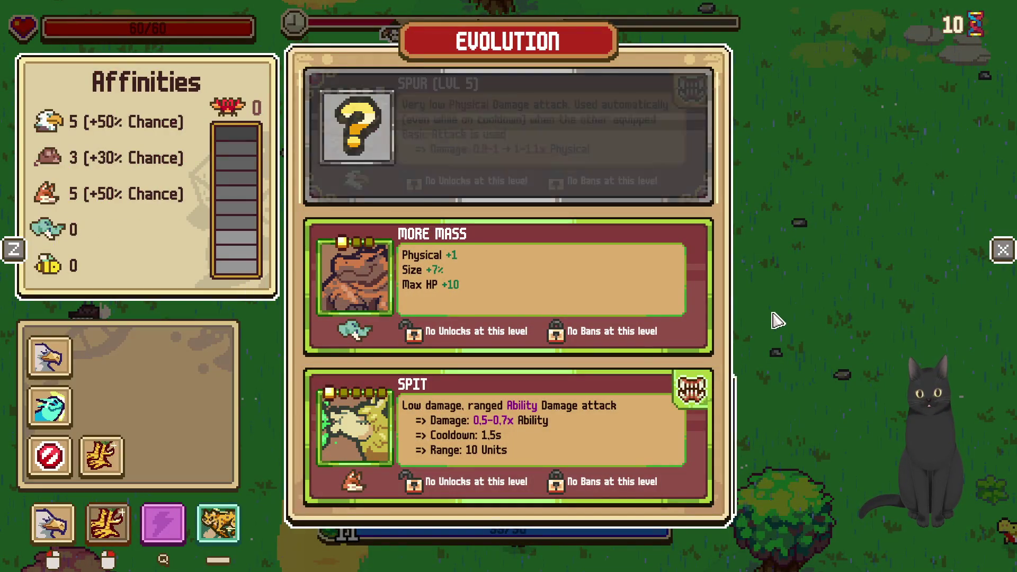
Choose Spur (Lvl 5), continuing at level 12 as the Crabtaur boss engages
click(555, 144)
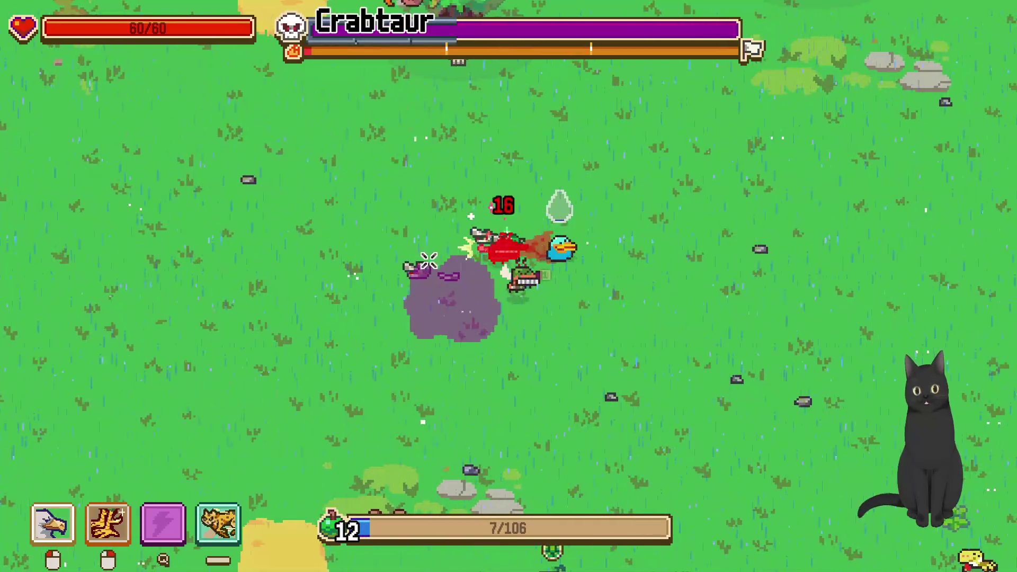
Close on the Crabtaur, then dodge its charge lanes by moving up, right and left
key(d)
key(s)
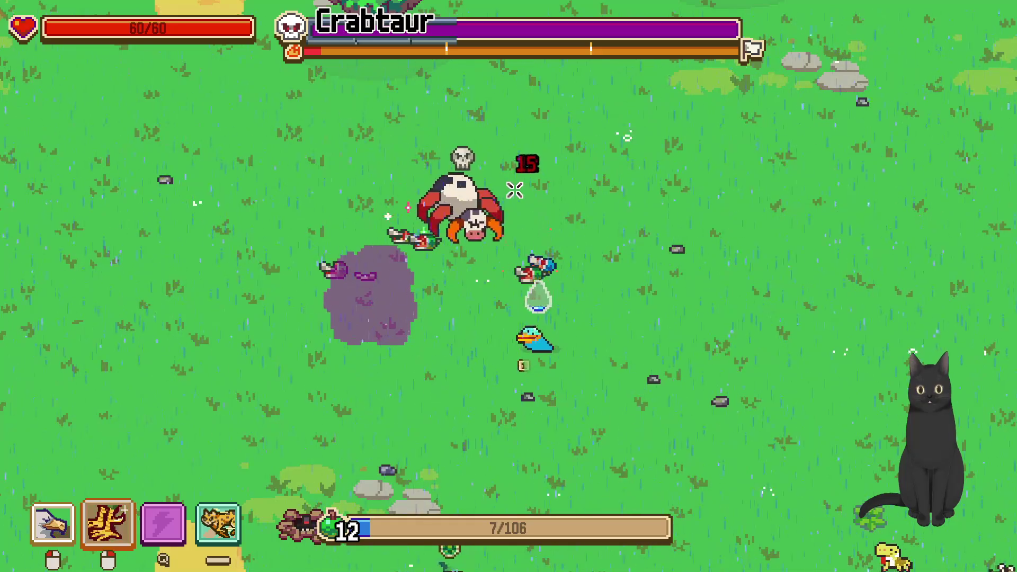
key(s)
key(a)
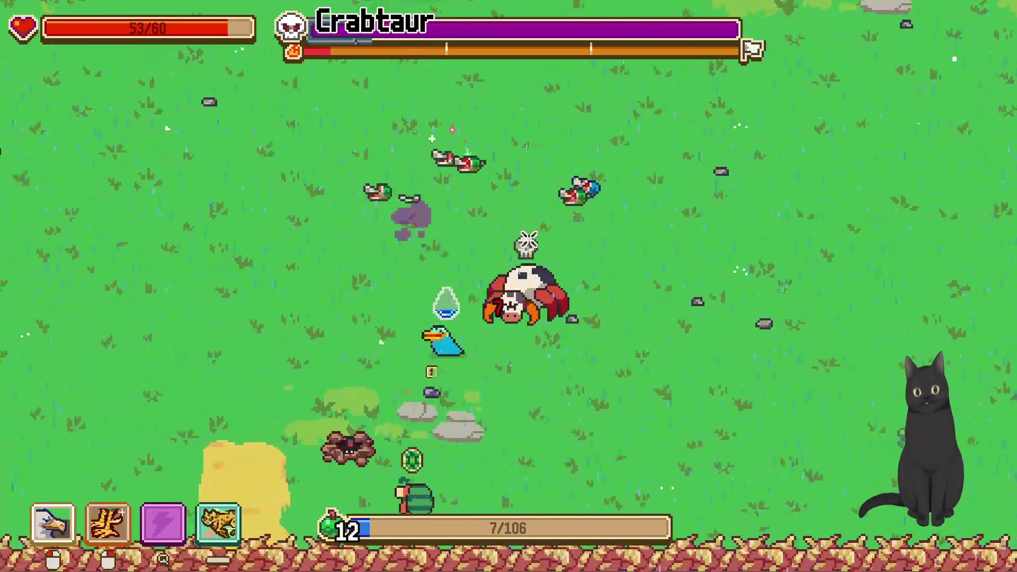
key(w)
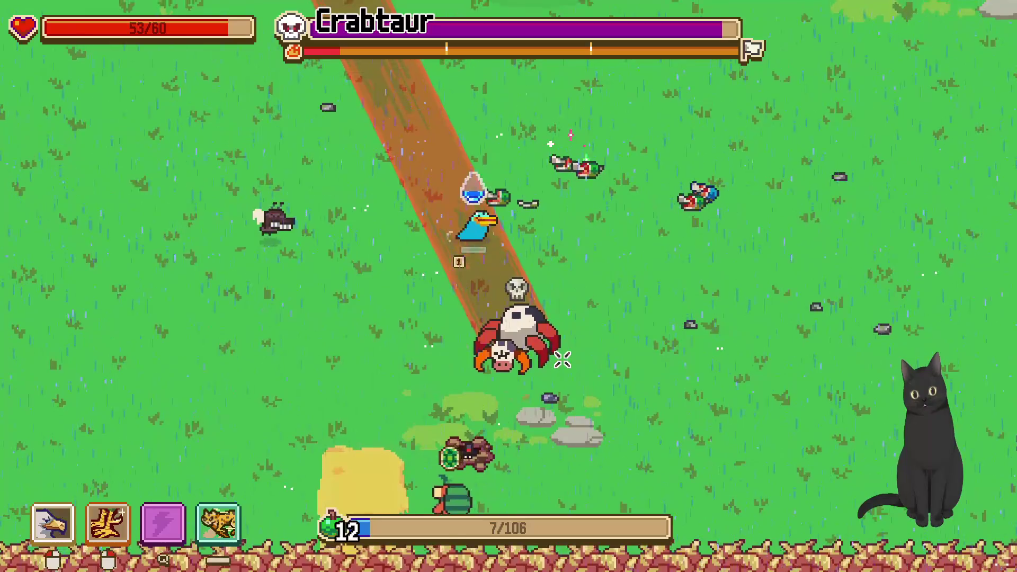
key(w)
key(d)
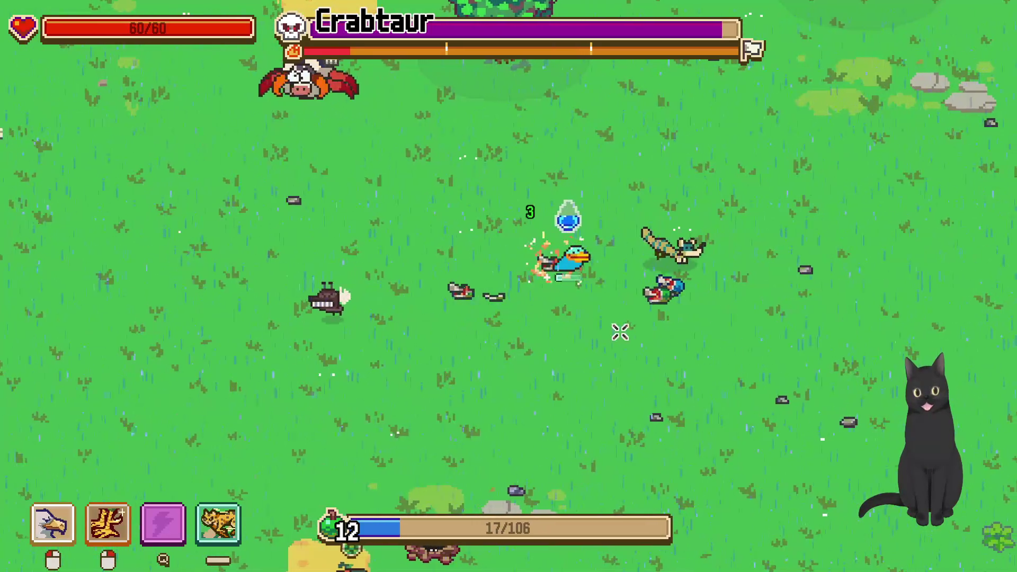
key(d)
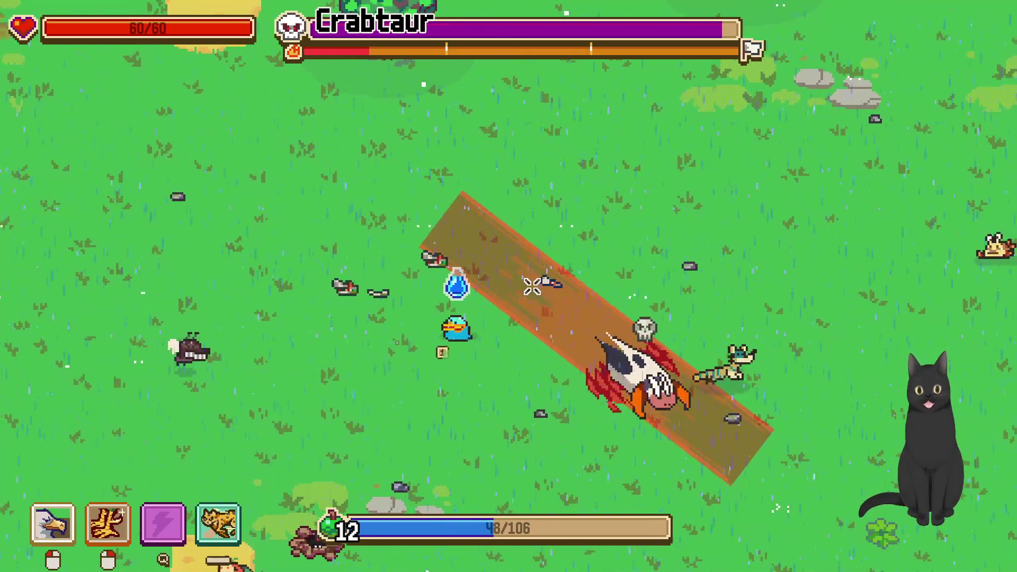
key(a)
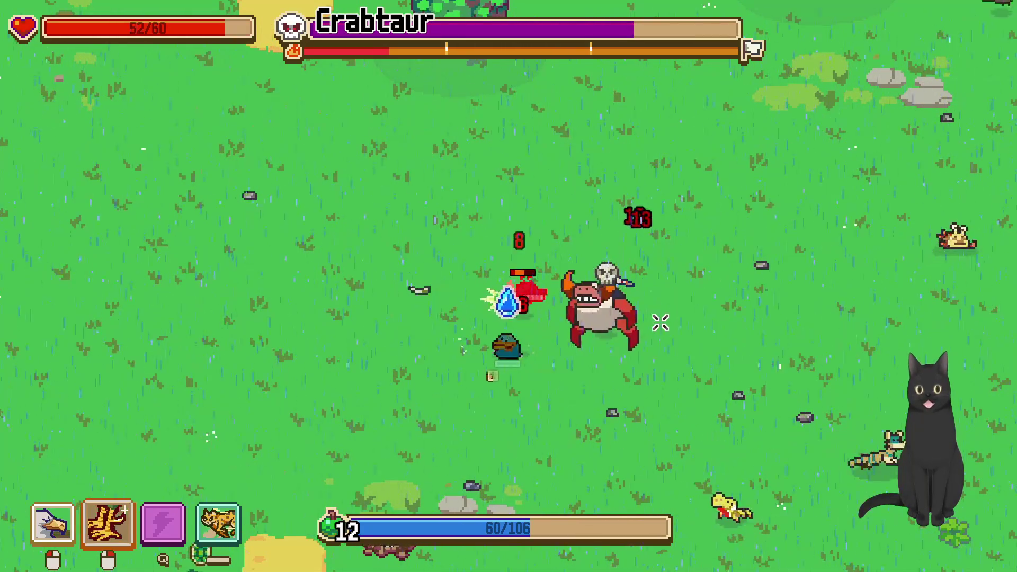
key(w)
Hit the Crabtaur with both attacks between dodges until its health is a sliver
right_click(535, 337)
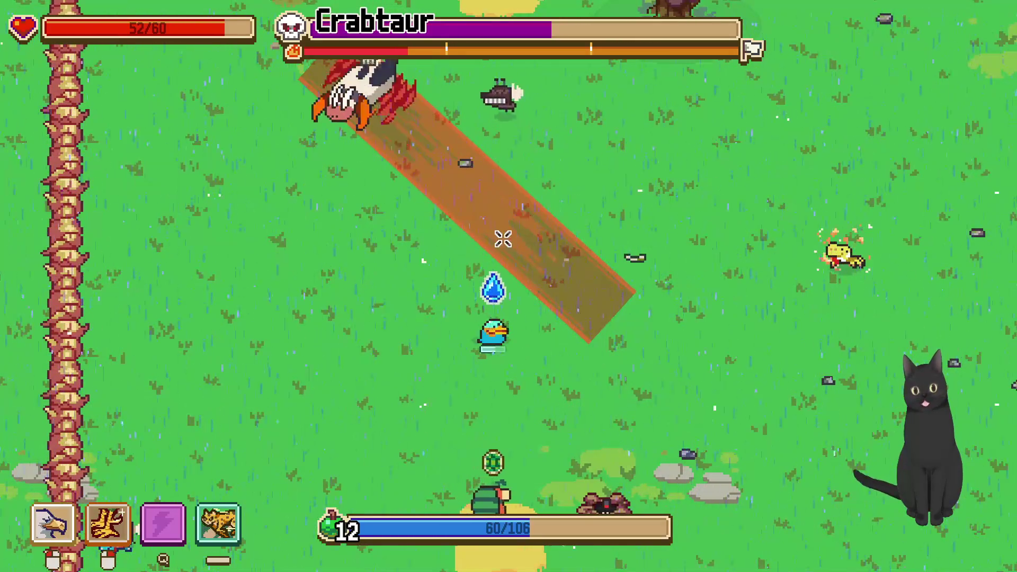
key(w)
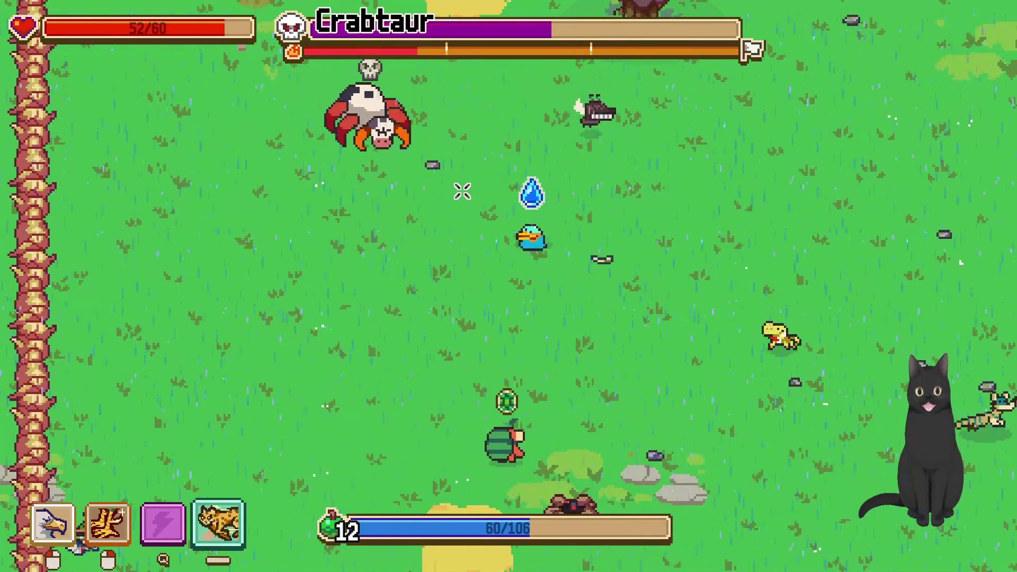
key(a)
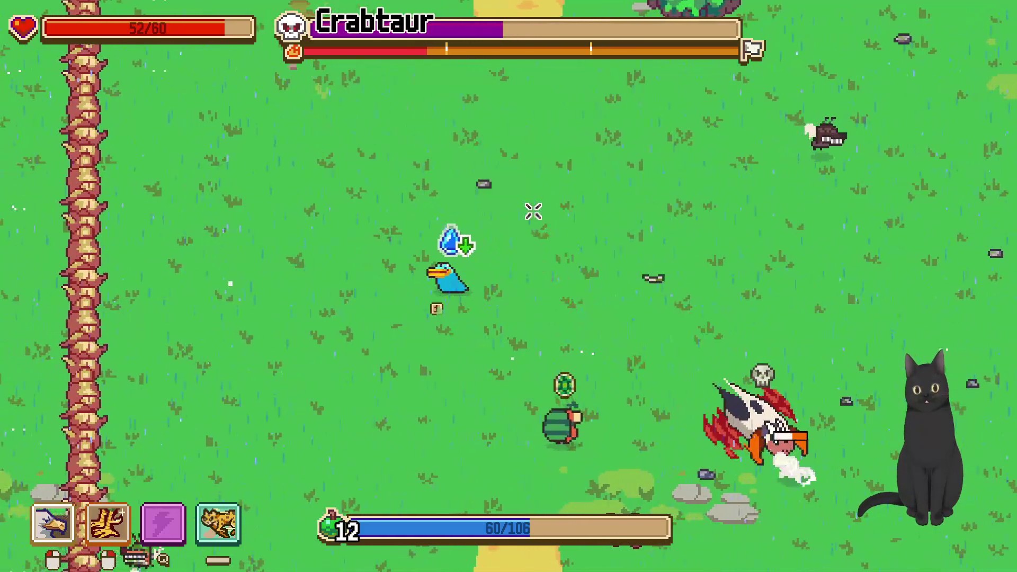
key(w)
key(s)
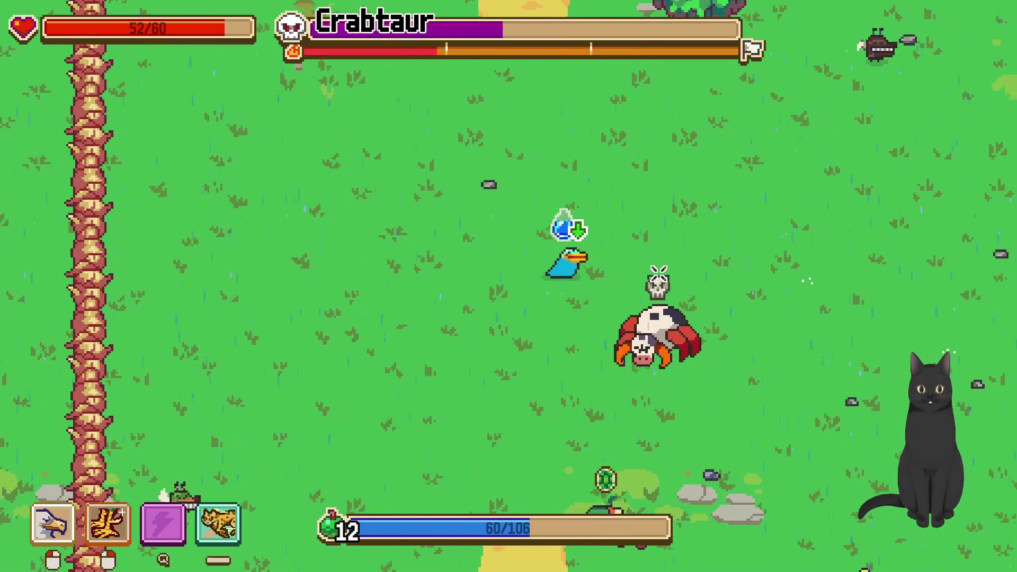
click(656, 272)
key(a)
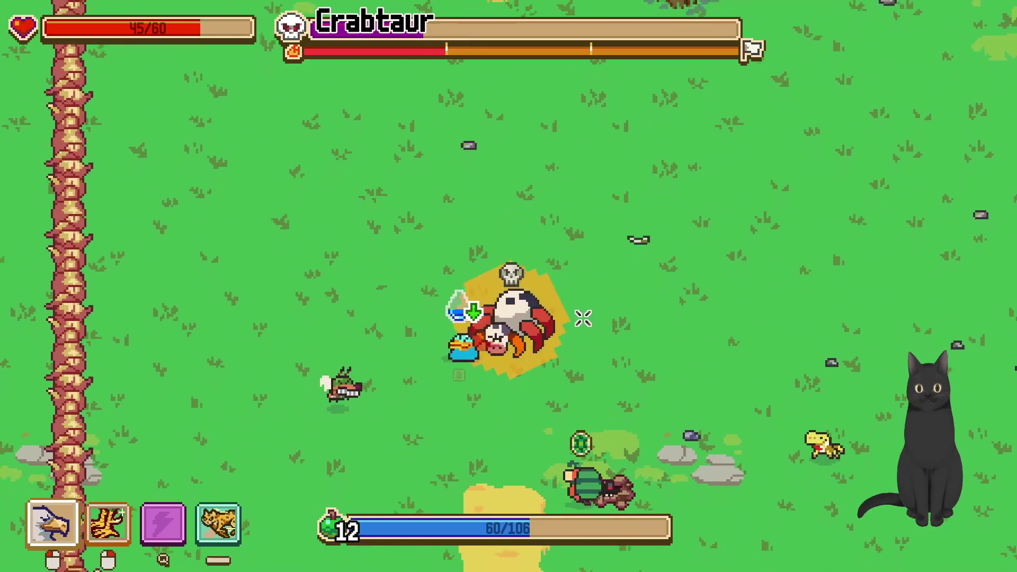
key(w)
key(w)
key(d)
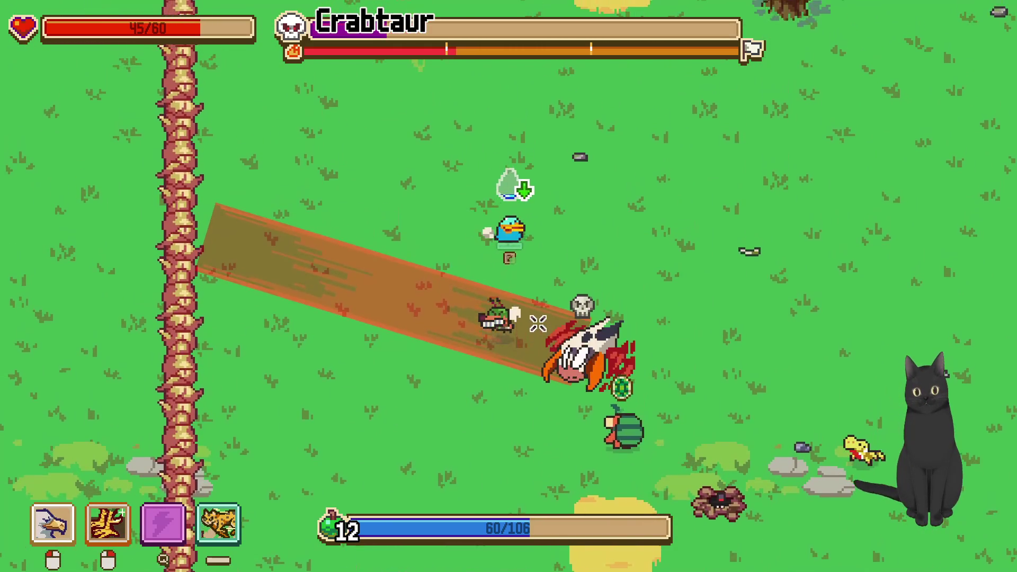
key(s)
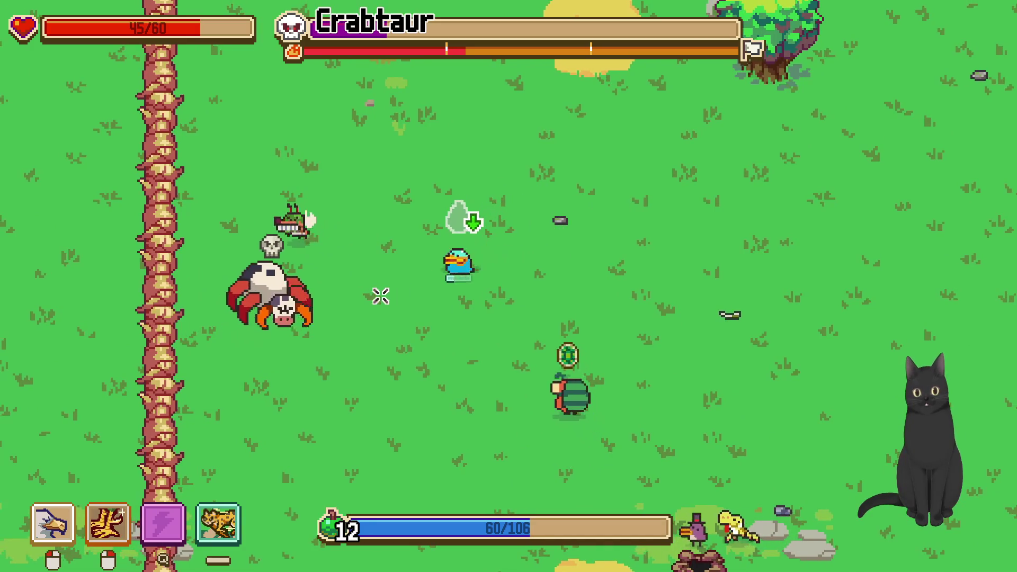
key(a)
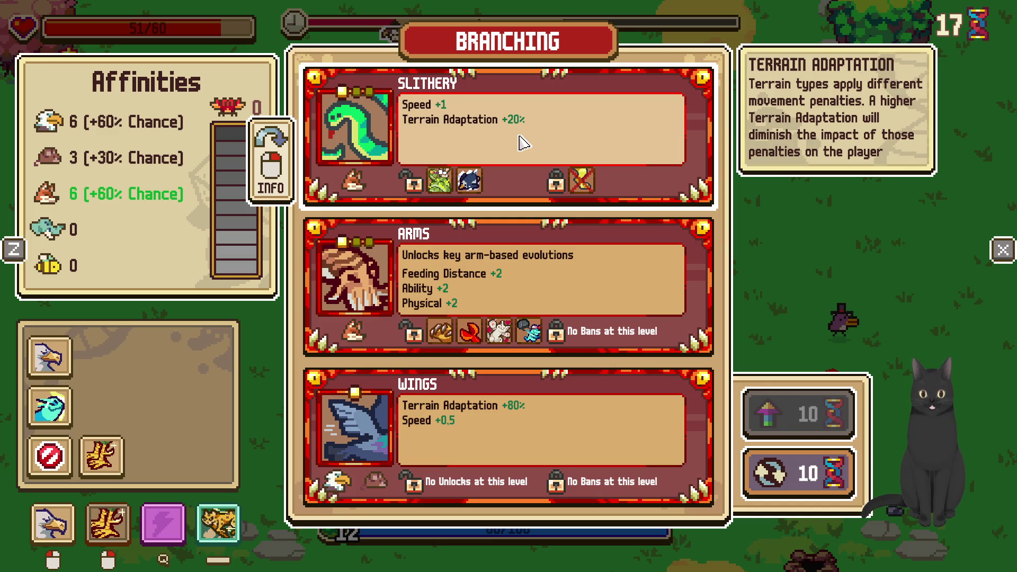
Pick the Slithery branch from the Slithery, Arms and Wings paths
click(524, 143)
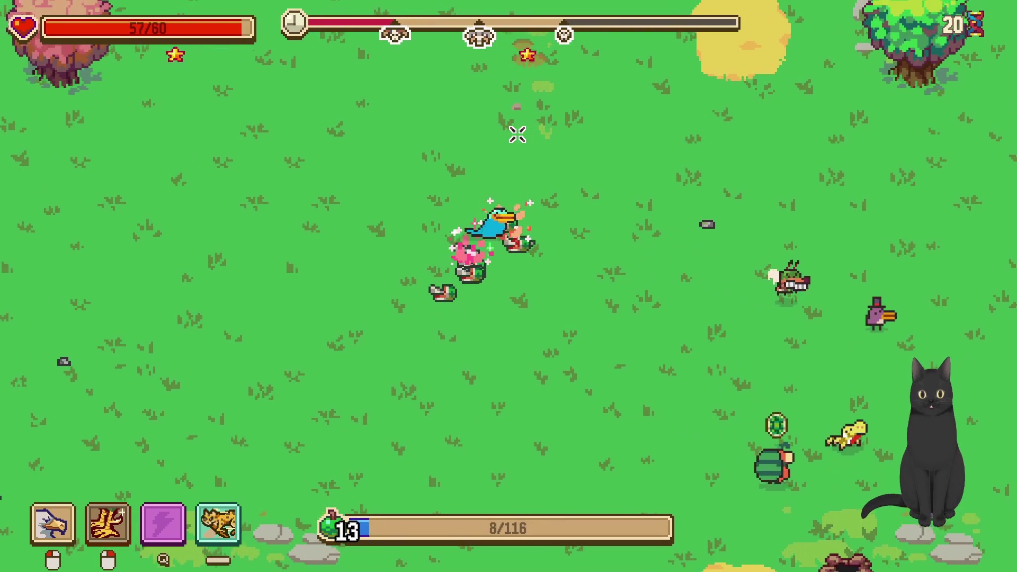
Fight nearby creatures and dash around the field collecting experience
key(a)
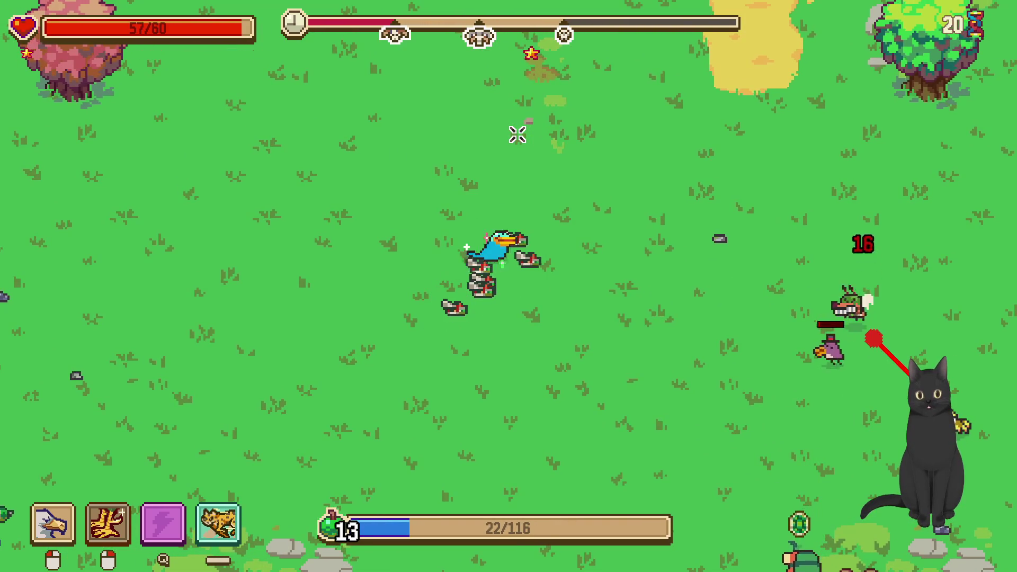
key(a)
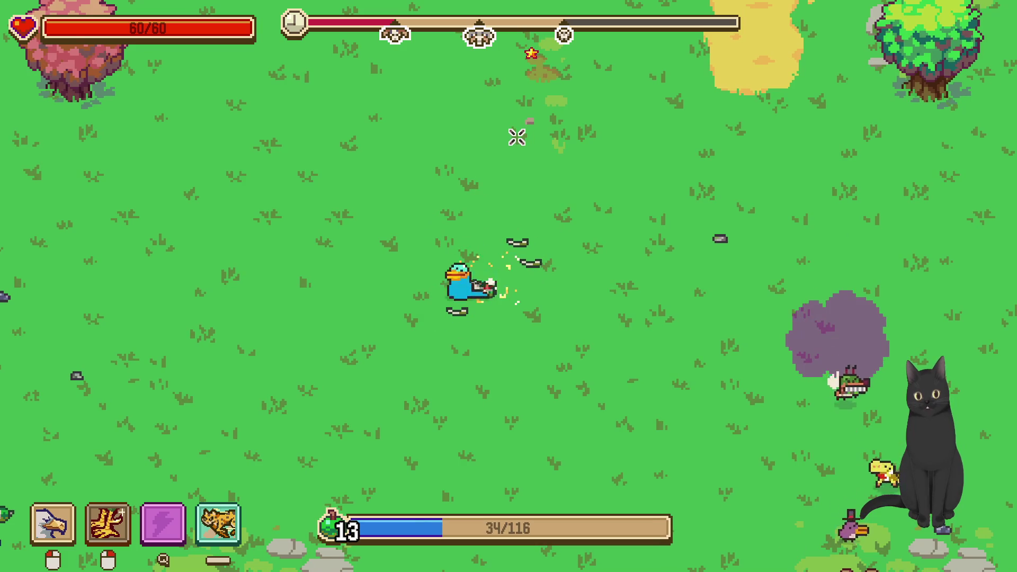
key(d)
key(w)
key(d)
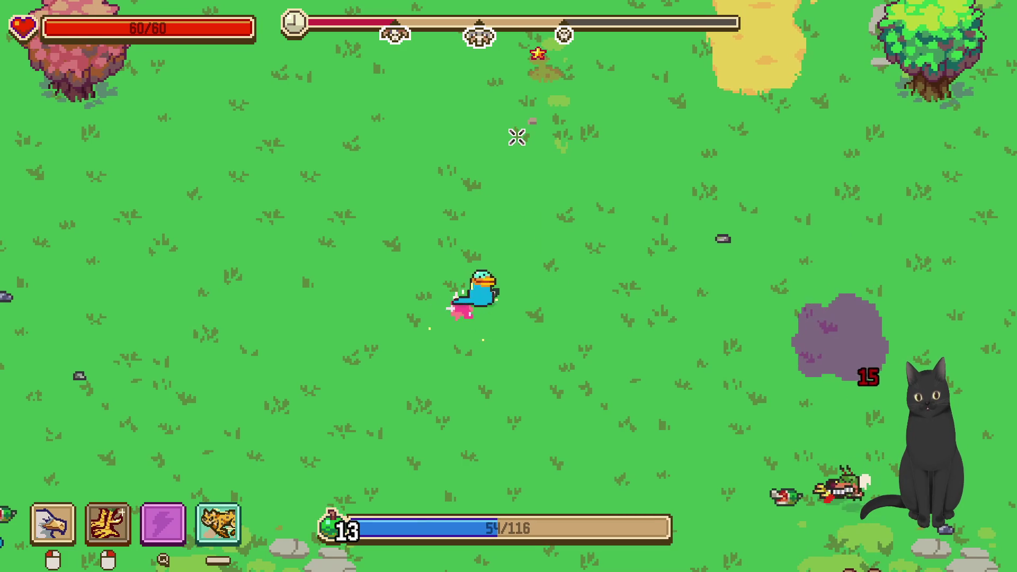
key(d)
key(s)
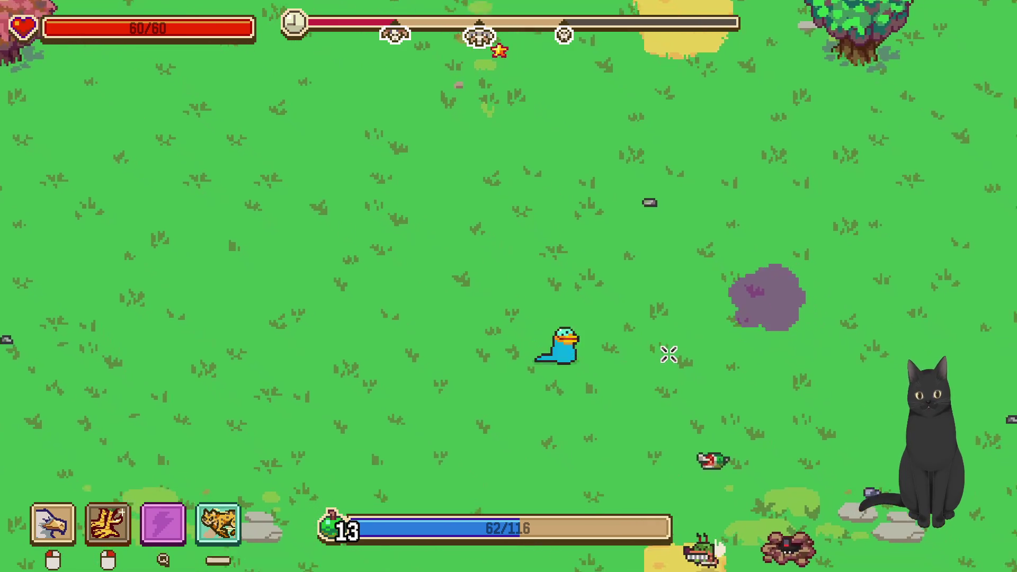
key(d)
key(s)
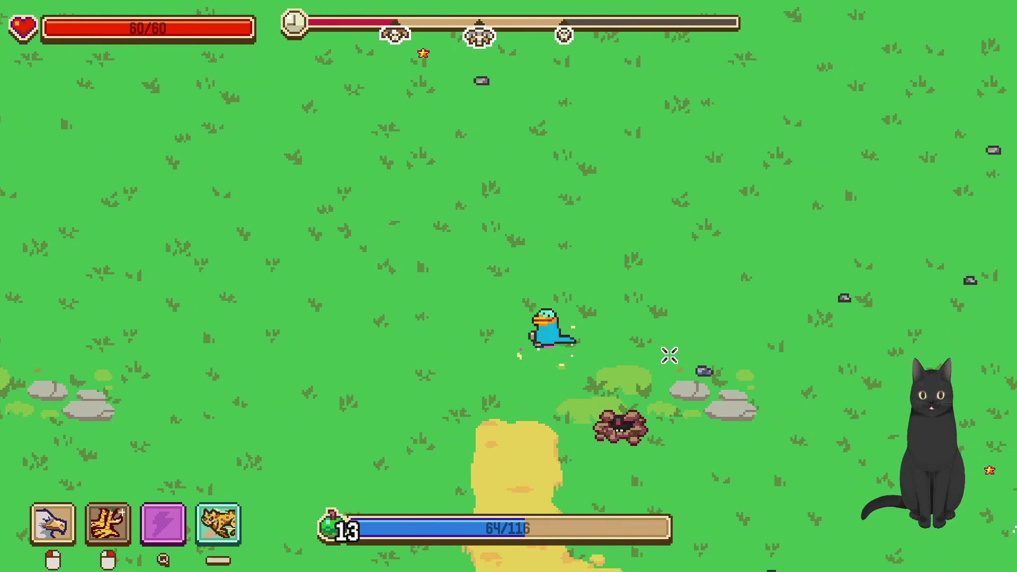
key(w)
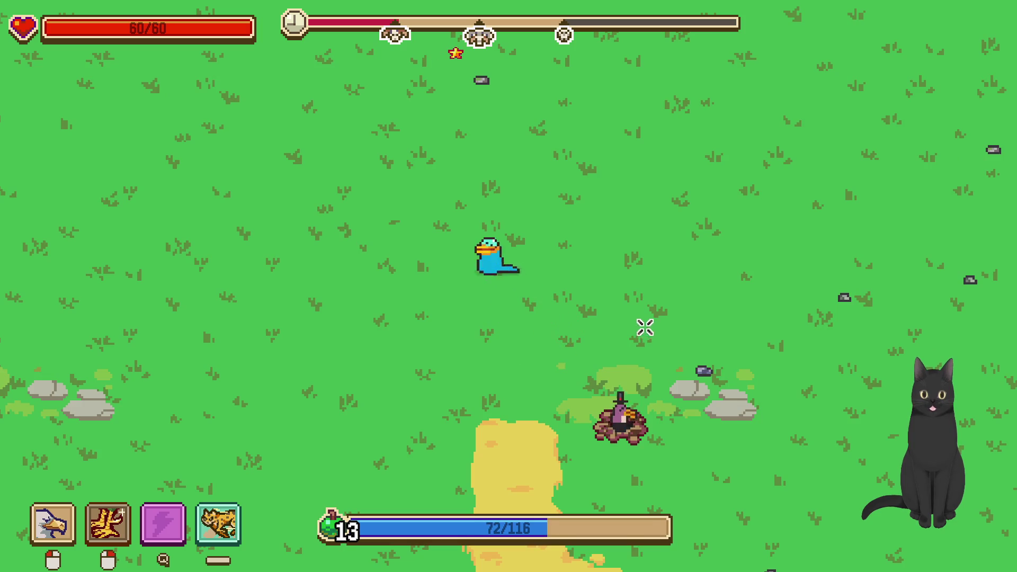
key(w)
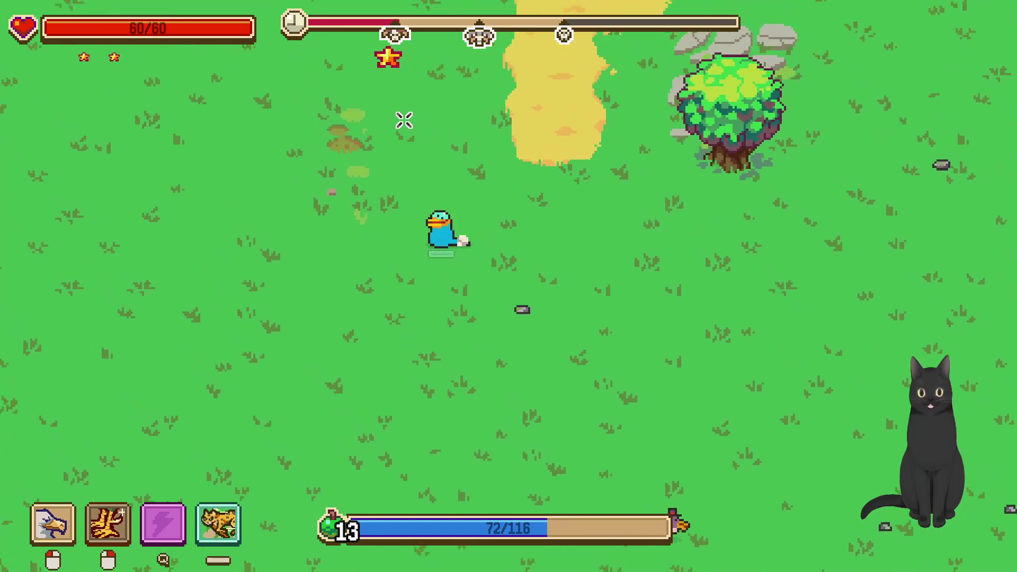
Head north through the meadow toward the pink tree and step into new enemies
key(a)
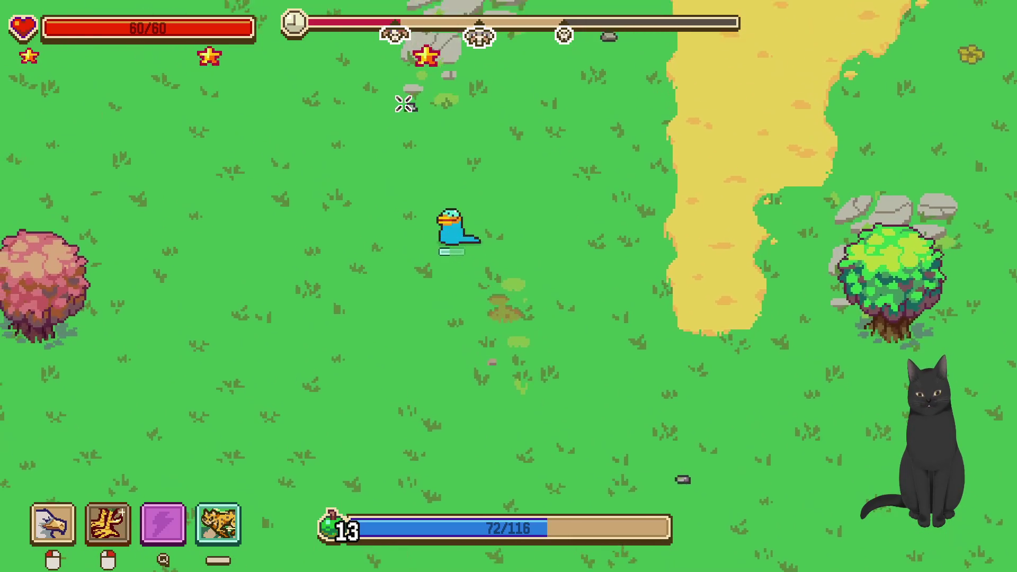
key(w)
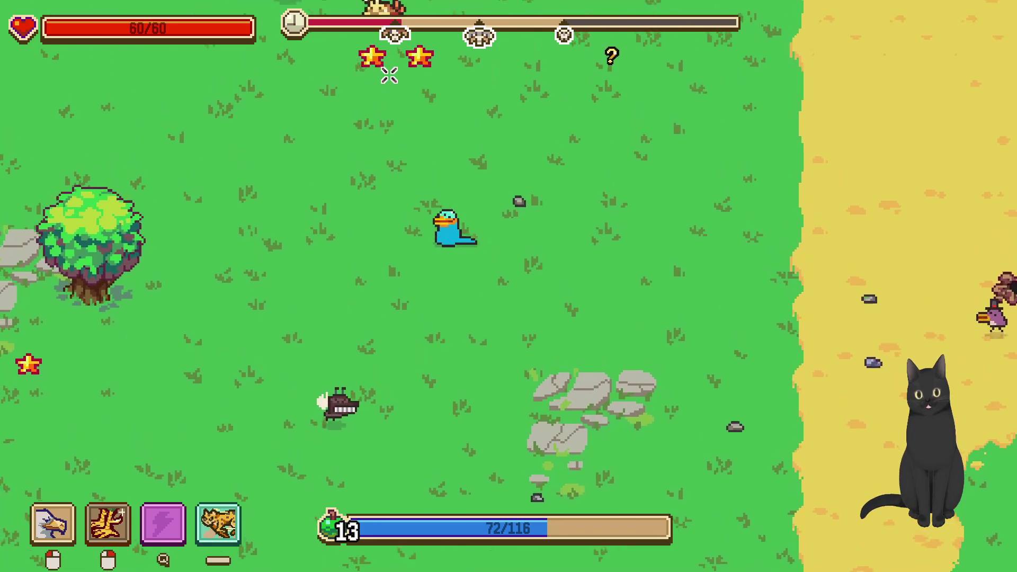
key(w)
key(a)
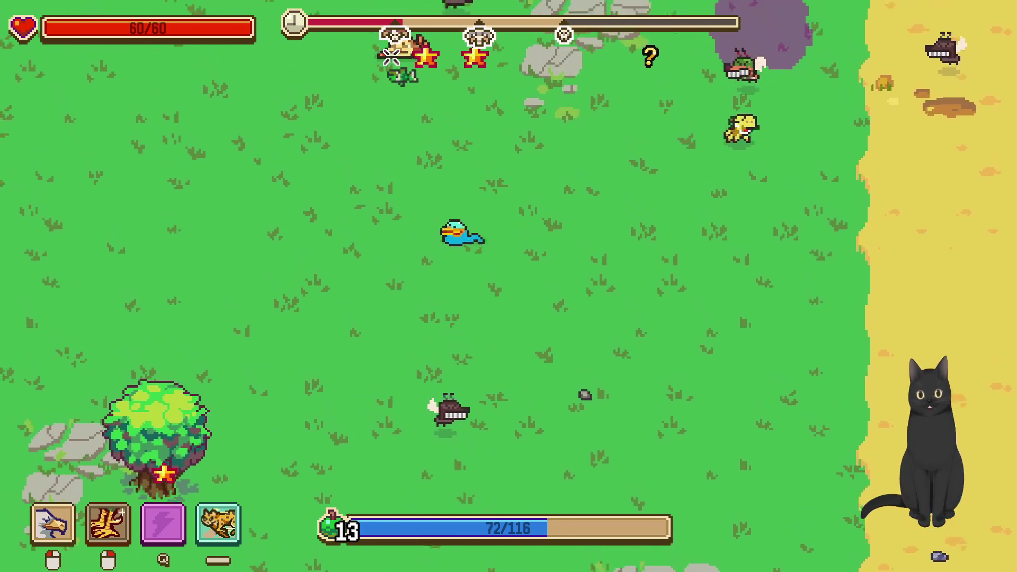
key(w)
key(a)
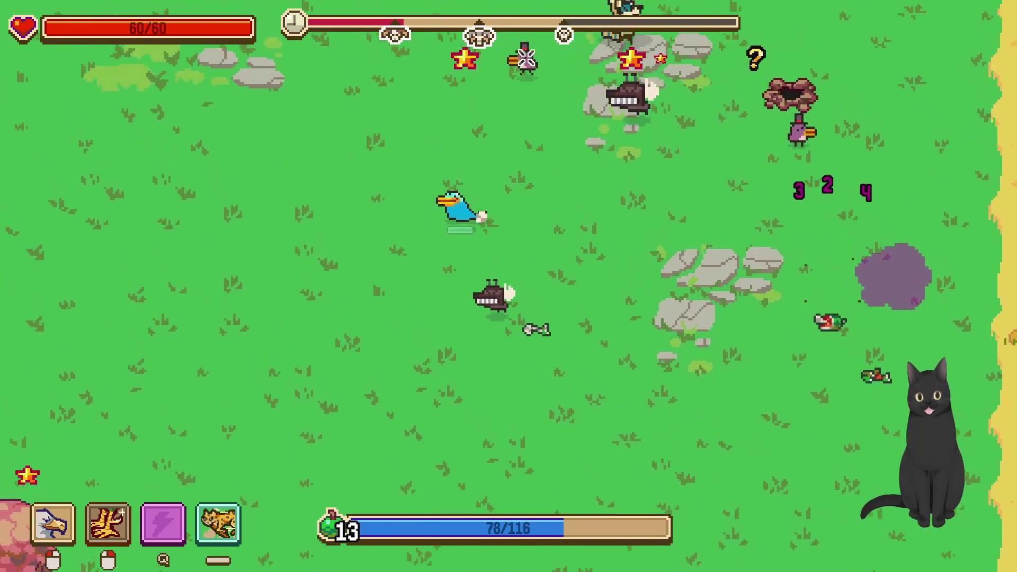
key(w)
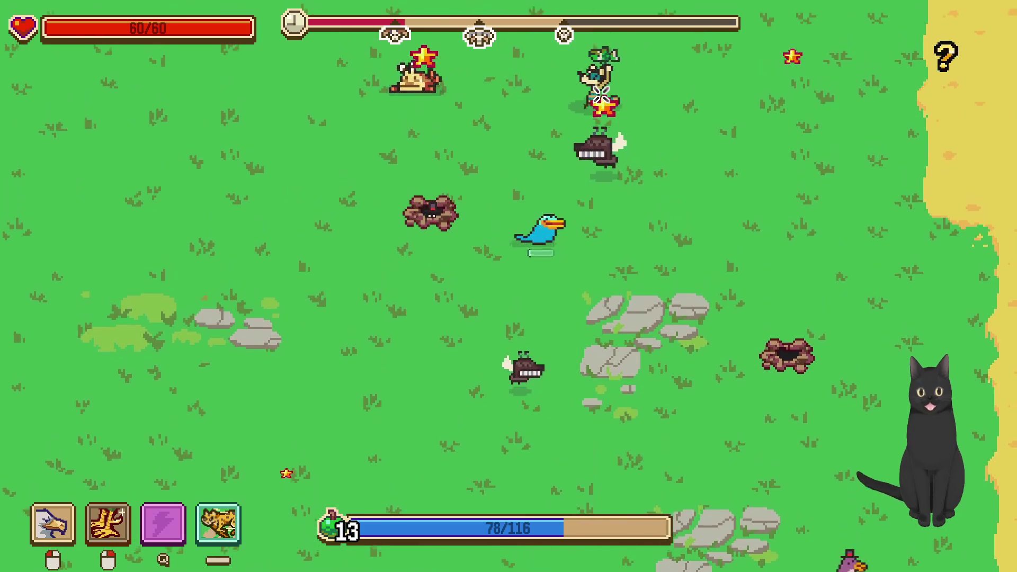
key(w)
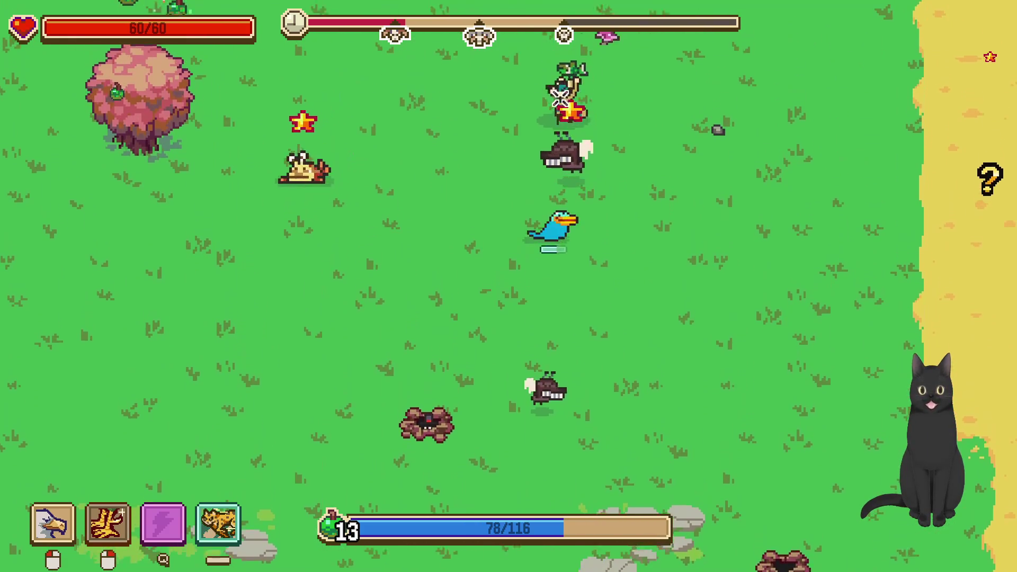
key(w)
key(a)
key(a)
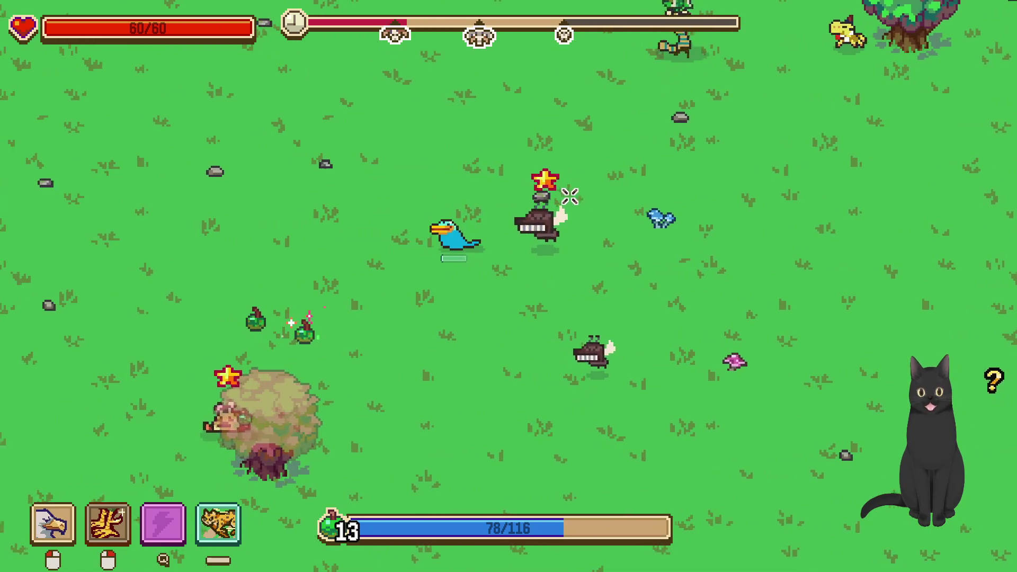
key(d)
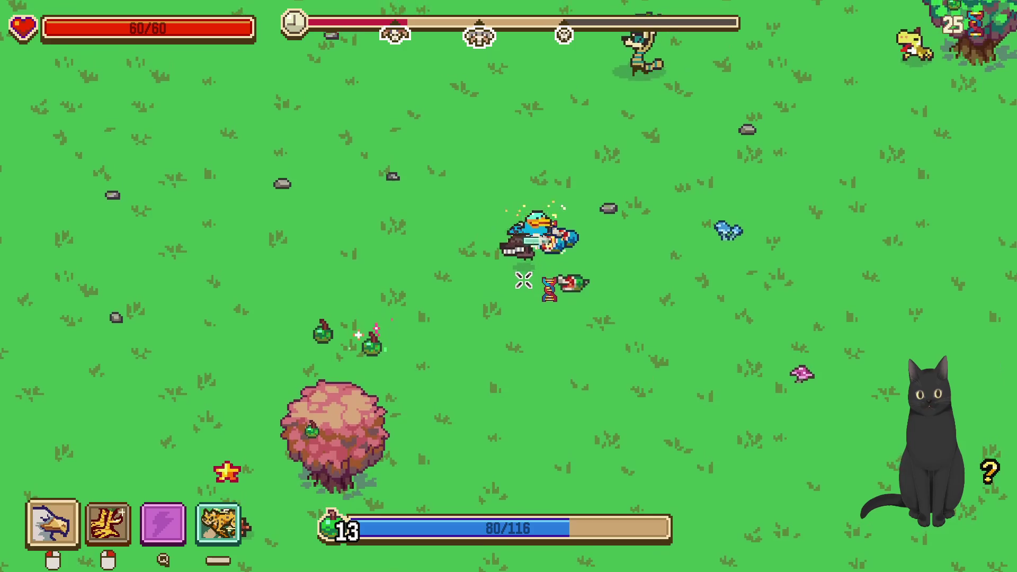
key(s)
key(w)
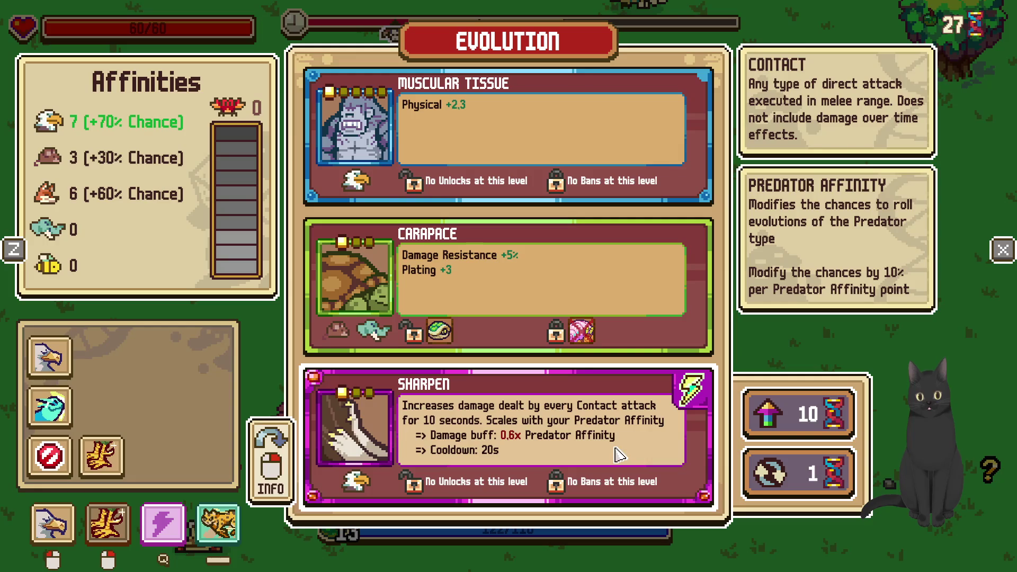
Take Sharpen as the new ultimate and resume play at level 14
click(620, 454)
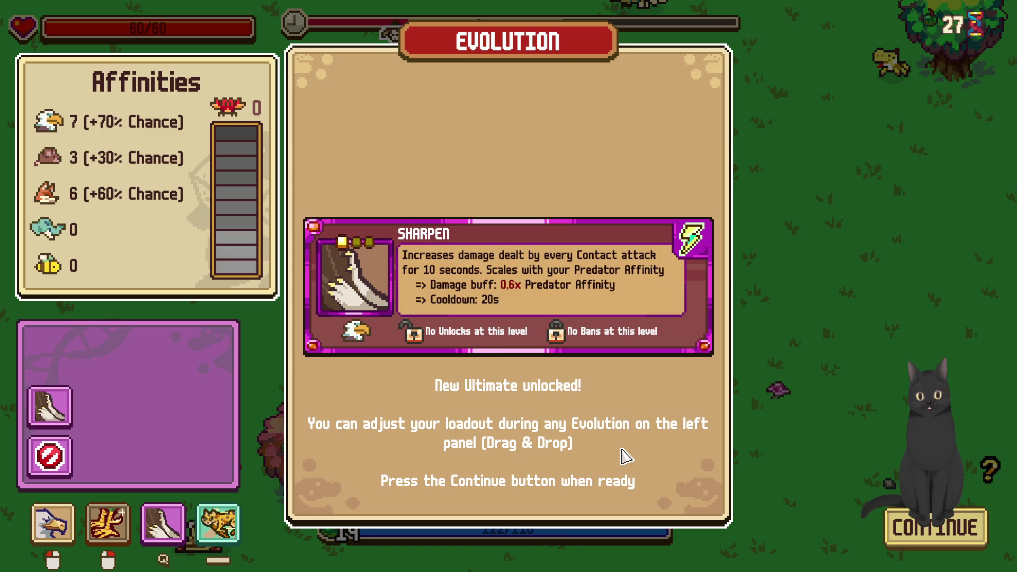
click(901, 526)
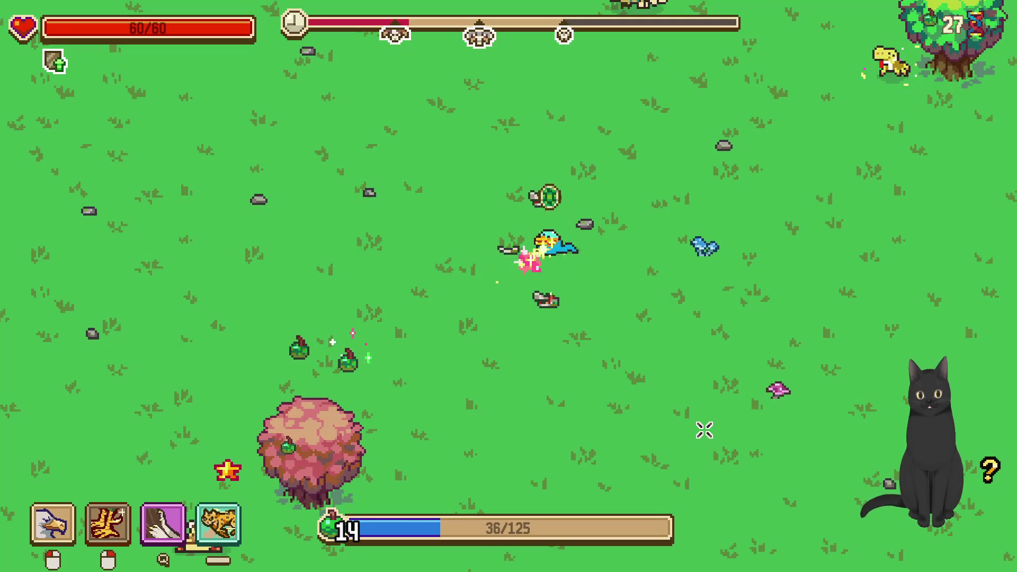
Wander right and back left across the meadow collecting experience
key(s)
key(d)
key(a)
key(w)
key(d)
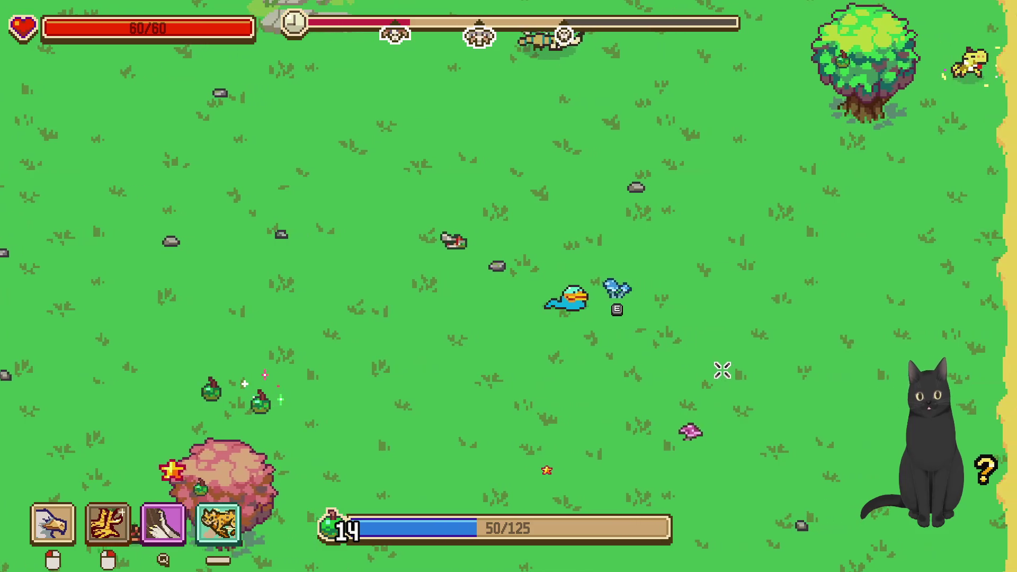
key(w)
key(a)
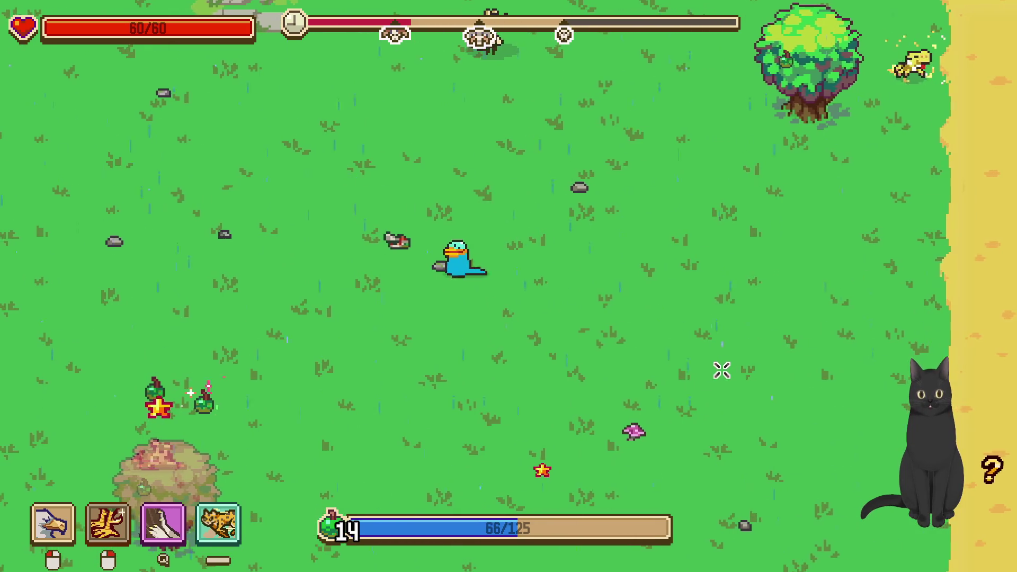
key(a)
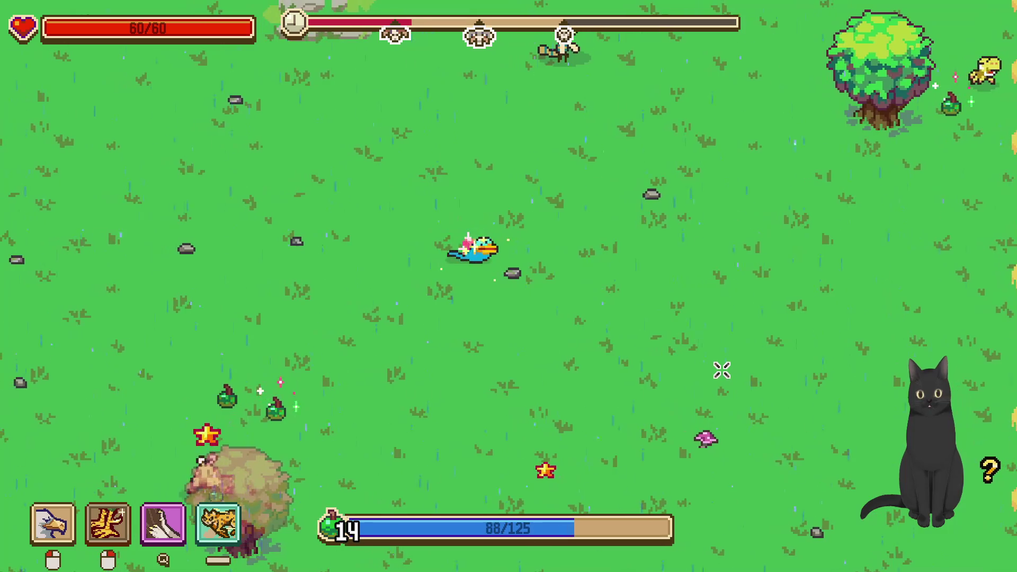
Move down-left toward the pink bush, then briefly review the evolutions and stats overview
key(s)
key(a)
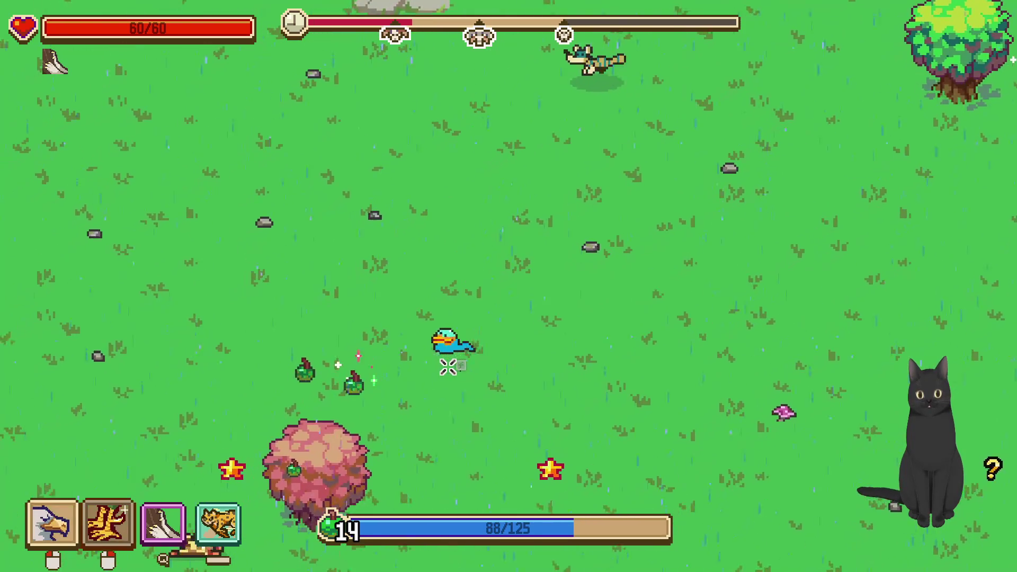
key(a)
key(s)
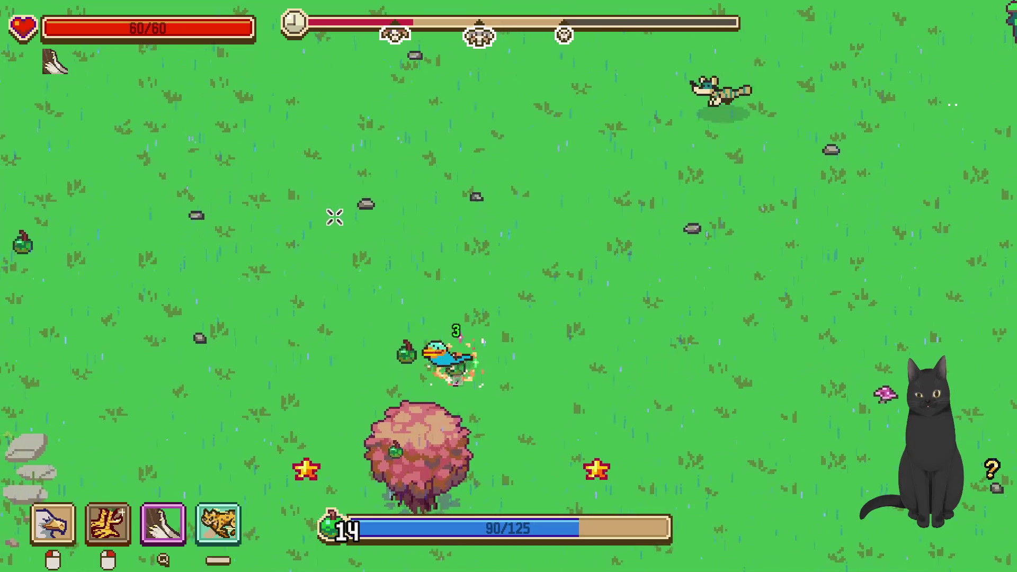
key(a)
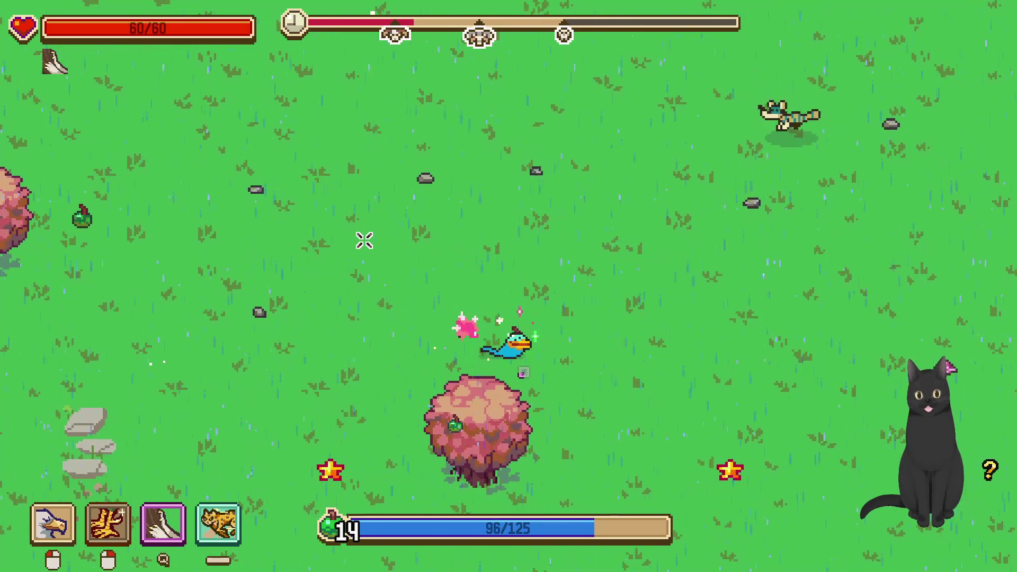
key(Tab)
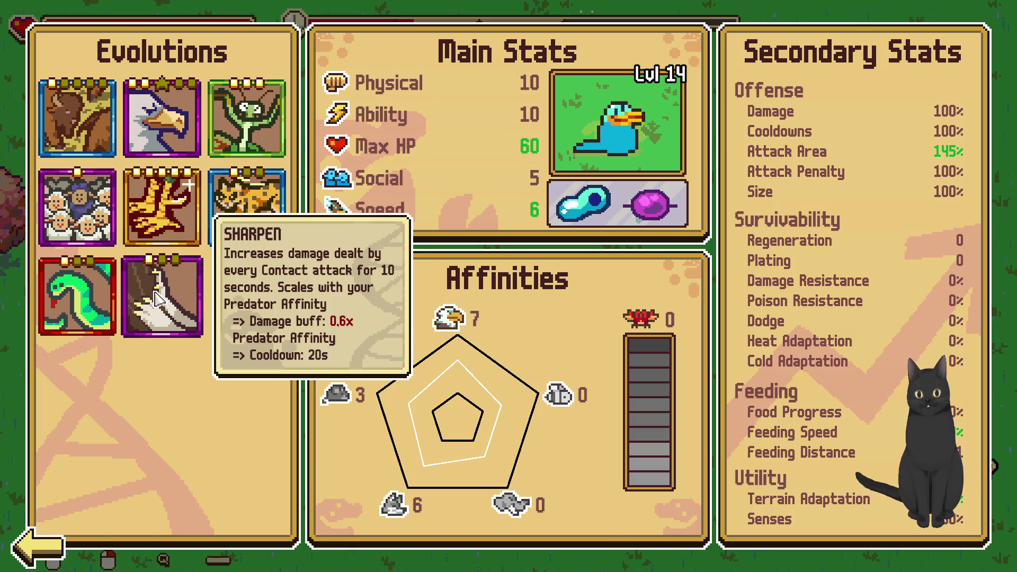
key(Tab)
Move down-right toward the sandy area, then down-left away from the enemies
key(s)
key(d)
key(s)
key(d)
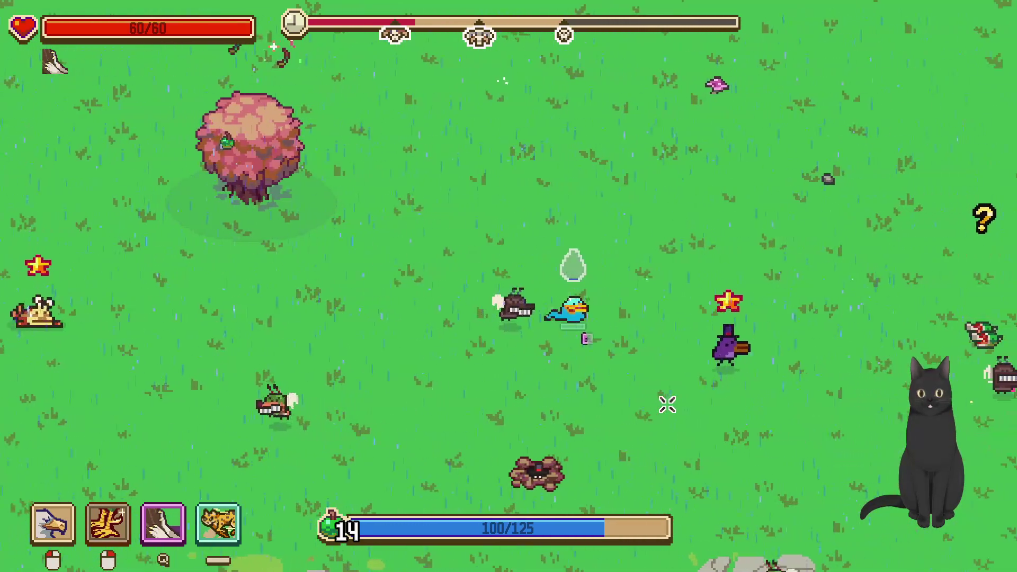
key(d)
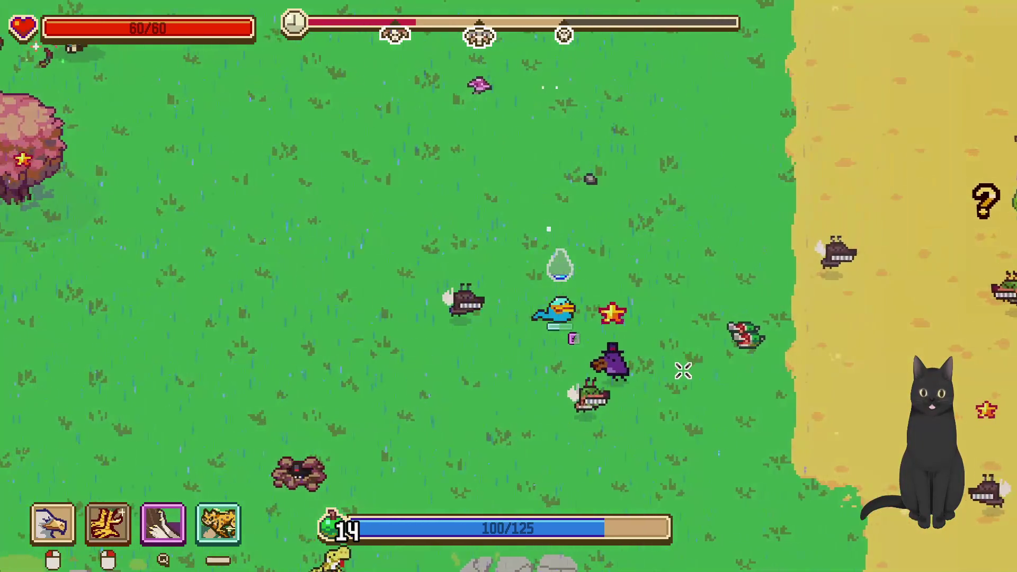
key(d)
key(s)
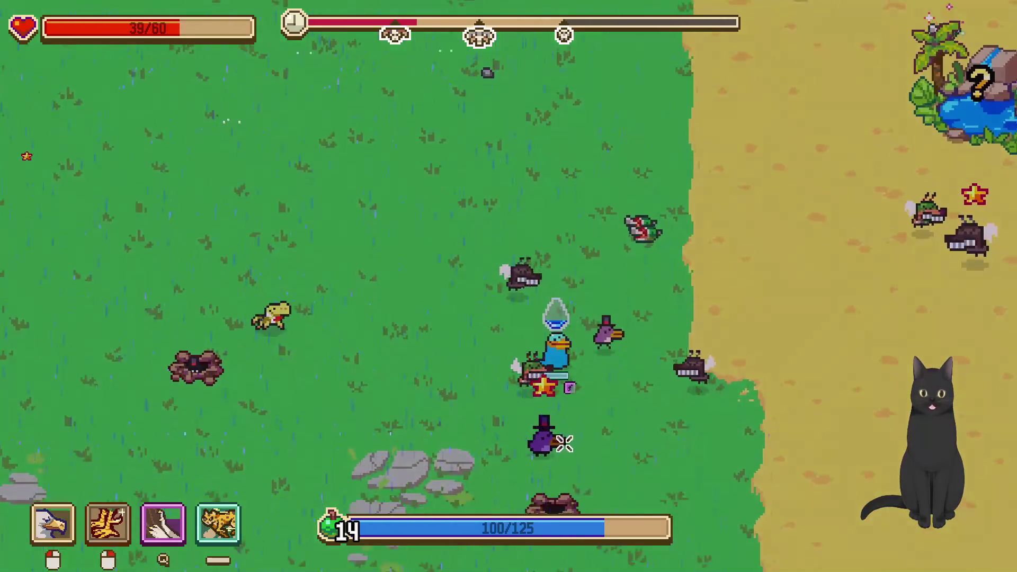
key(s)
key(a)
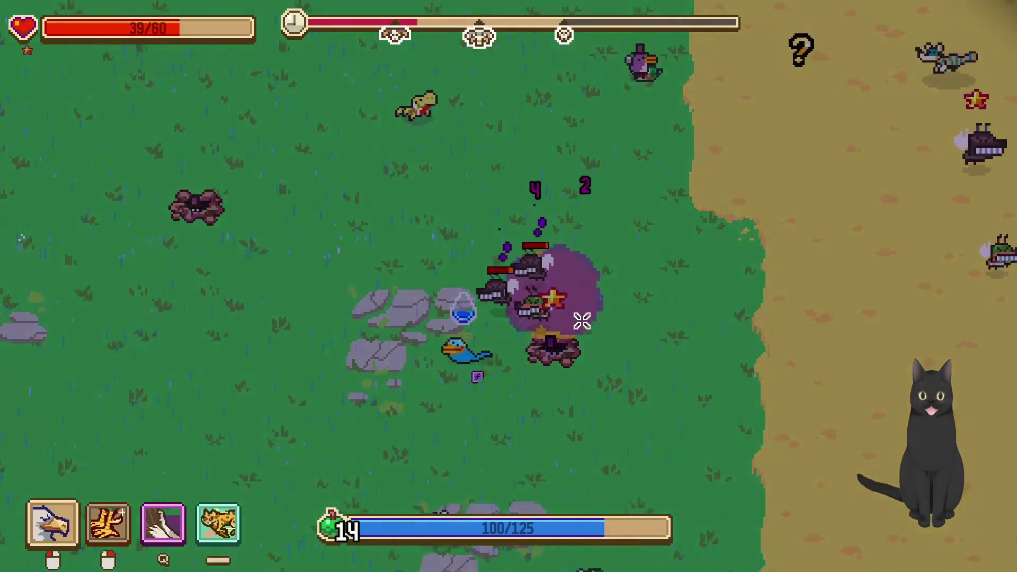
key(a)
key(s)
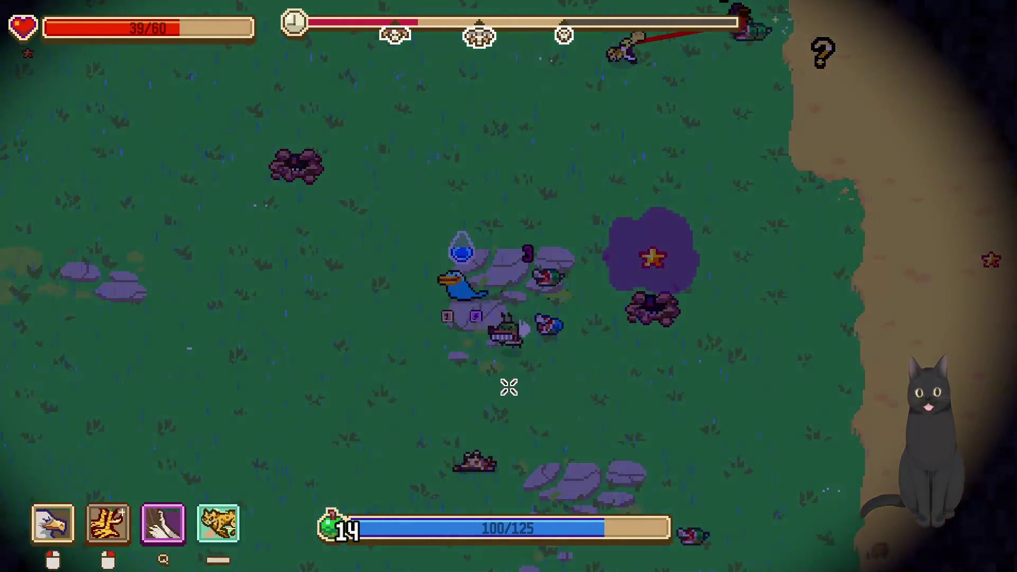
key(d)
Hit nearby enemies with secondary, main and Q attacks, then head down-left
right_click(436, 302)
click(436, 311)
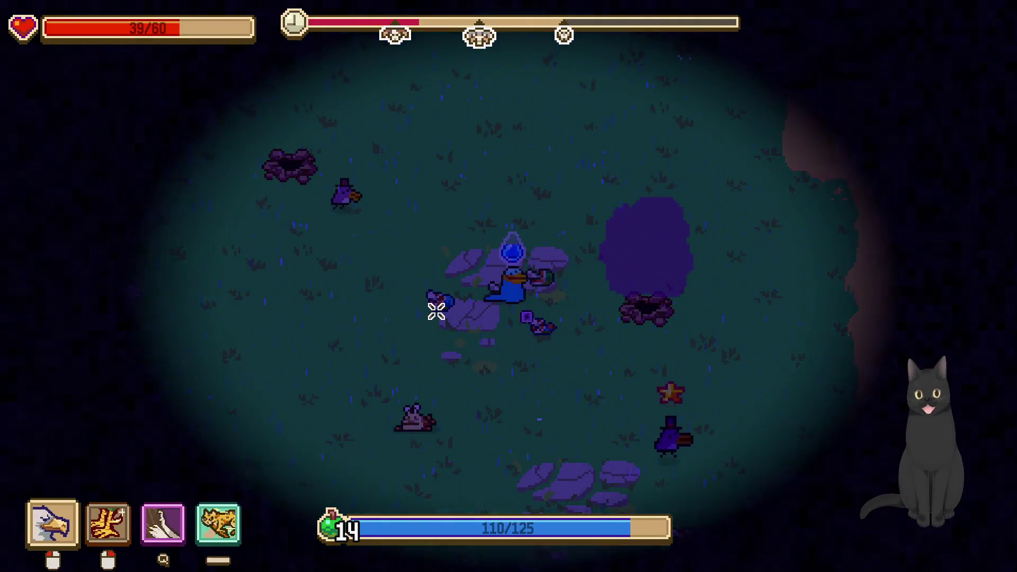
key(q)
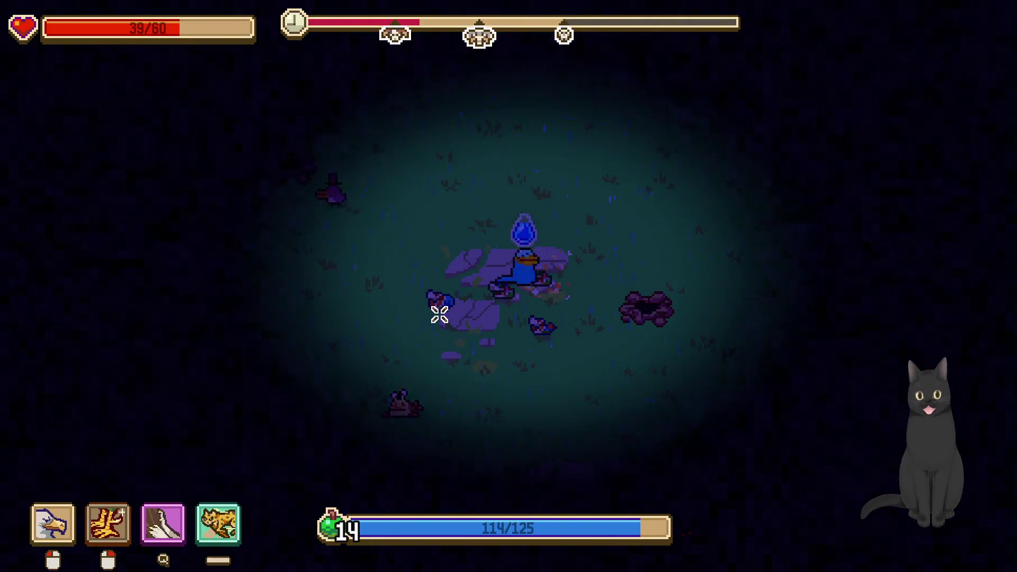
key(s)
key(a)
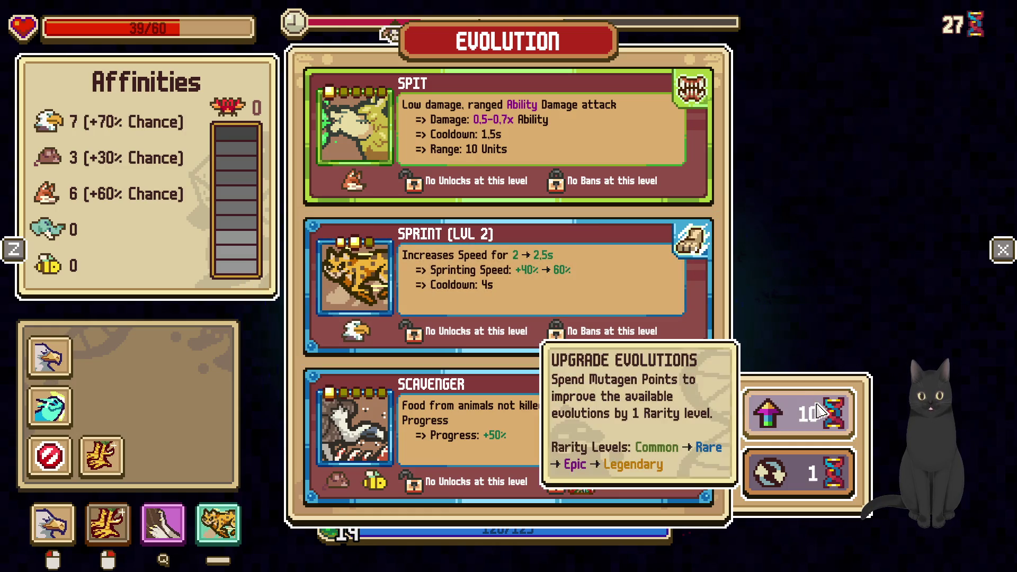
Spend 10 DNA to raise the offers' rarity, then take Sprint (Lvl 2)
click(768, 412)
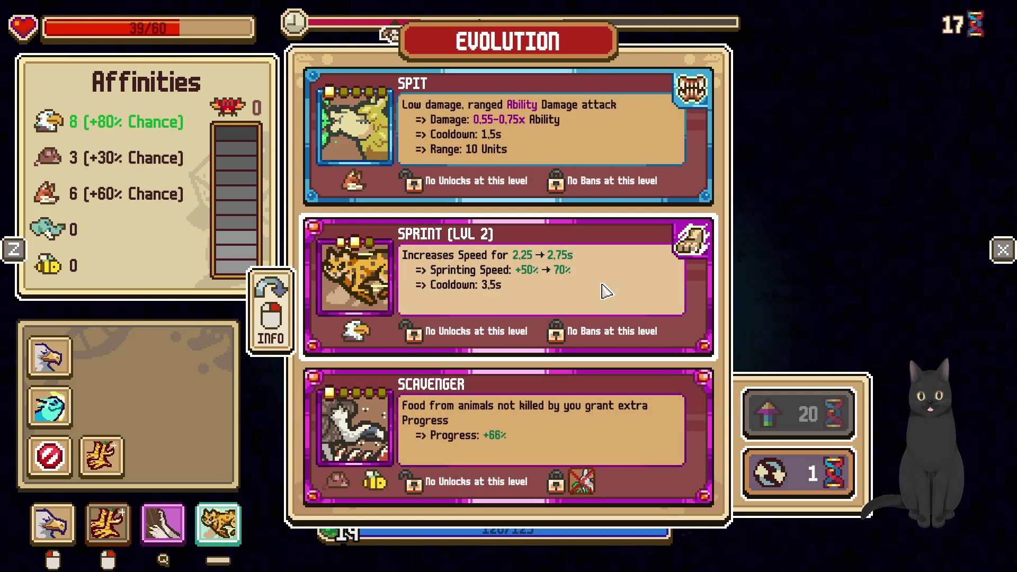
click(604, 291)
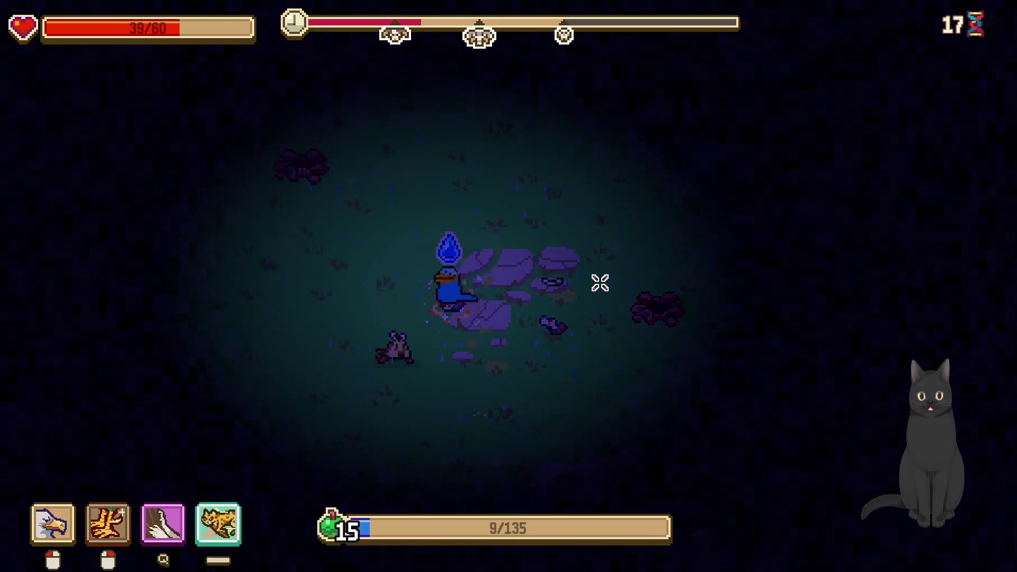
Move down toward the enemy and hit it with secondary and main attacks
key(d)
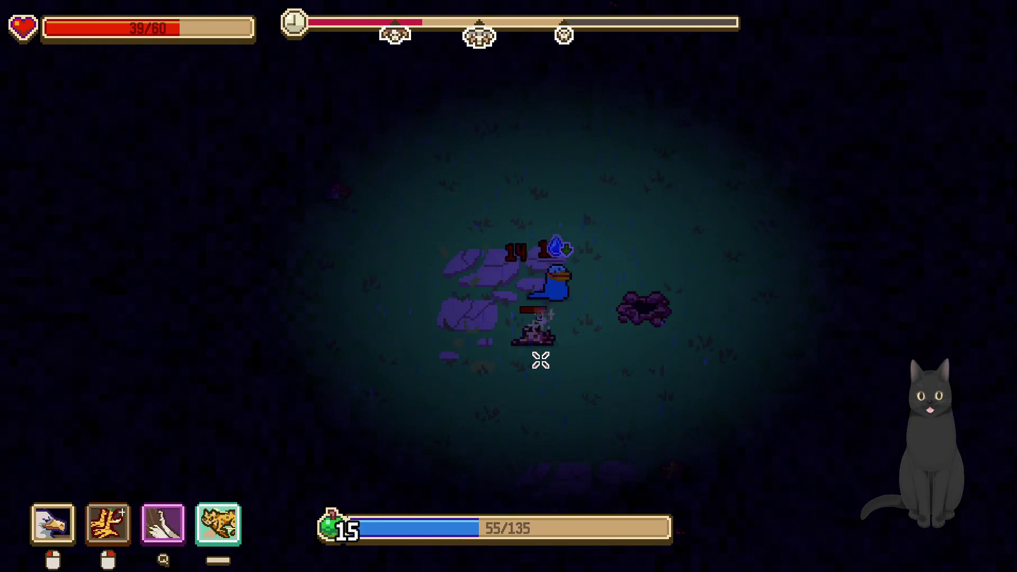
key(s)
right_click(541, 360)
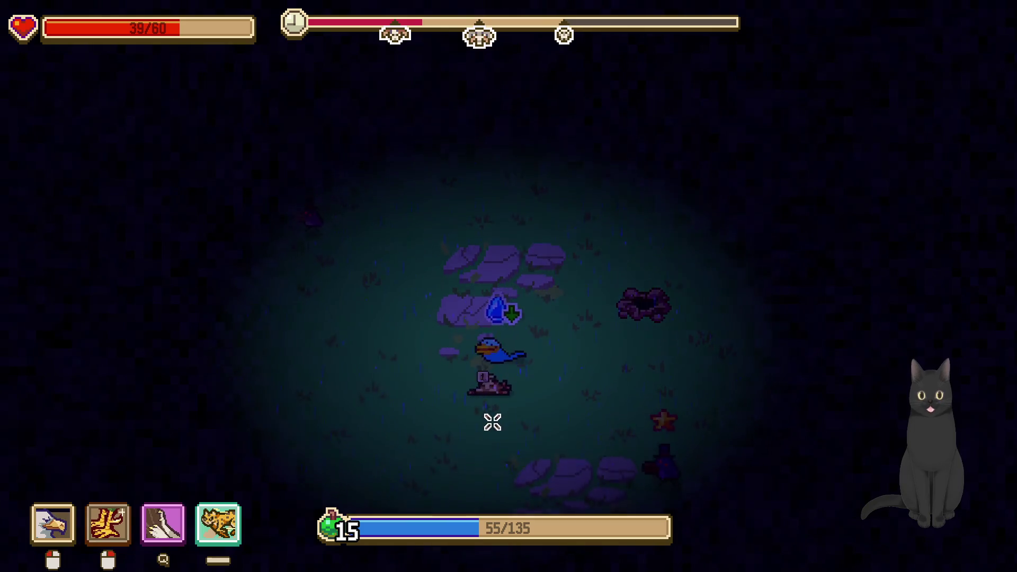
click(493, 423)
Charge up-right into the enemies, finish them off, and take Slithery (Lvl 2)
key(w)
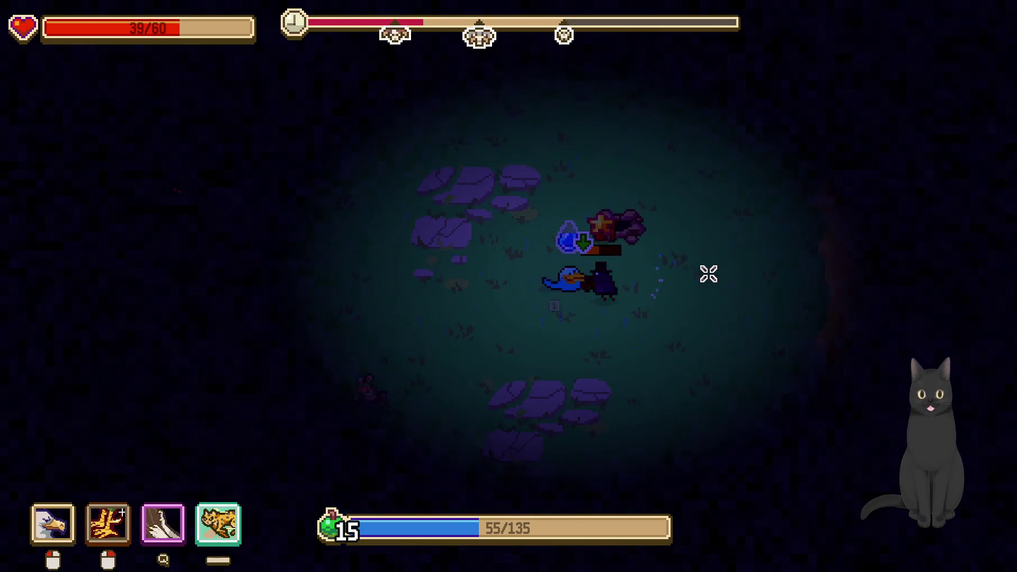
right_click(689, 260)
key(q)
click(686, 288)
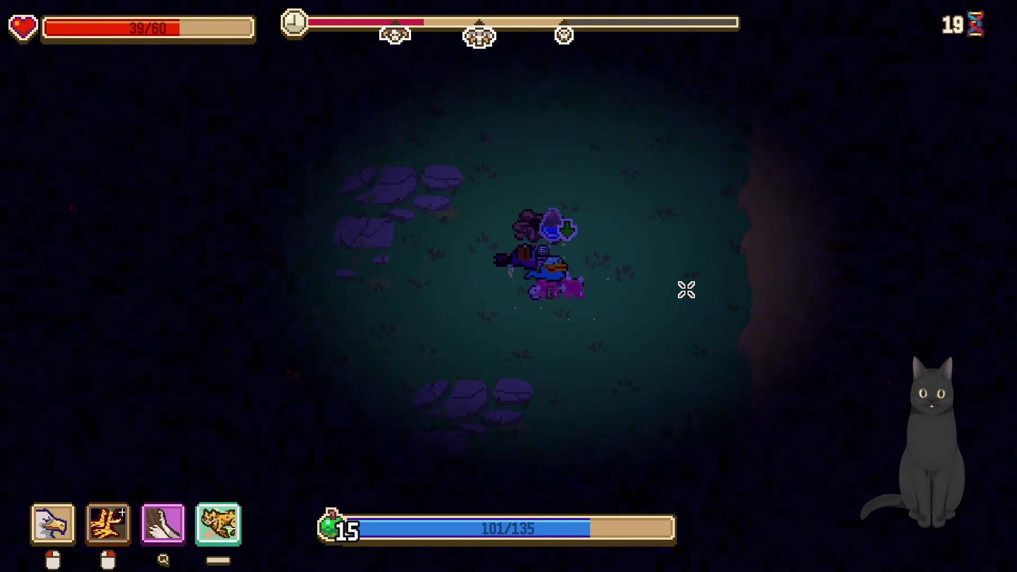
right_click(686, 290)
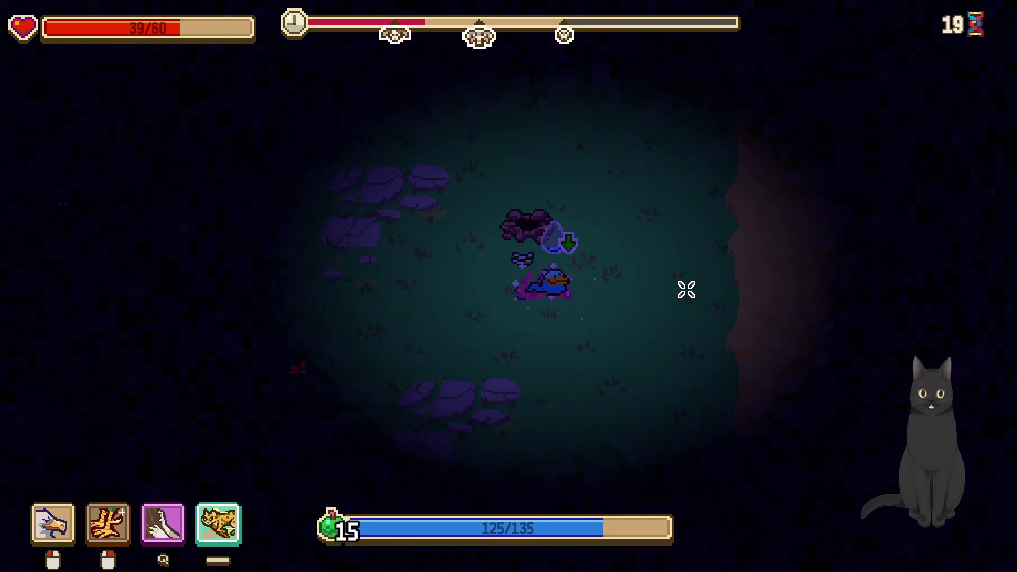
key(e)
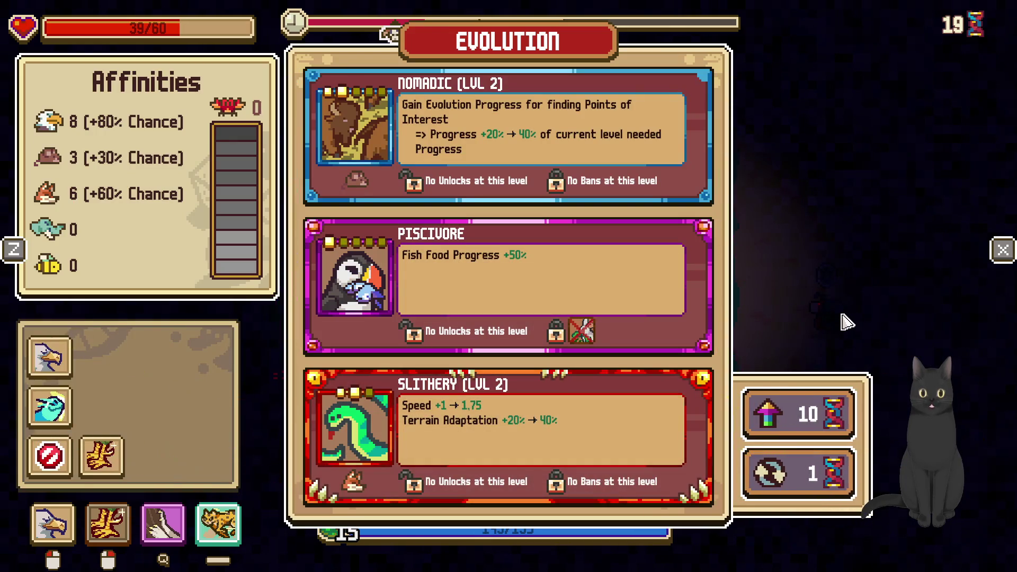
click(612, 449)
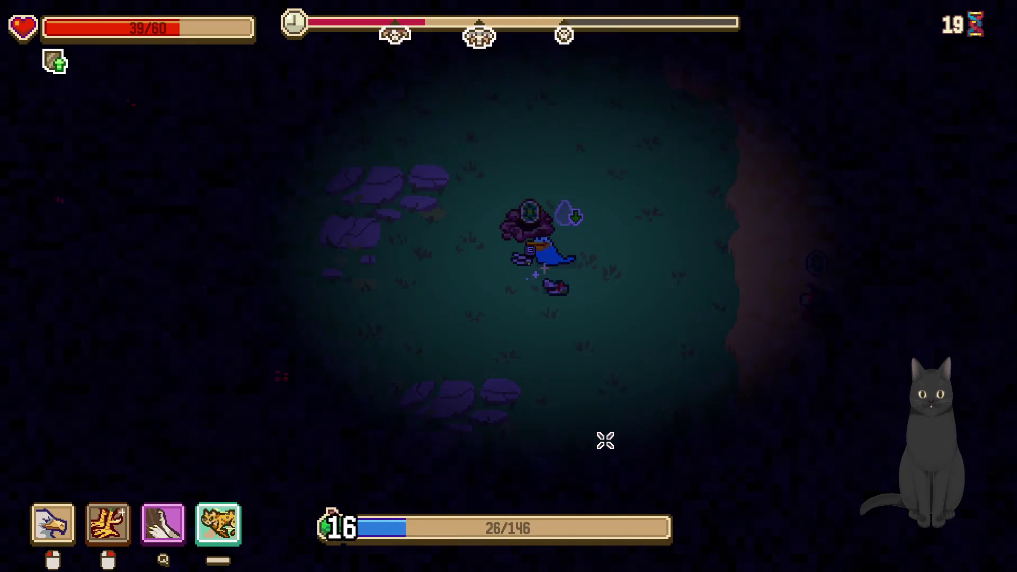
Slide down-left across the field and attack an enemy with a purple cloud
key(d)
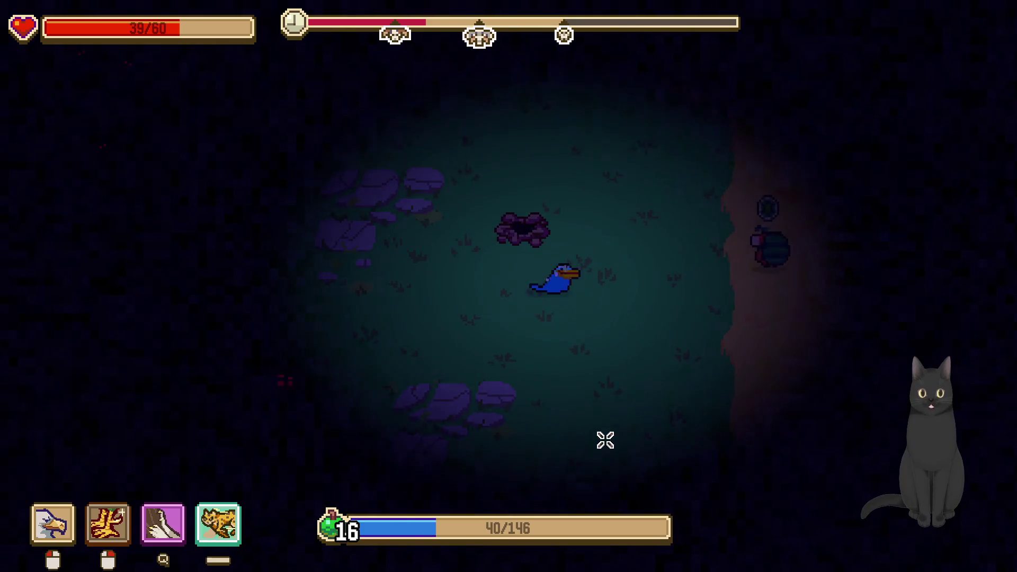
key(s)
key(a)
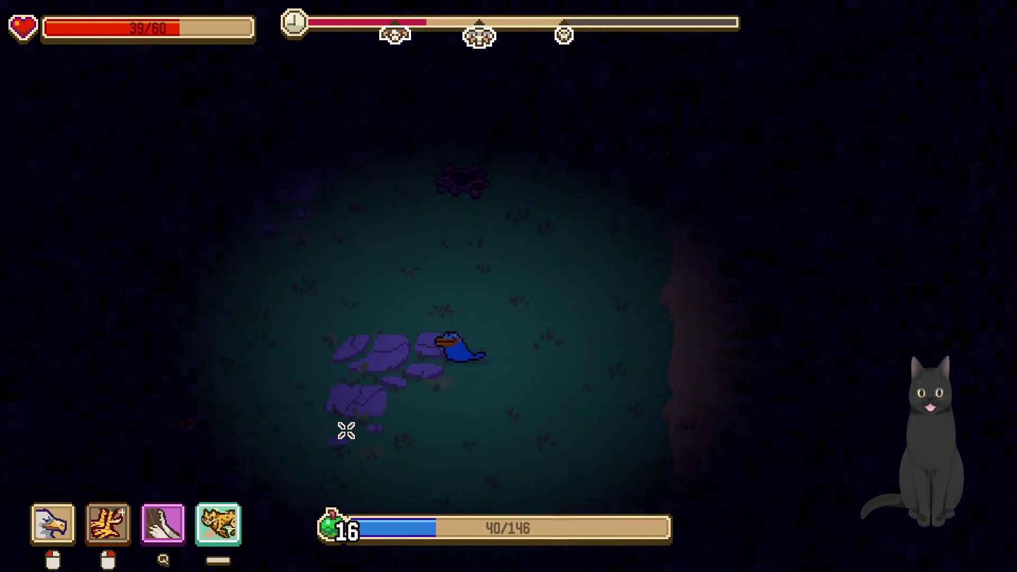
key(a)
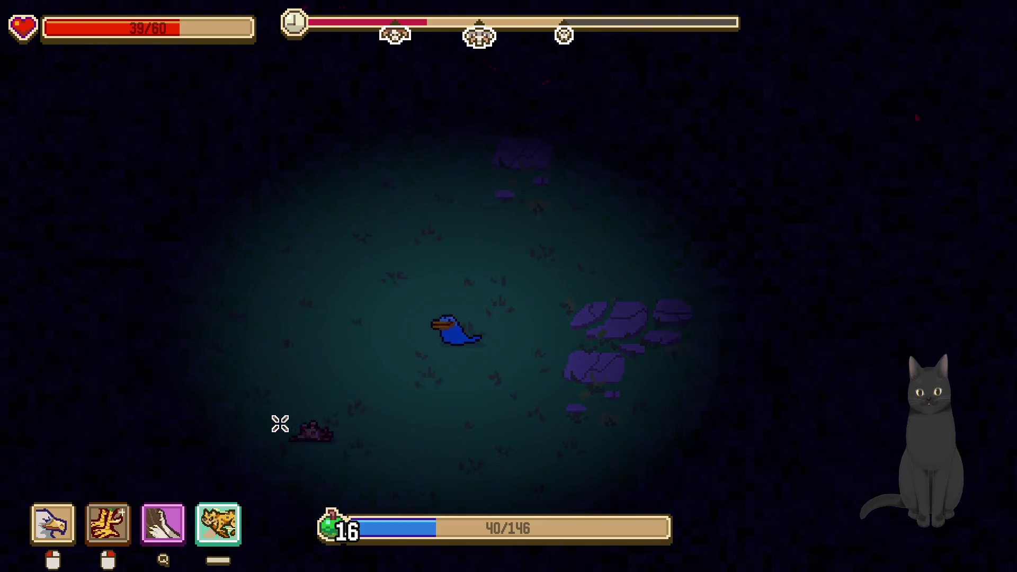
key(a)
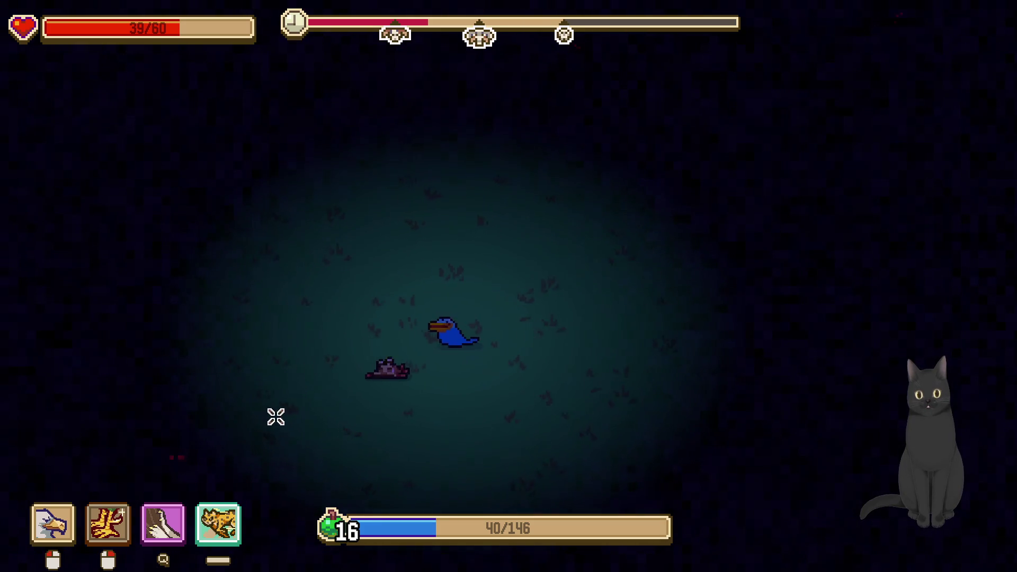
right_click(270, 418)
key(q)
click(270, 371)
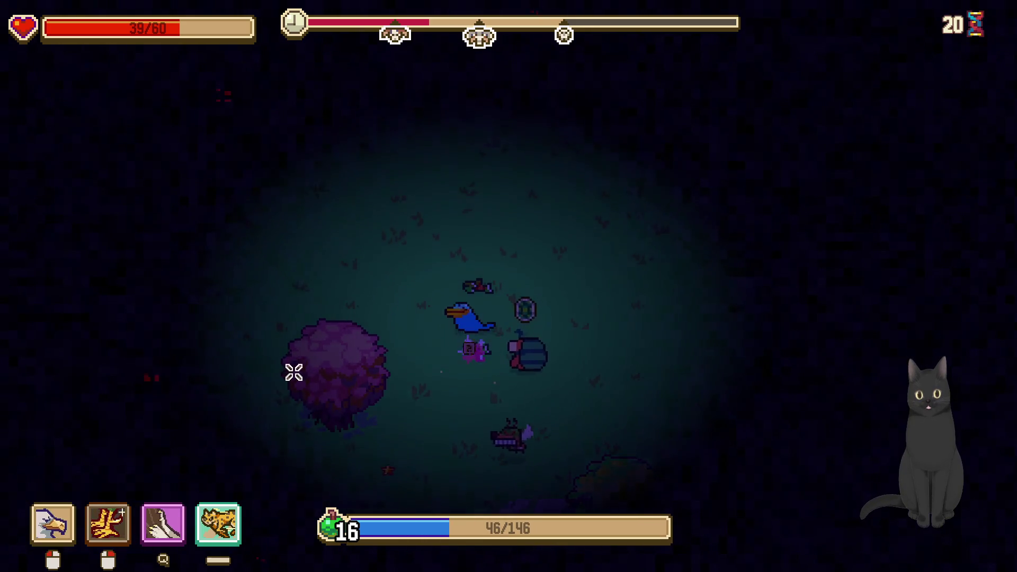
Move up-left to defeat another enemy, then head right gathering health and experience
key(w)
key(a)
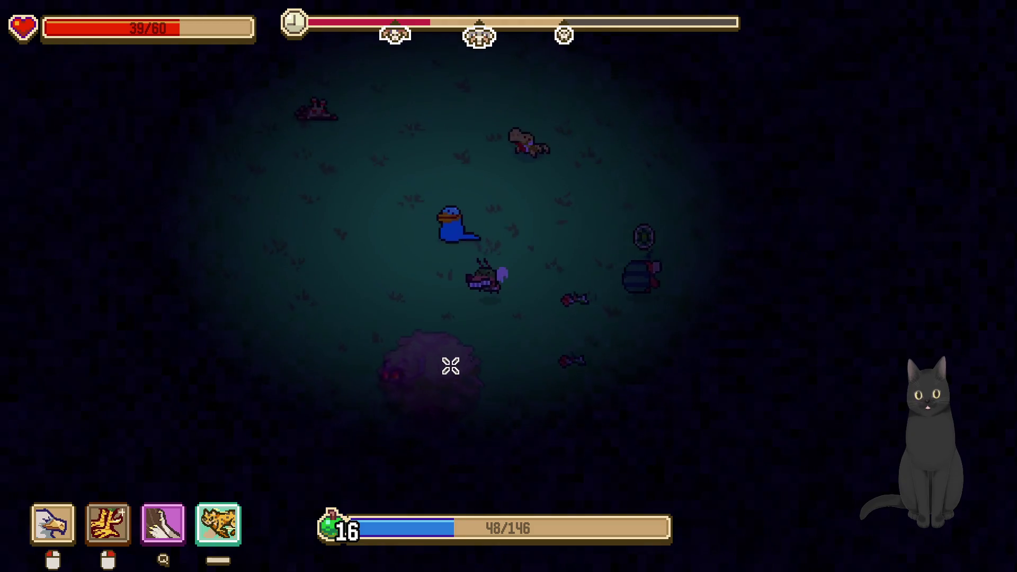
right_click(561, 281)
click(536, 247)
key(q)
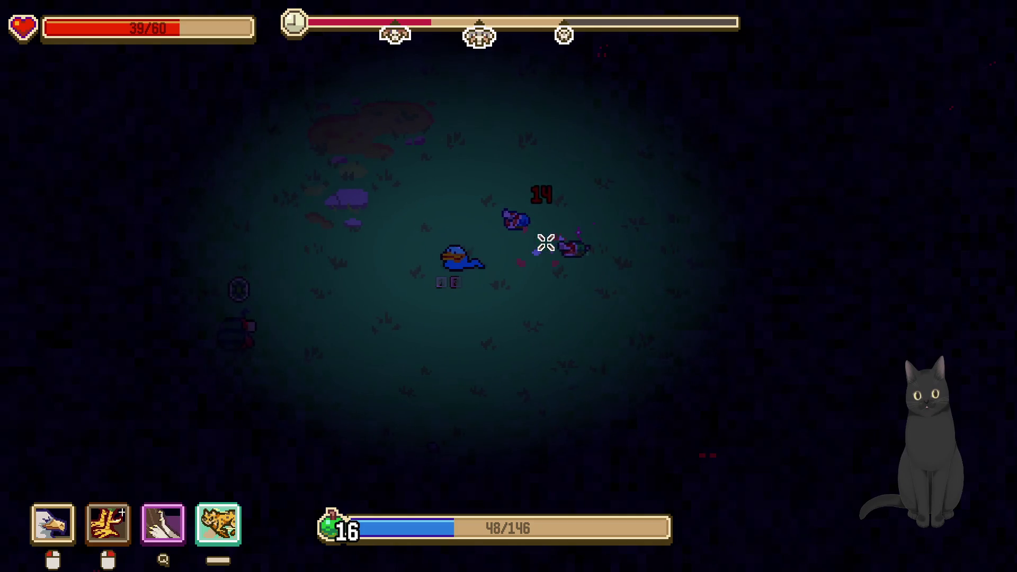
key(w)
key(d)
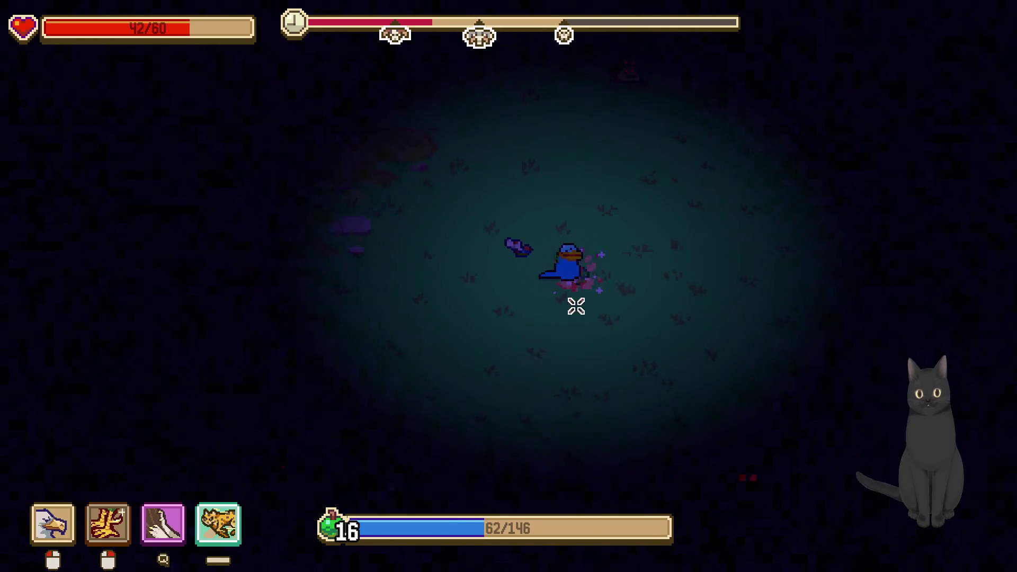
key(d)
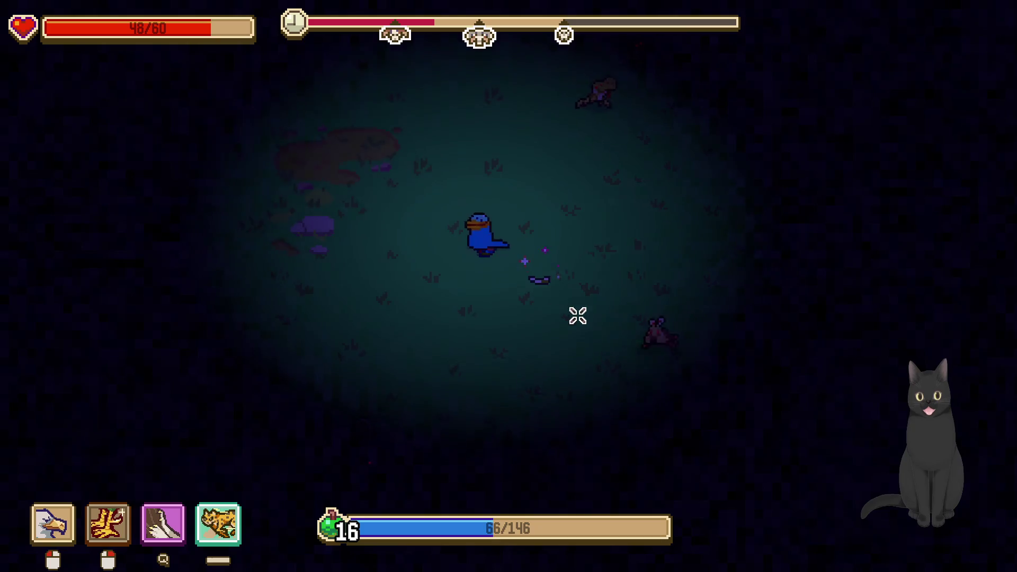
key(d)
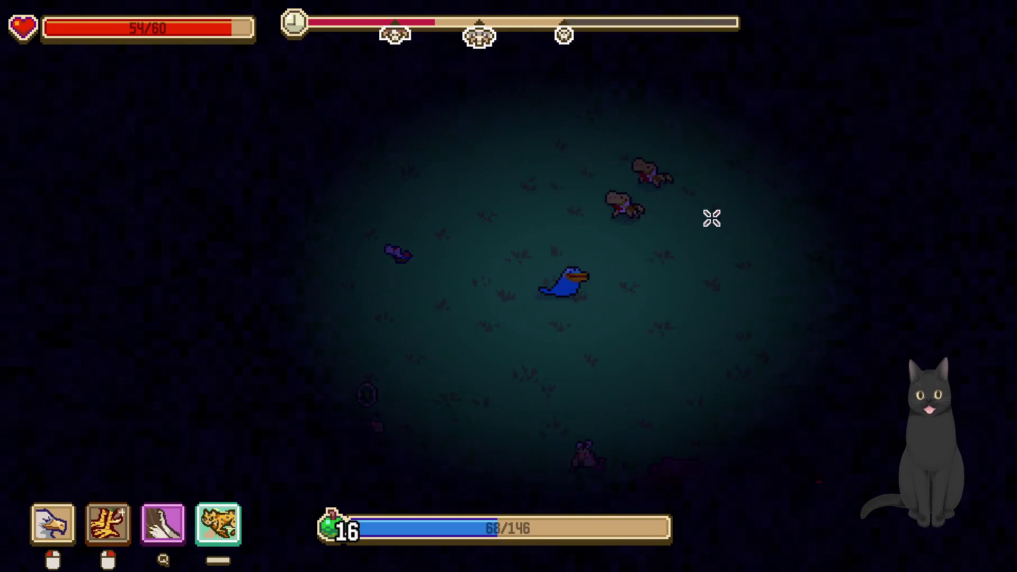
Attack the surrounding enemies and weave around to finish them off
right_click(674, 214)
click(675, 228)
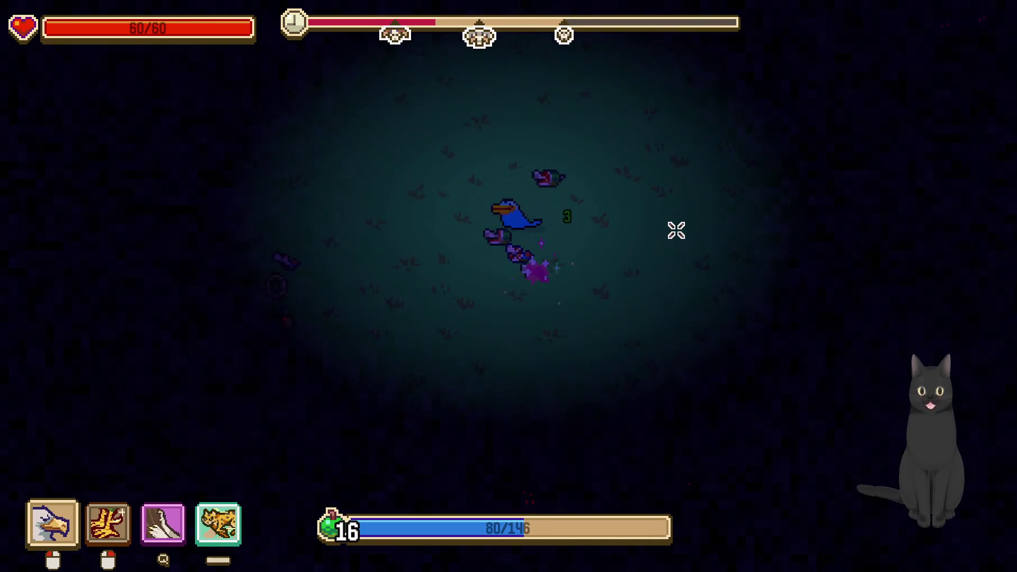
key(s)
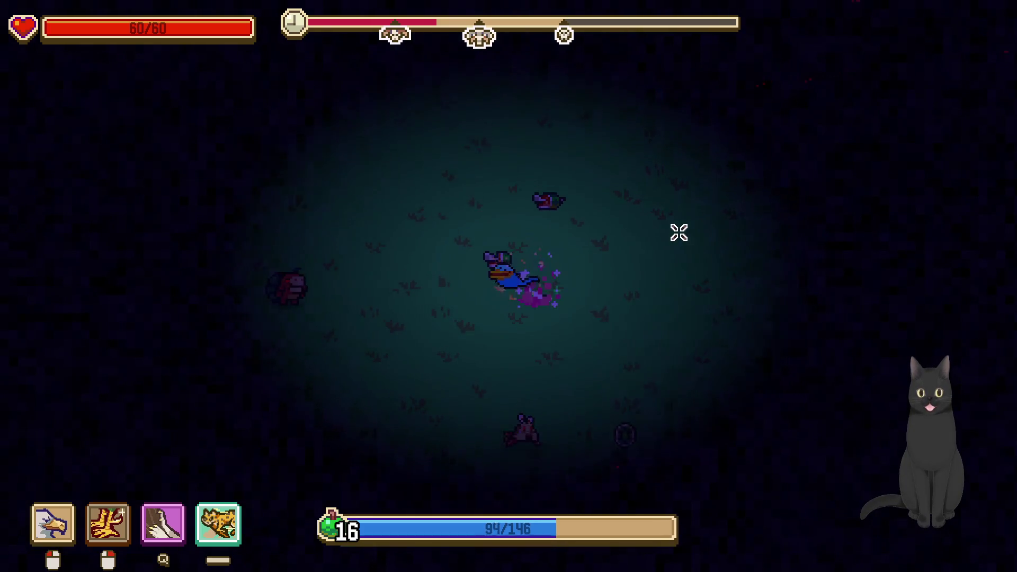
key(w)
key(a)
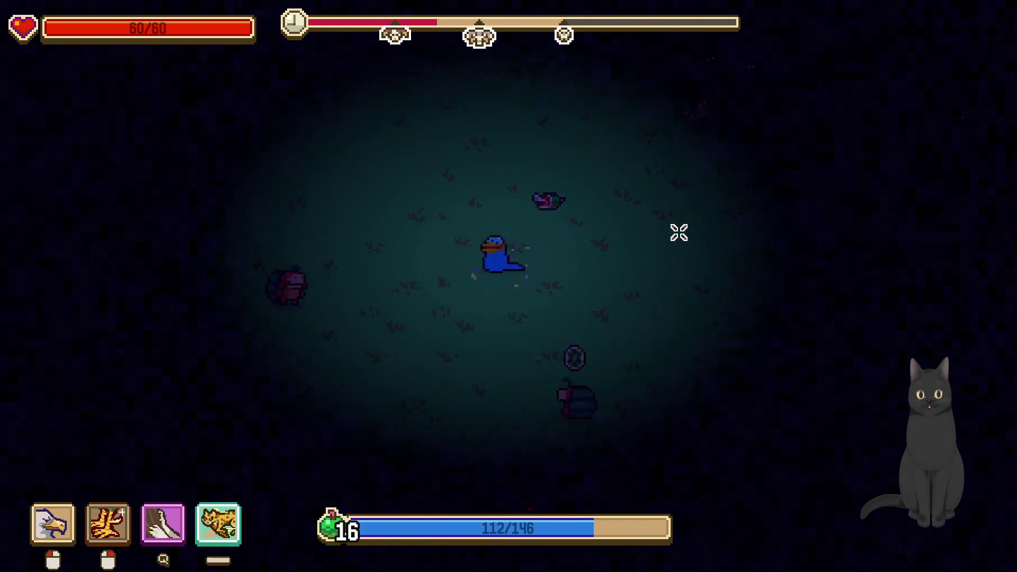
key(w)
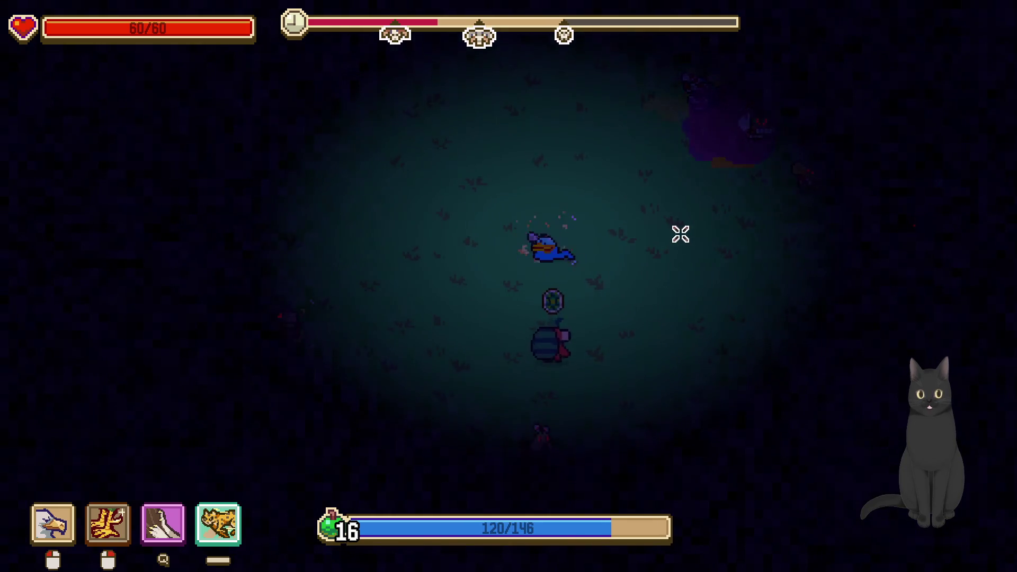
key(s)
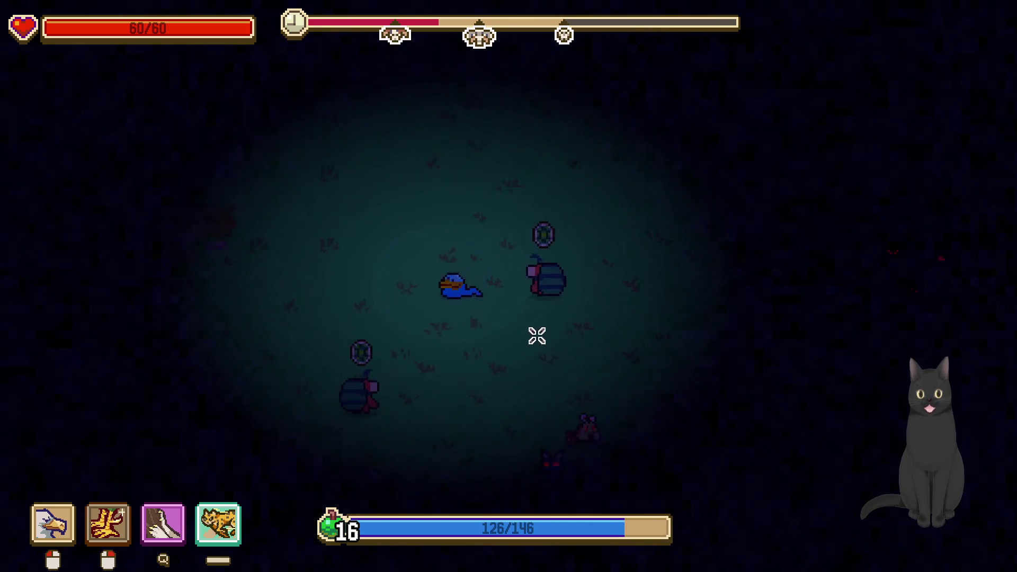
key(d)
Move down-right, charge up-right into the enemies, and bring up the evolution choices
key(s)
key(d)
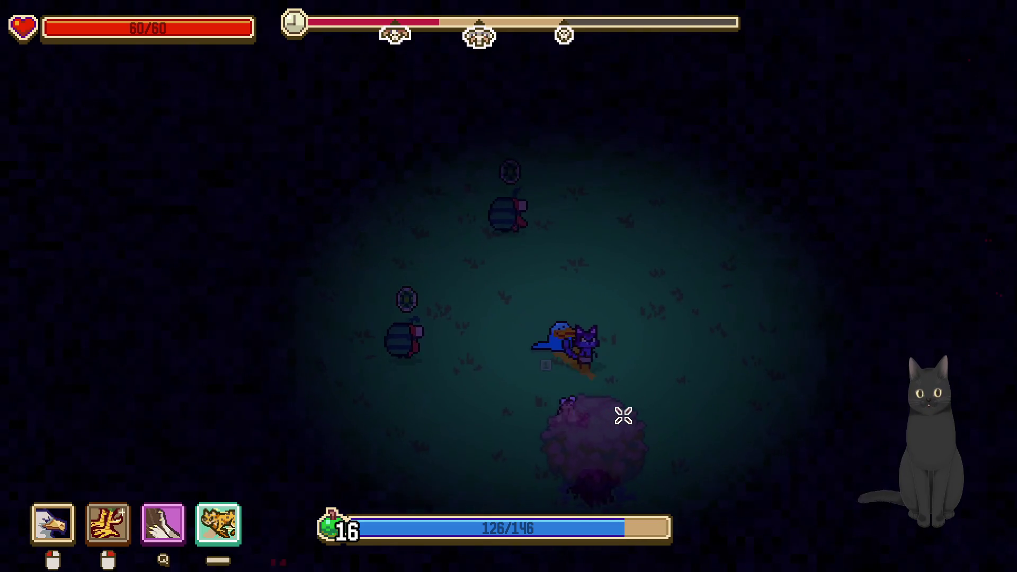
key(d)
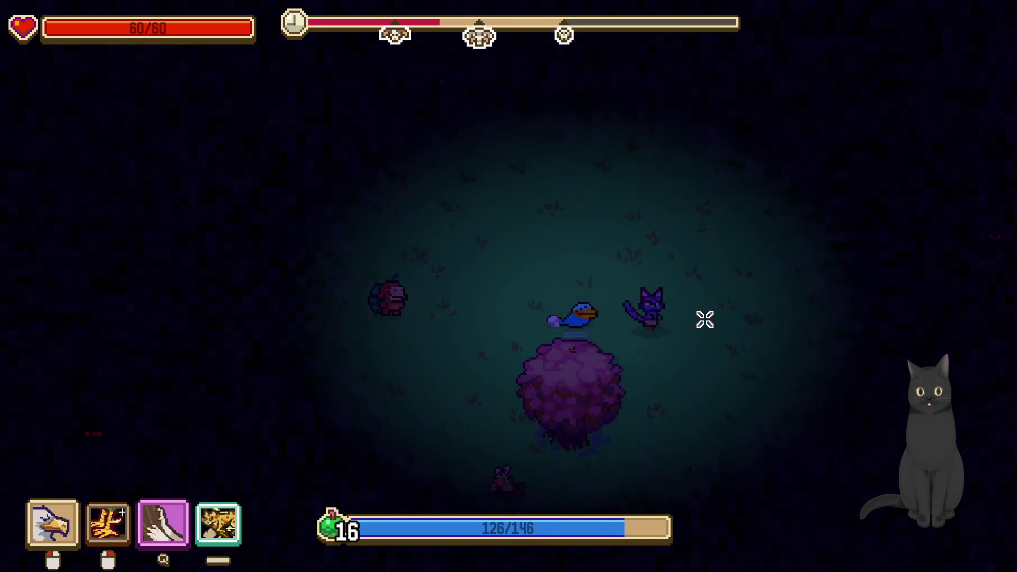
key(a)
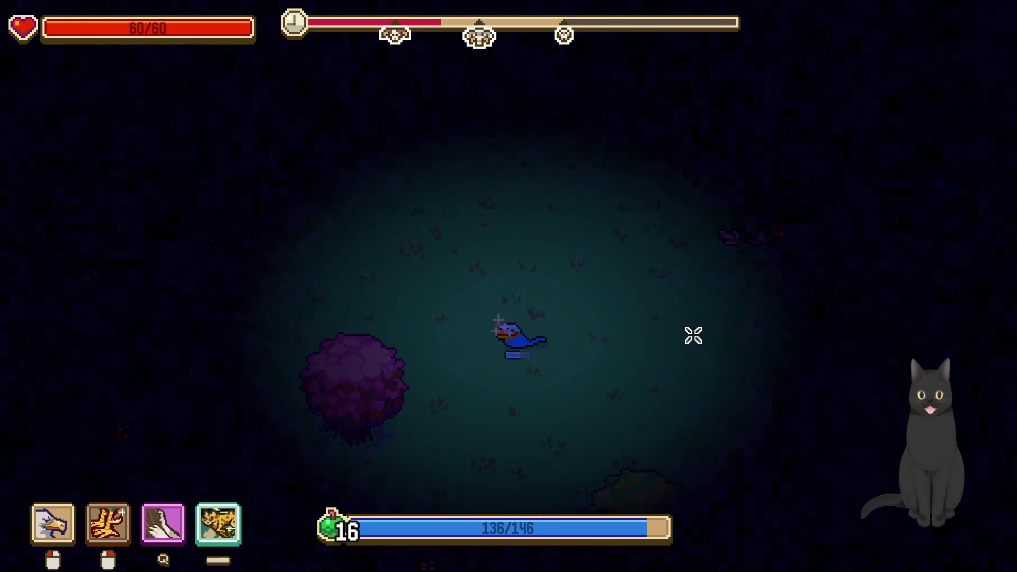
key(w)
key(space)
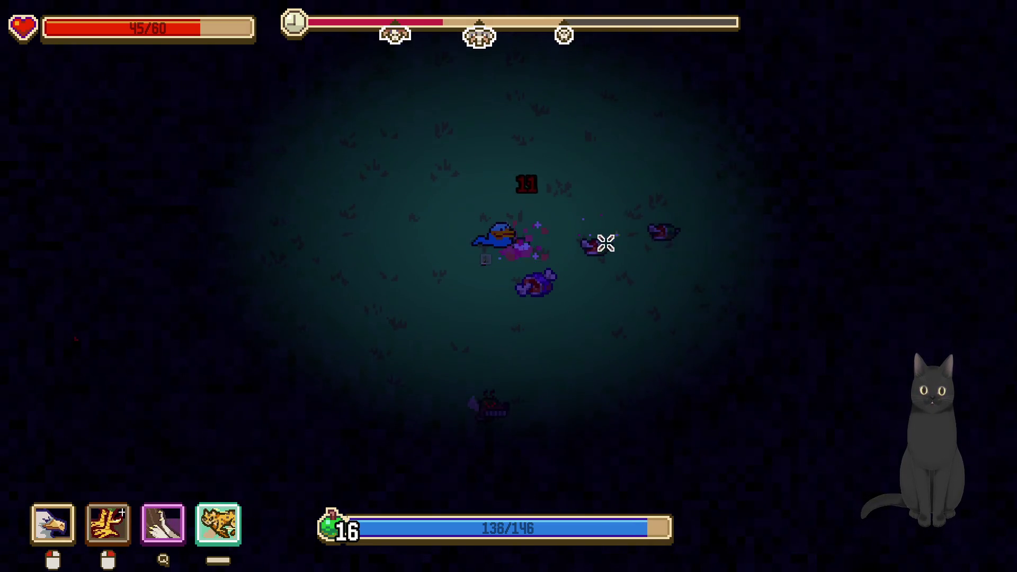
key(Tab)
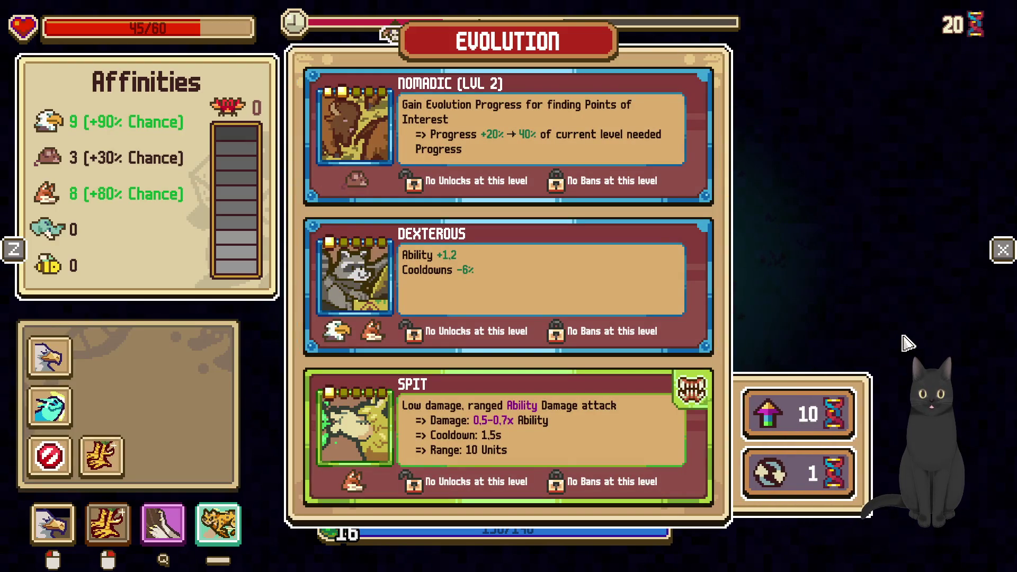
Upgrade the offers' rarity and take Nomadic (Lvl 2) to resume at level 17
click(834, 421)
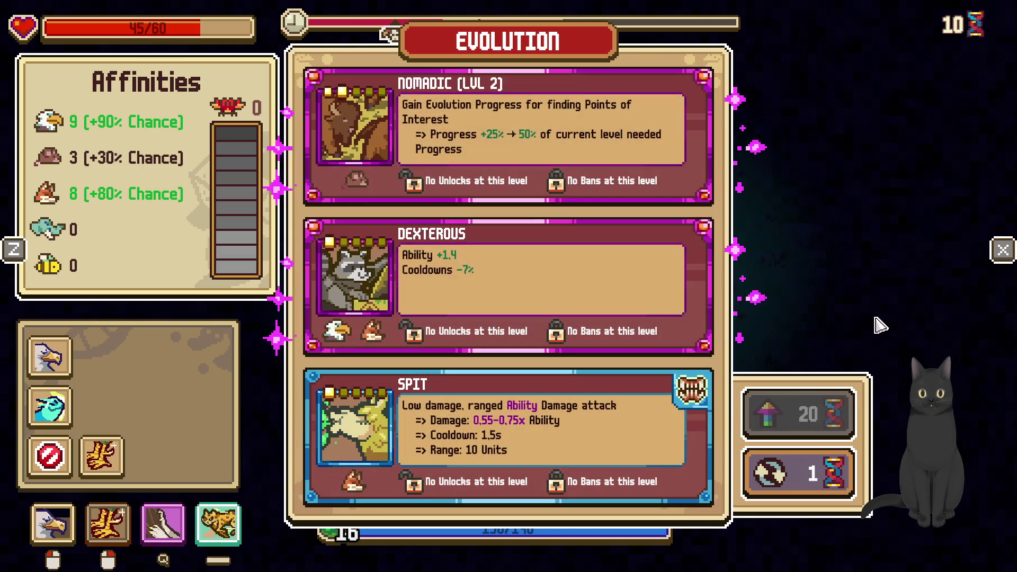
click(660, 162)
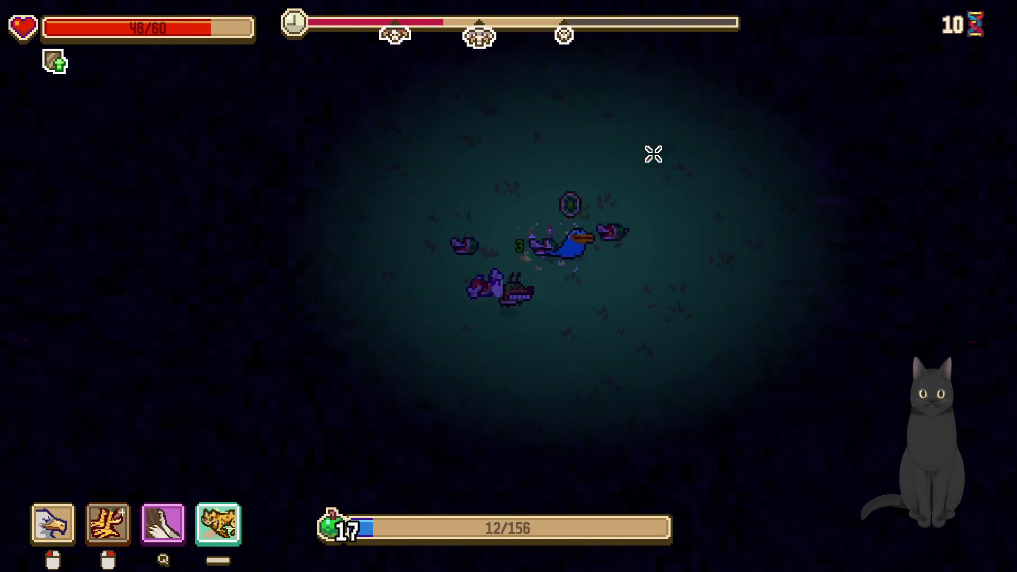
Fight enemies on both sides using main, secondary and Q attacks
key(a)
right_click(422, 287)
key(q)
click(561, 225)
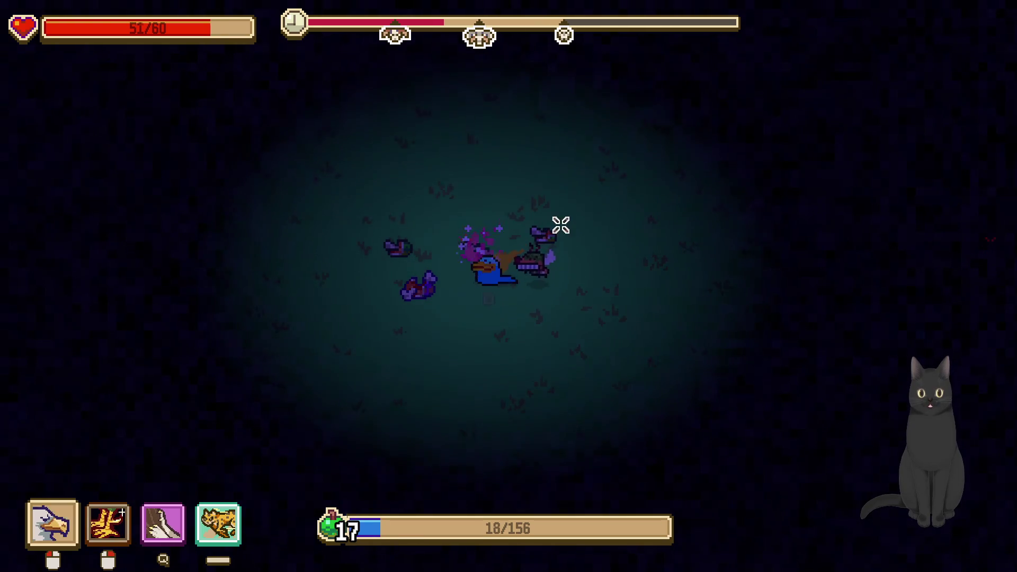
key(d)
key(q)
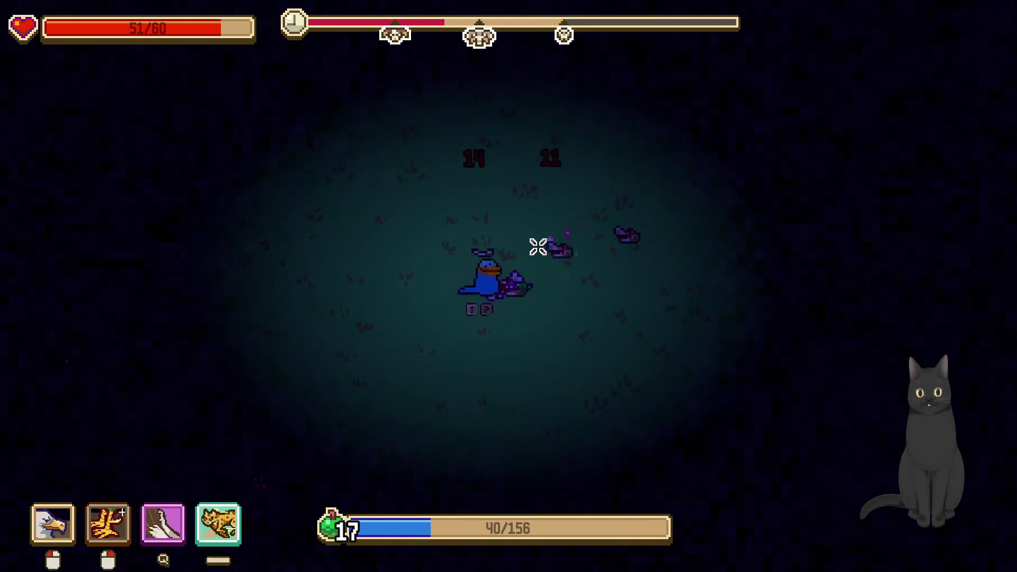
click(544, 255)
right_click(544, 256)
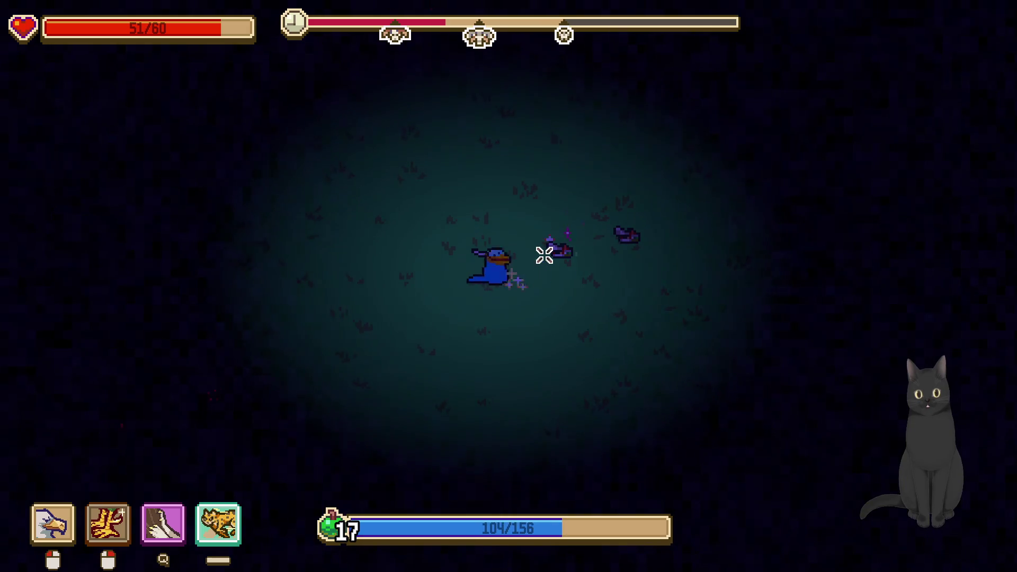
Move up through the enemy group and keep fighting until experience nearly fills
key(w)
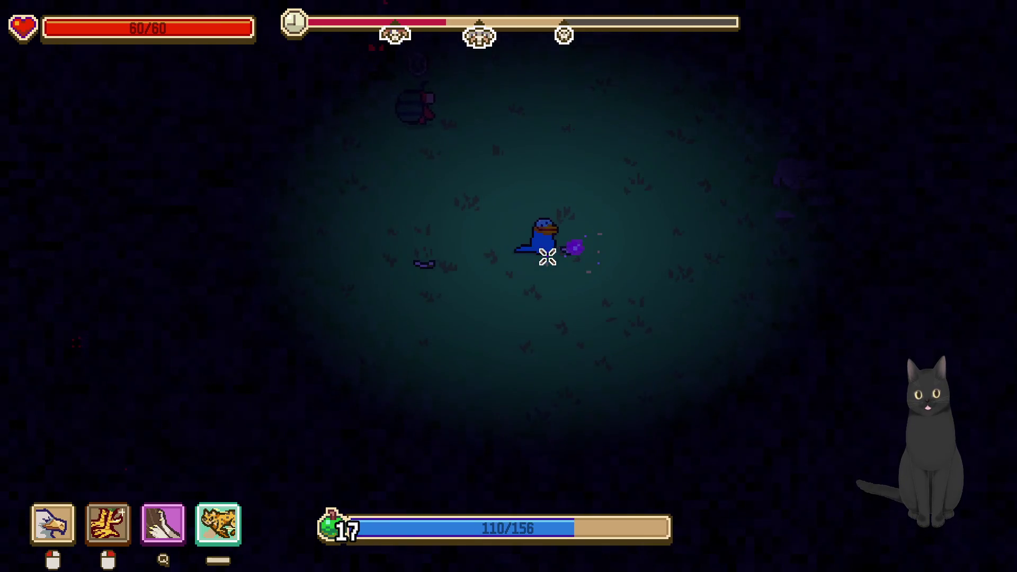
key(a)
key(s)
key(w)
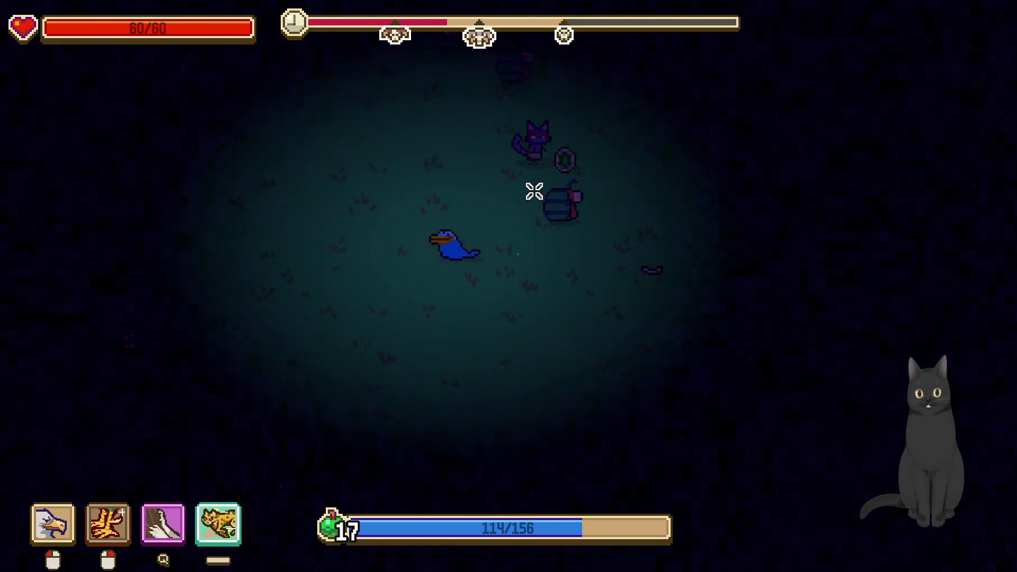
key(w)
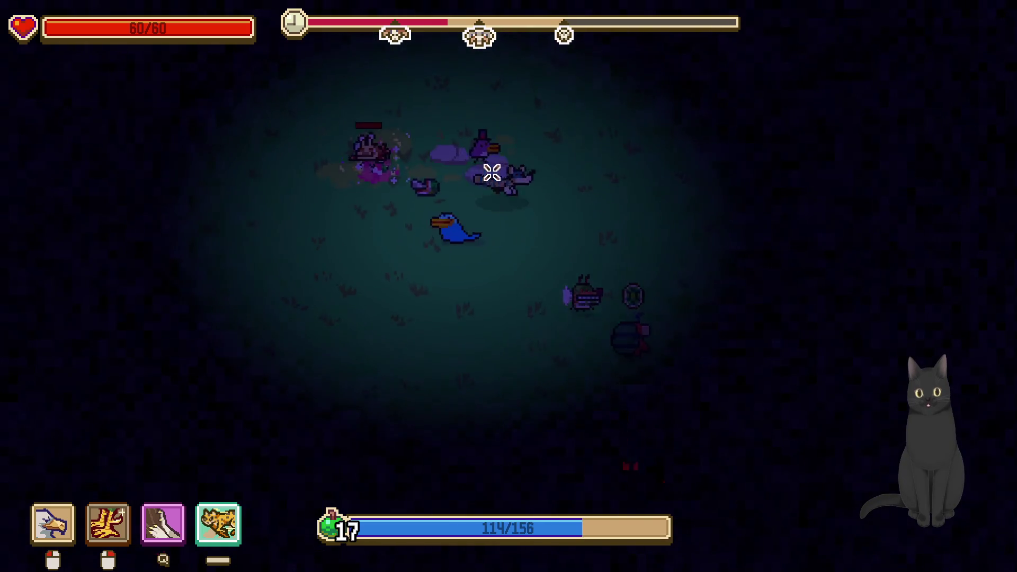
key(w)
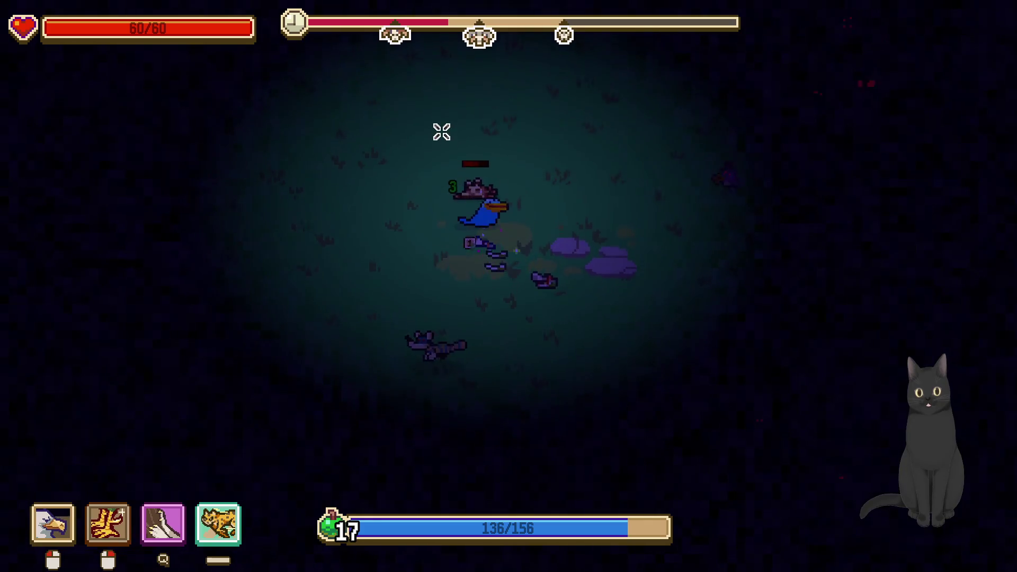
key(w)
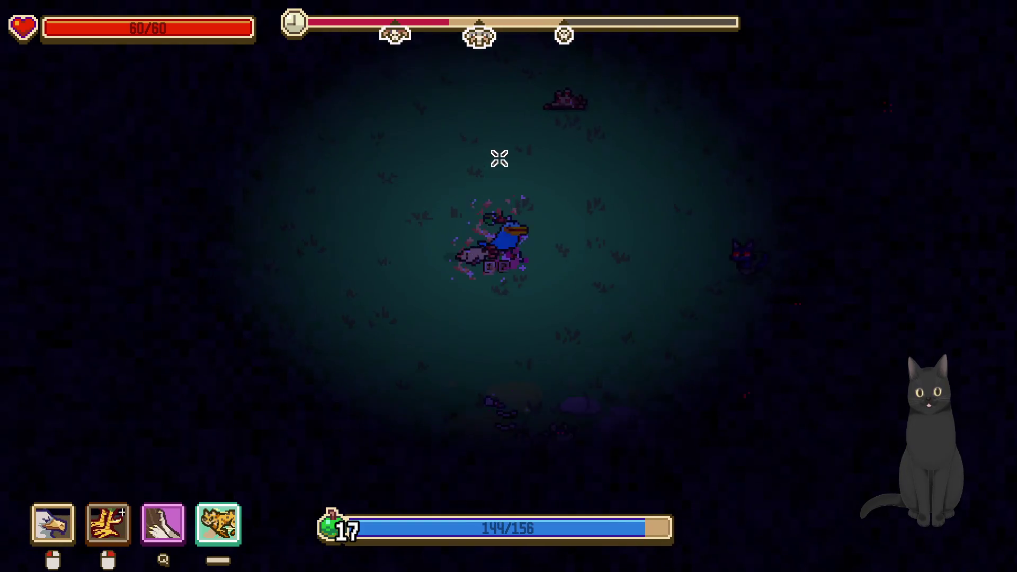
key(a)
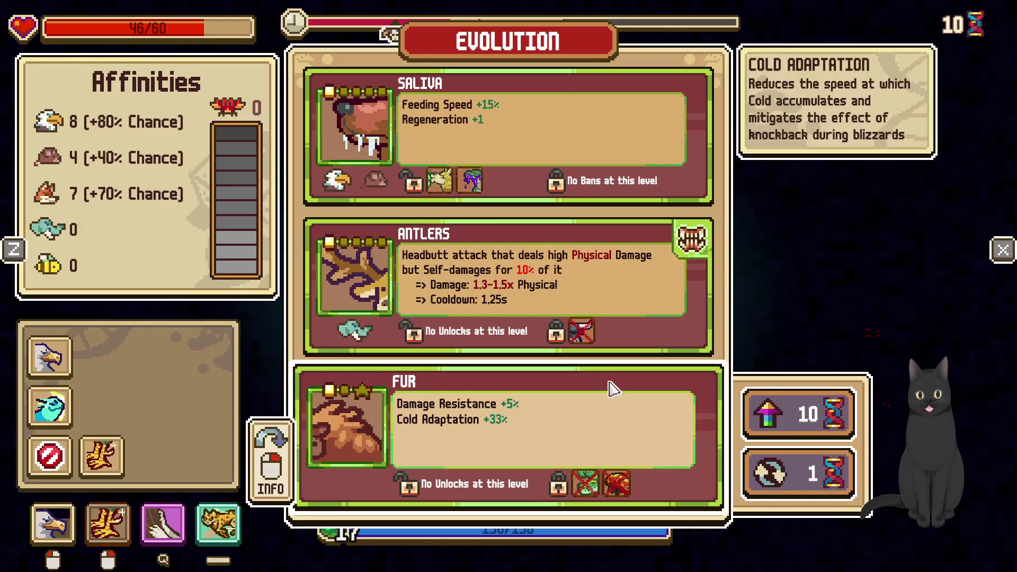
Reroll the evolution cards to Slide, Herbivore and Stomach, and take Stomach
click(798, 473)
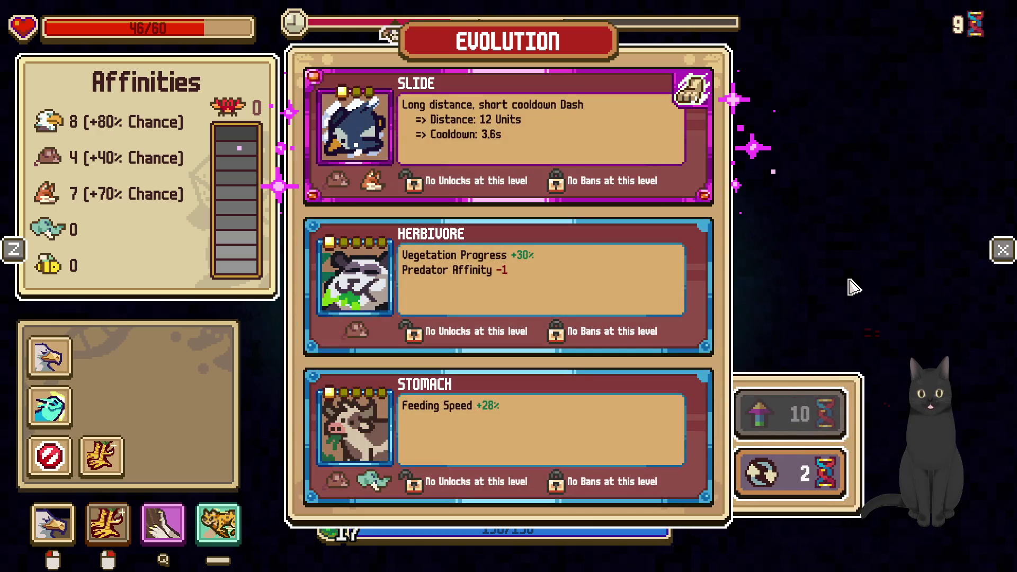
click(618, 448)
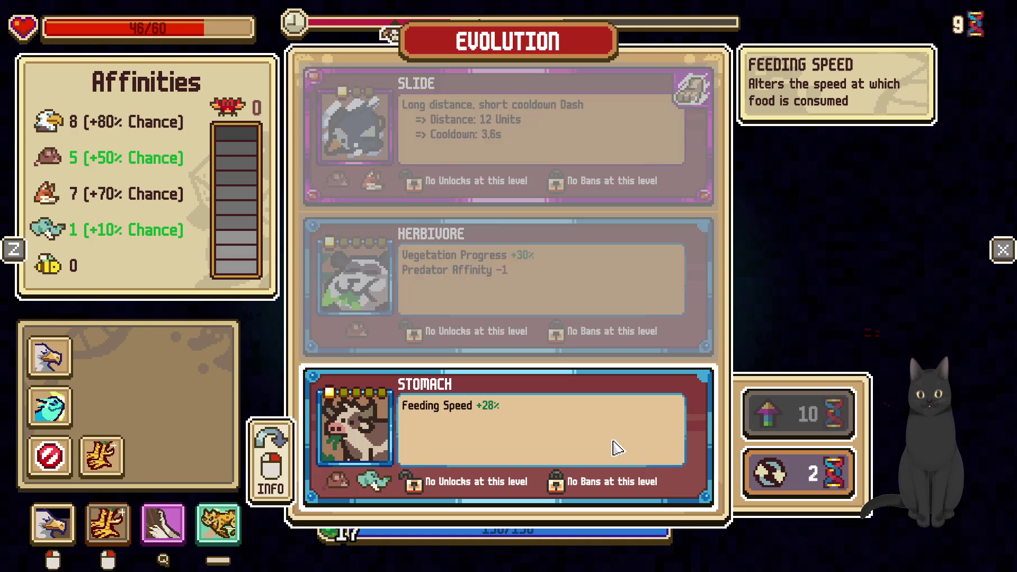
Walk the bird over the nearby purple corpses to eat them
key(a)
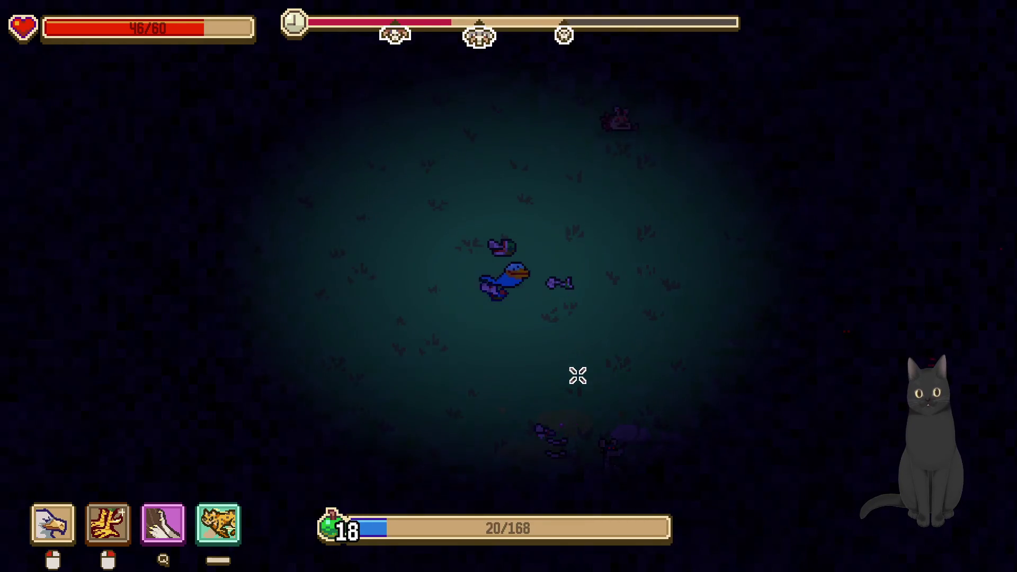
key(w)
key(s)
key(d)
key(s)
key(d)
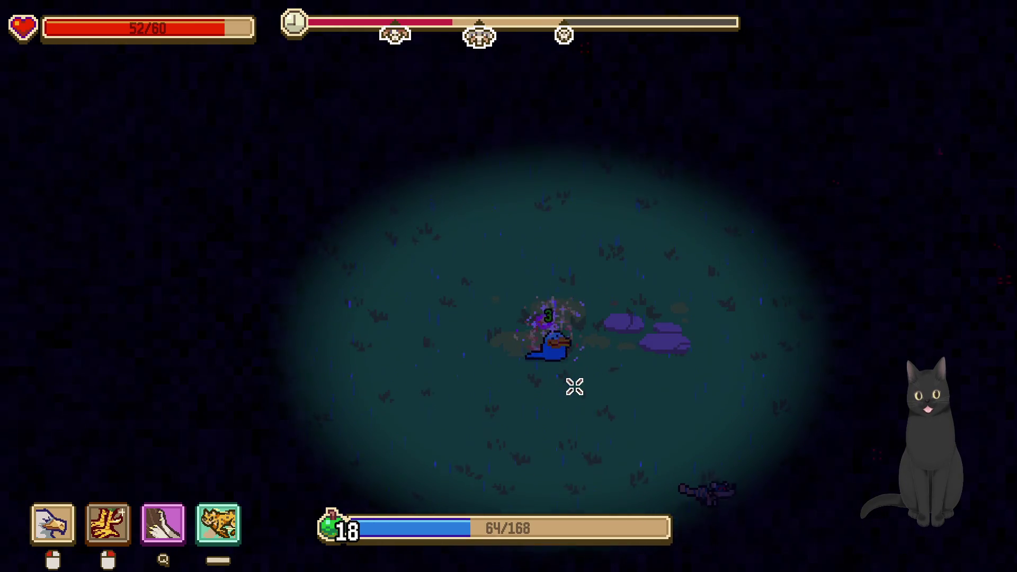
Head right across the field, attacking the rat and passing the dirt edge
key(d)
key(s)
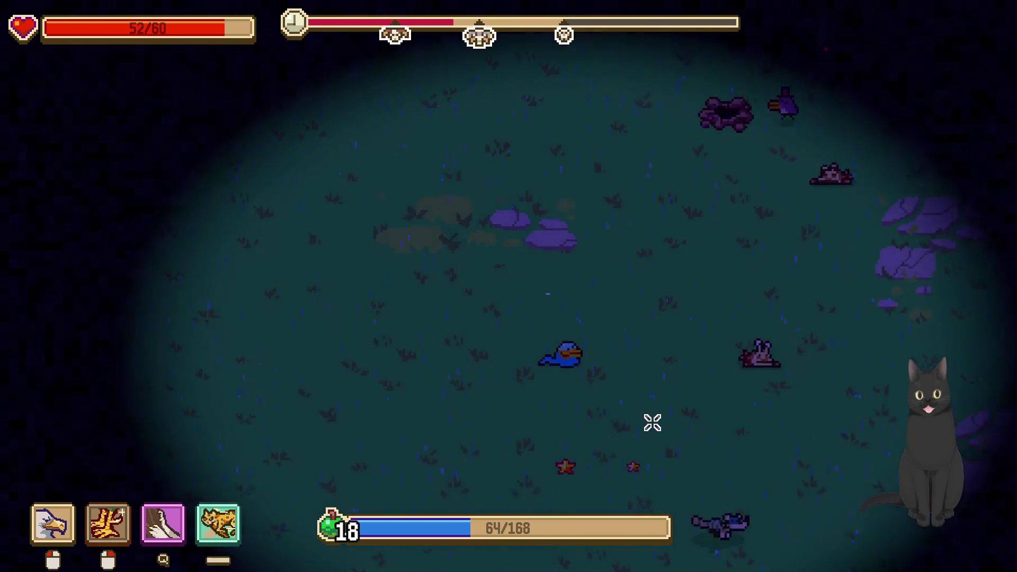
key(d)
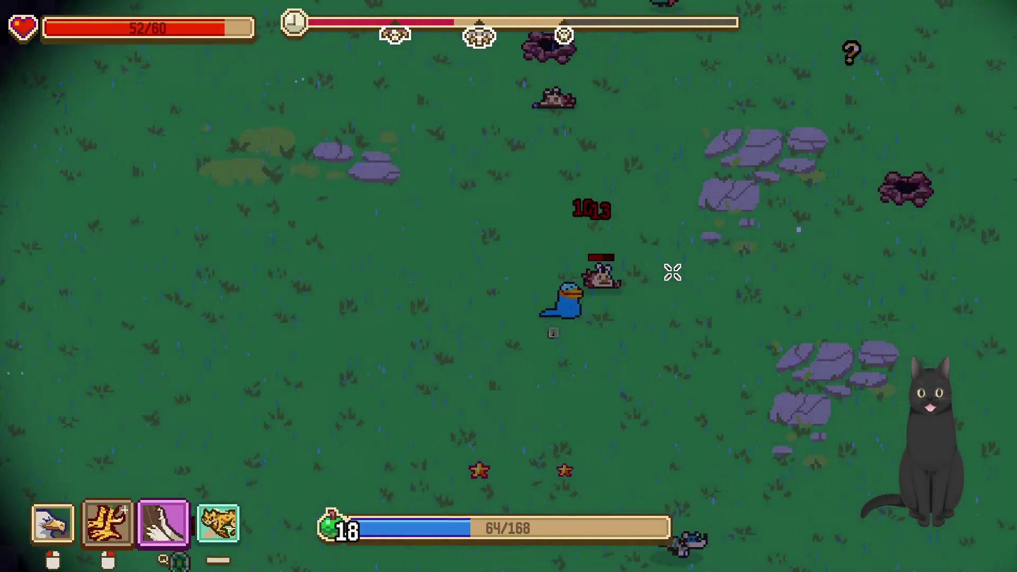
key(d)
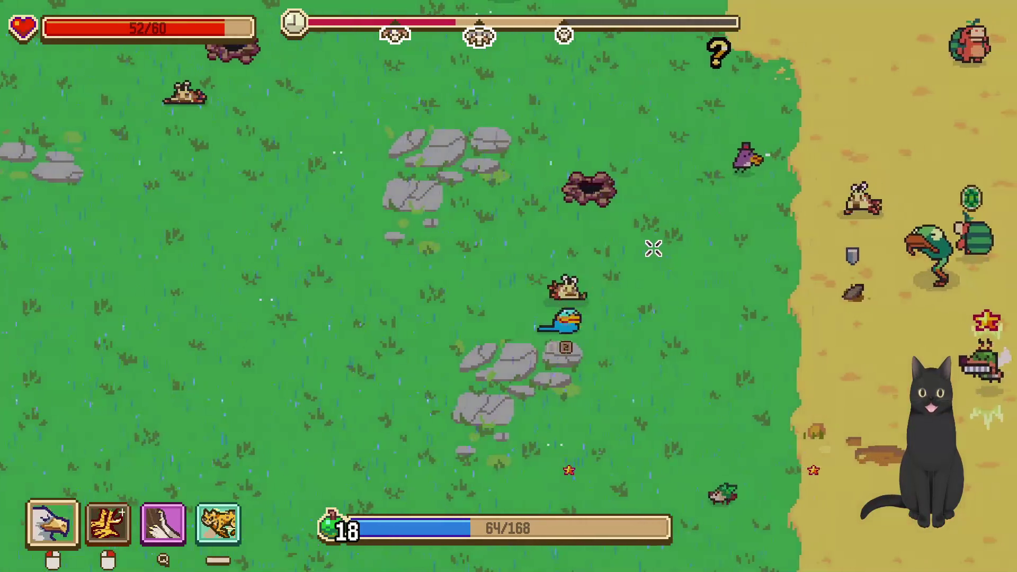
key(d)
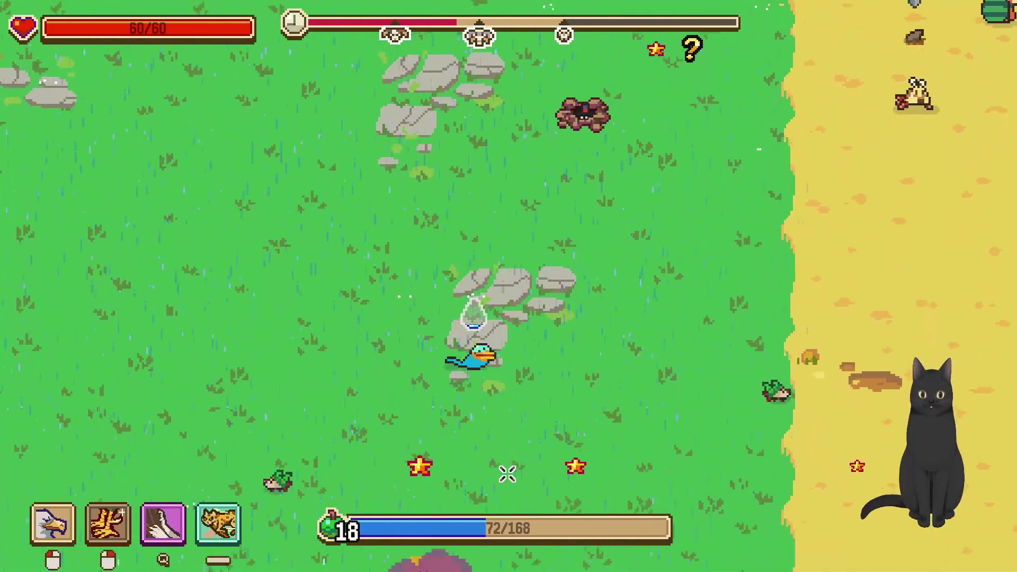
key(s)
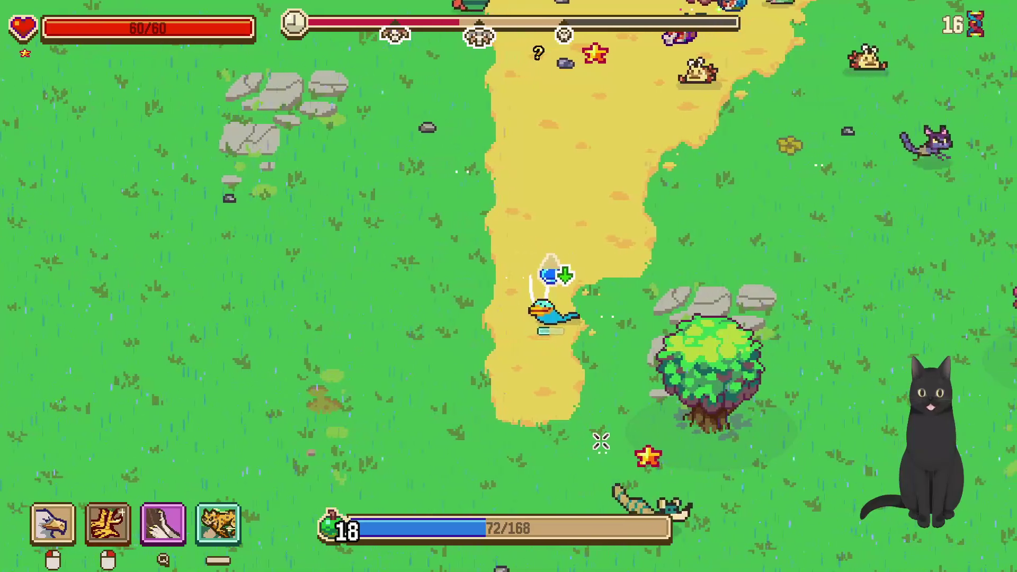
Go down and right past the tree, then fight the following lizard
key(s)
key(d)
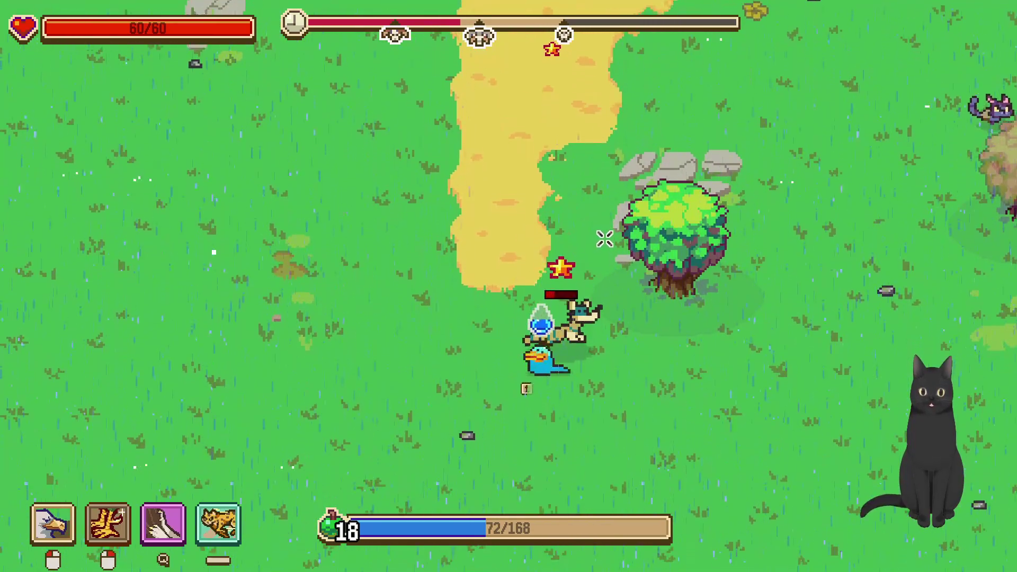
key(s)
key(d)
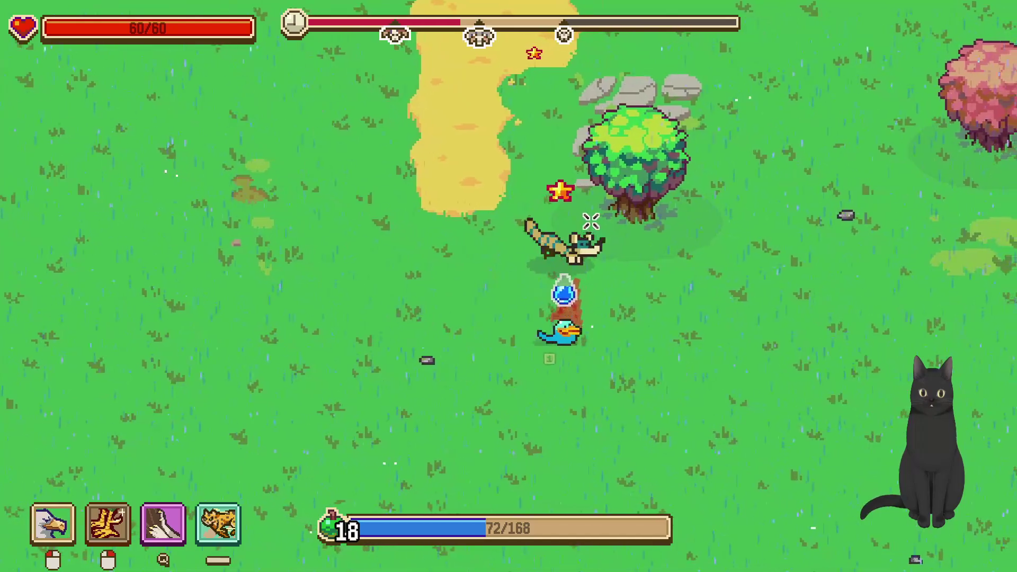
key(w)
key(d)
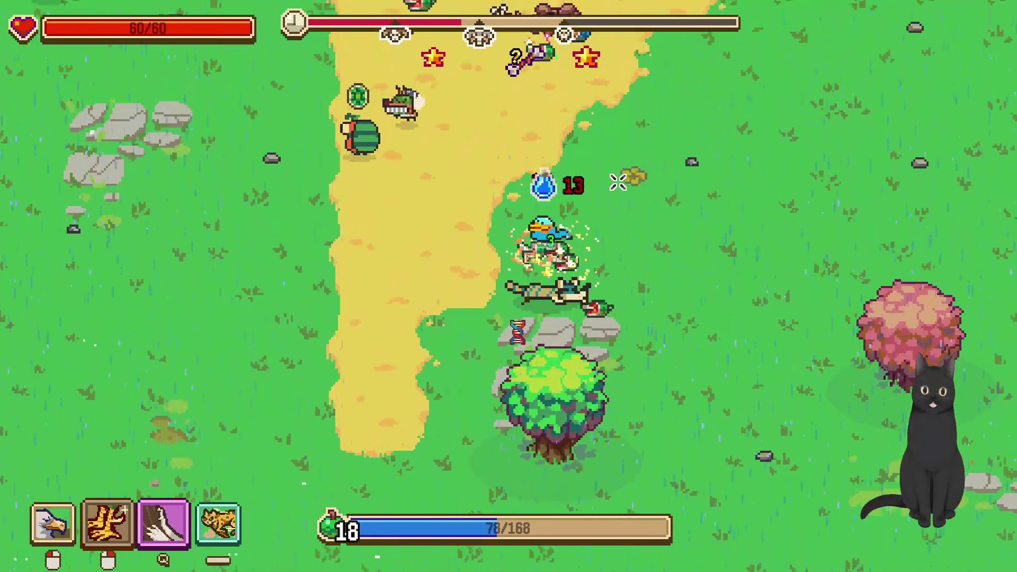
key(a)
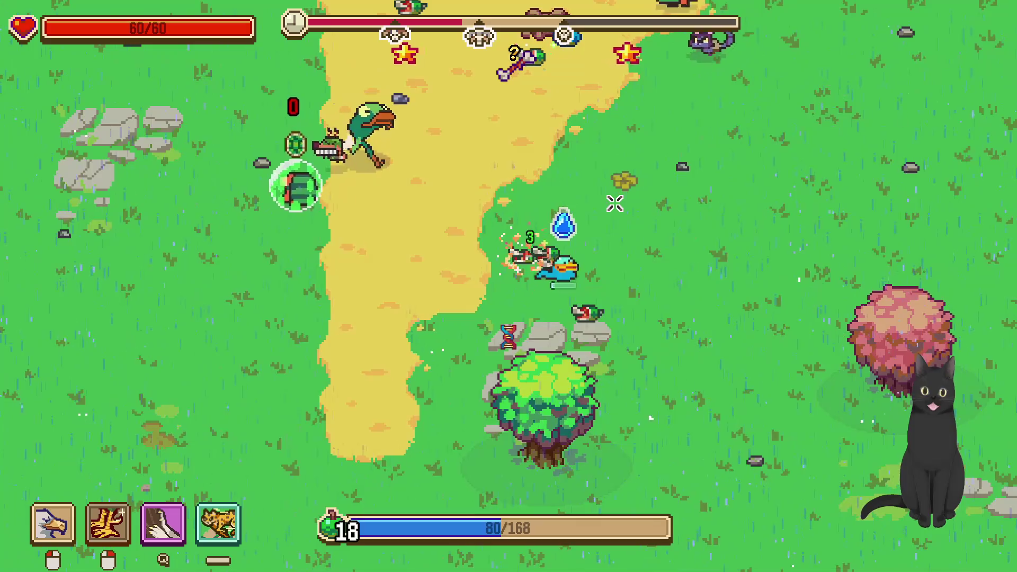